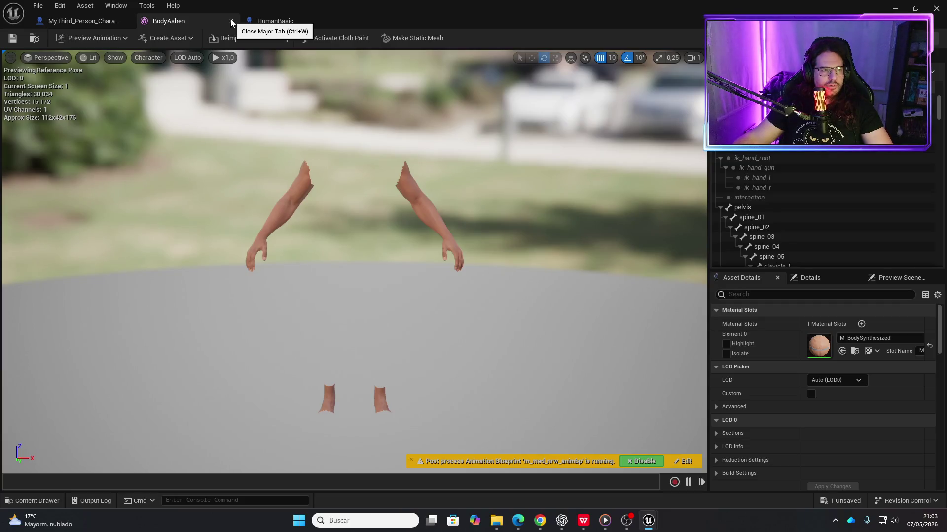
- Close the BodyAshen mesh editor and select the FeetAshen component
{"action": "left_click", "coordinate": [231, 21]}
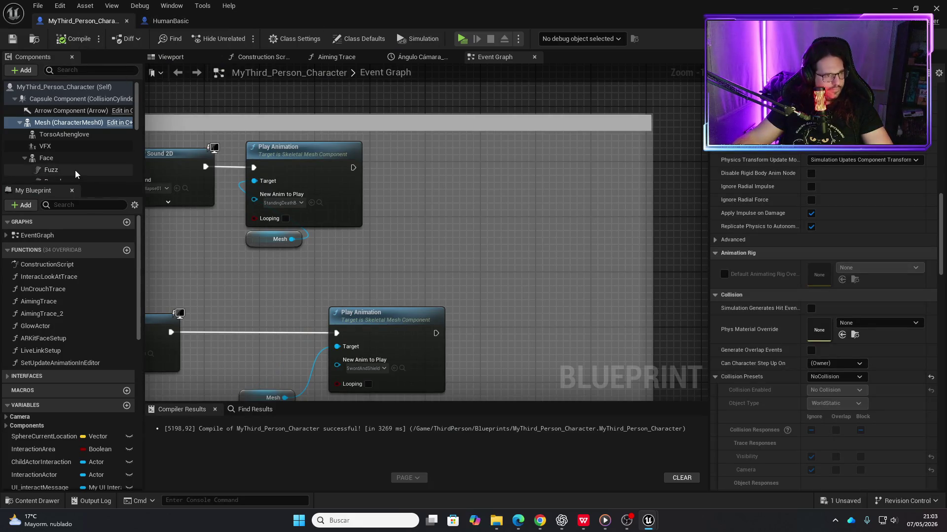
{"action": "scroll", "coordinate": [70, 168], "scroll_direction": "down", "scroll_amount": 2}
{"action": "scroll", "coordinate": [69, 165], "scroll_direction": "down", "scroll_amount": 4}
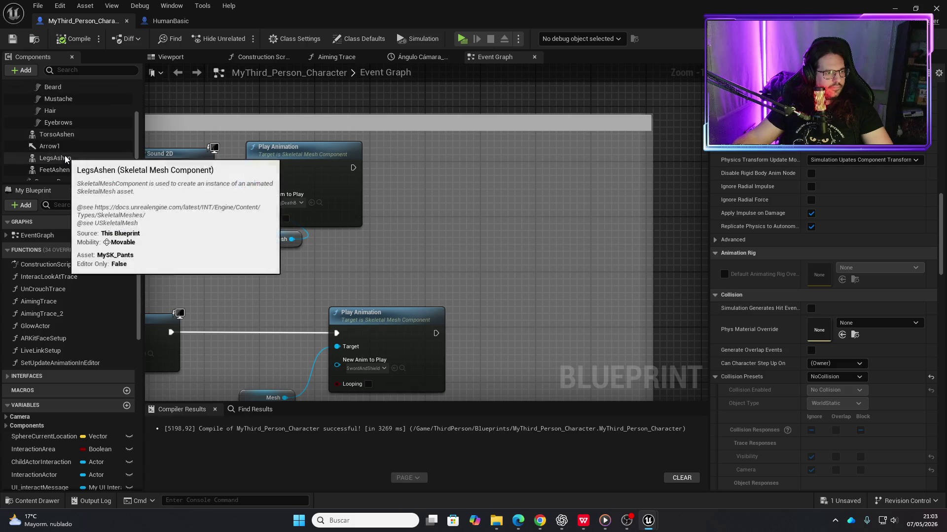
{"action": "scroll", "coordinate": [65, 162], "scroll_direction": "down", "scroll_amount": 1}
{"action": "left_click", "coordinate": [64, 155]}
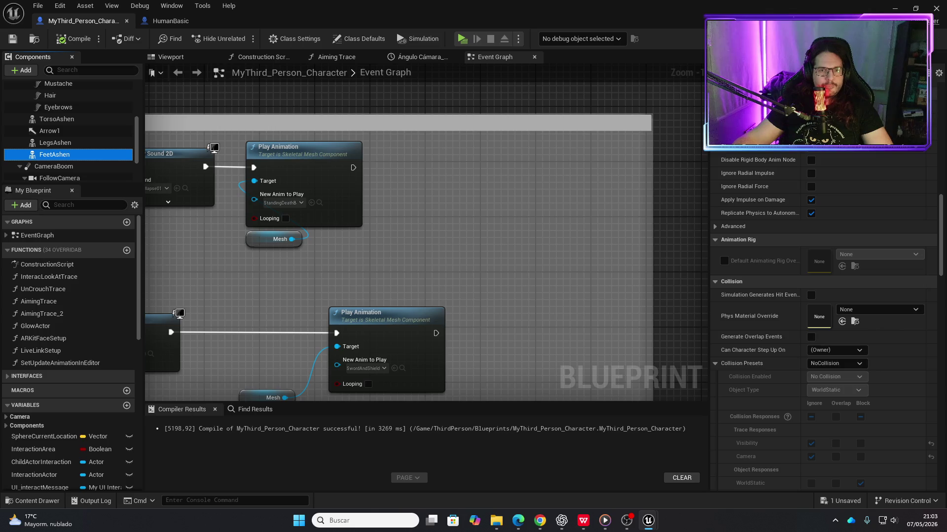
- Open FeetAshen's Element 0 material, M_Boots, in the material editor
{"action": "scroll", "coordinate": [769, 226], "scroll_direction": "up", "scroll_amount": 10}
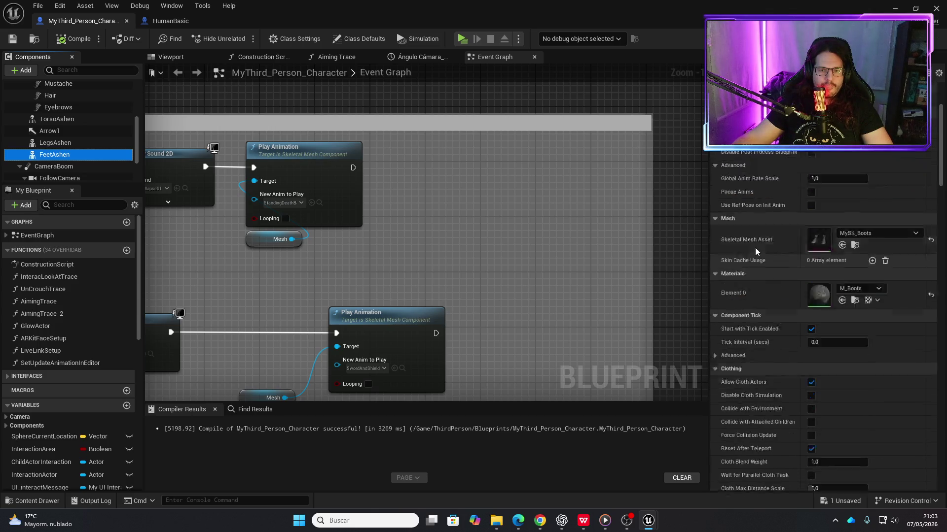
{"action": "left_click", "coordinate": [820, 323]}
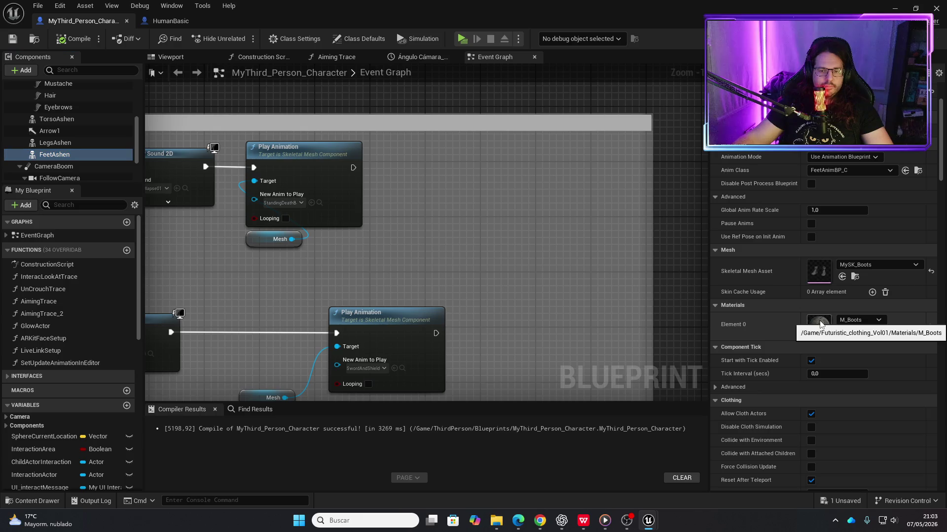
{"action": "double_click", "coordinate": [819, 323]}
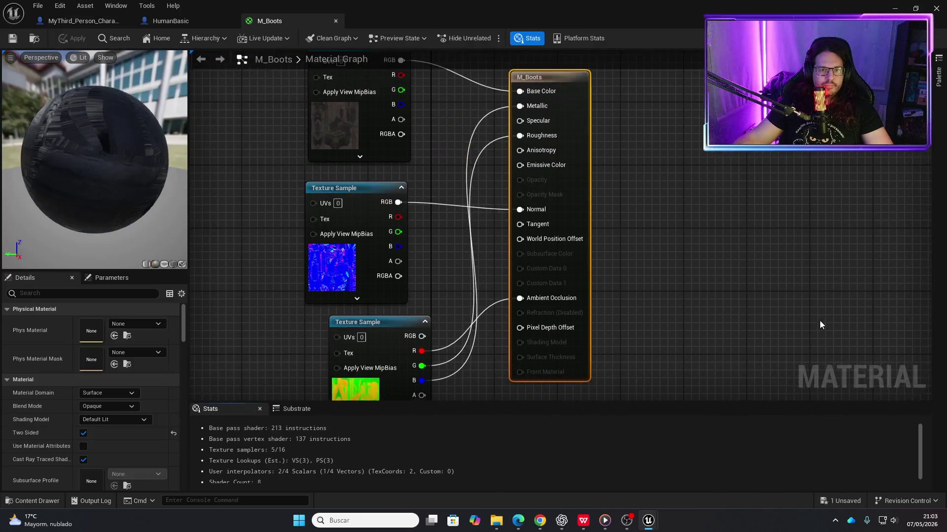
- Cap T_Boots_BaseColor at a maximum texture size of 1024 and save it
{"action": "left_click", "coordinate": [343, 127]}
{"action": "key", "text": "ctrl+b"}
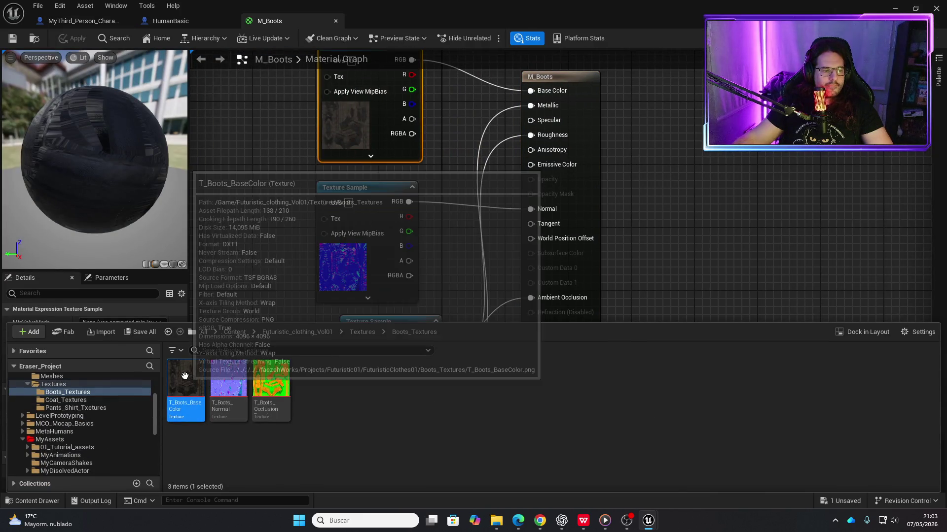
{"action": "double_click", "coordinate": [205, 379]}
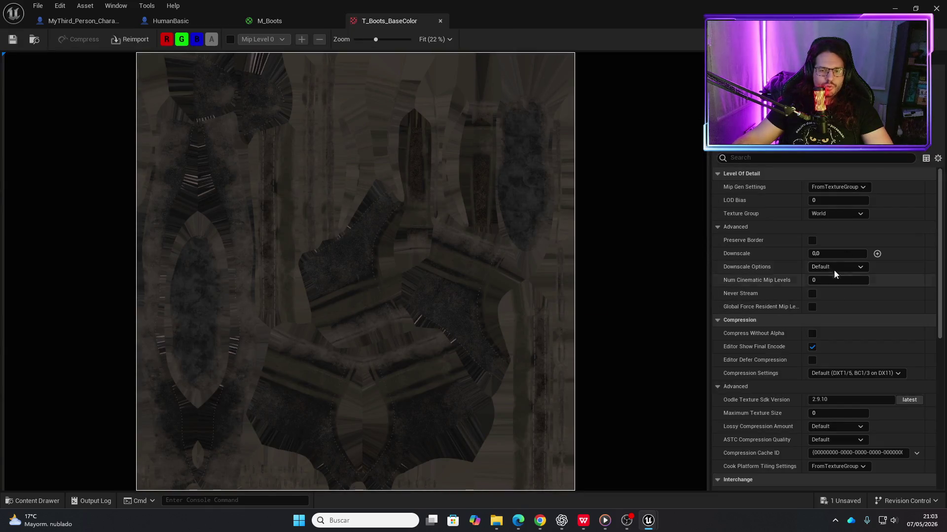
{"action": "left_click", "coordinate": [828, 414]}
{"action": "type", "text": "1024"}
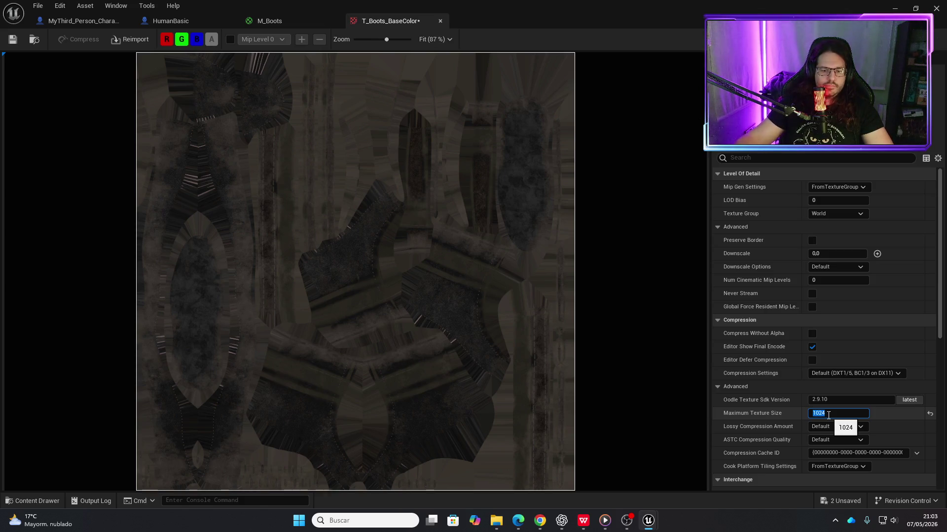
{"action": "key", "text": "Return"}
{"action": "left_click", "coordinate": [12, 39]}
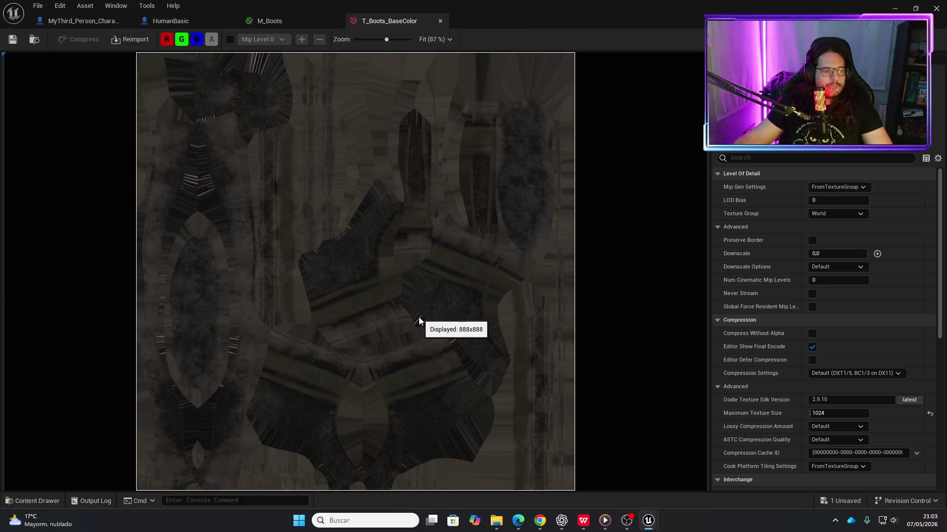
- Set T_Boots_Normal and the occlusion-roughness-metallic texture to a 1024 maximum size
{"action": "key", "text": "ctrl+space"}
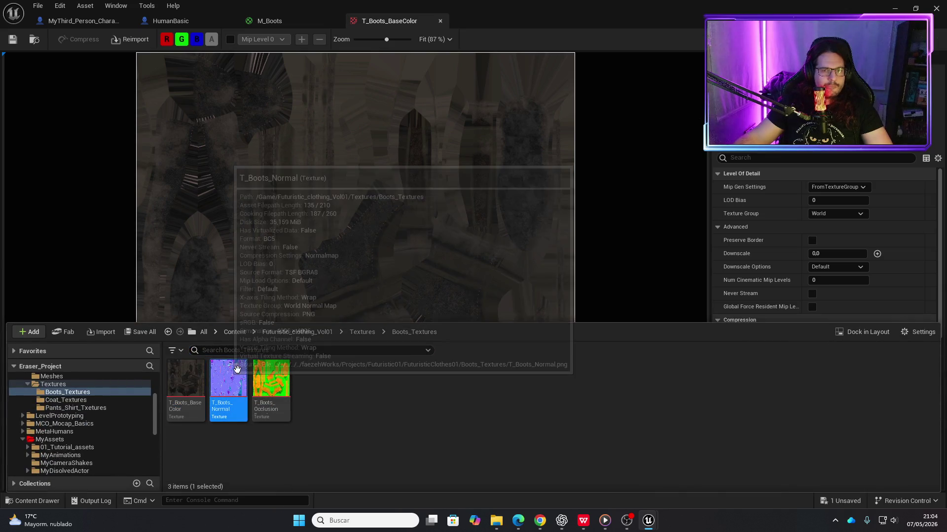
{"action": "double_click", "coordinate": [224, 371]}
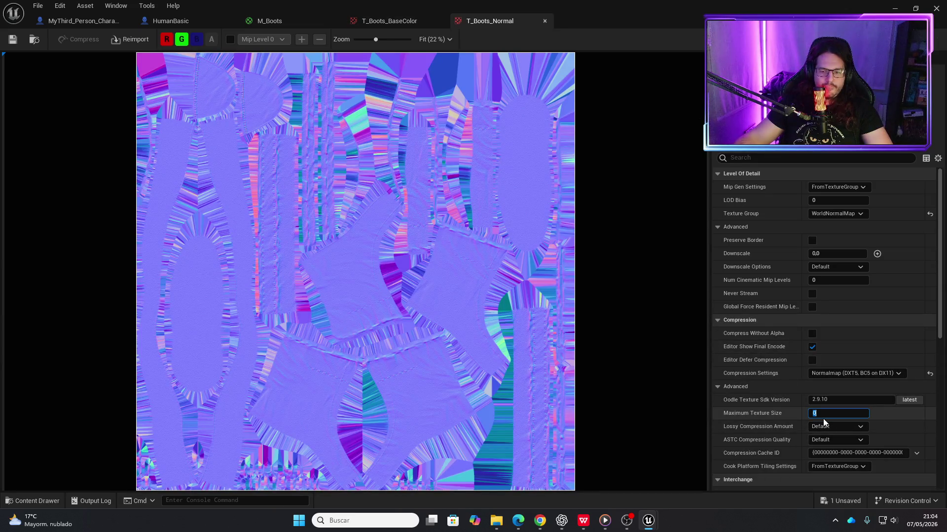
{"action": "type", "text": "1024"}
{"action": "key", "text": "Return"}
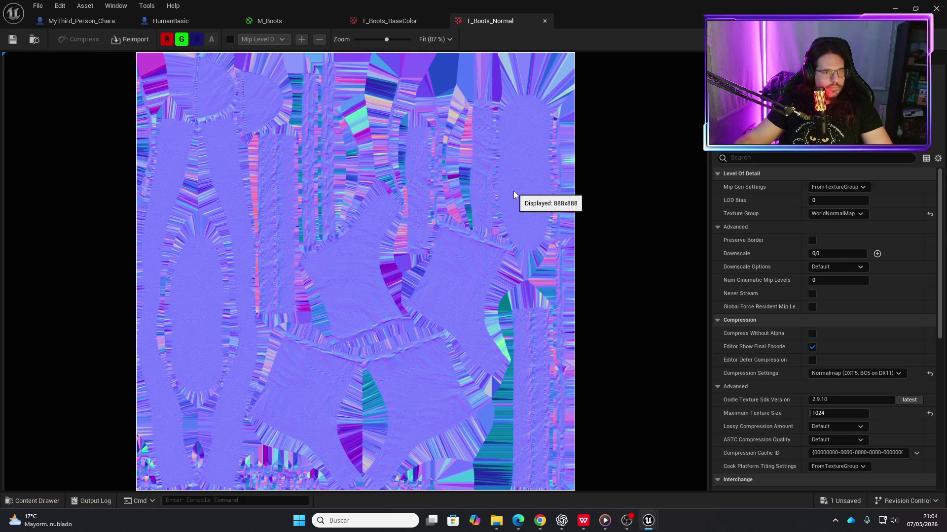
{"action": "key", "text": "ctrl+space"}
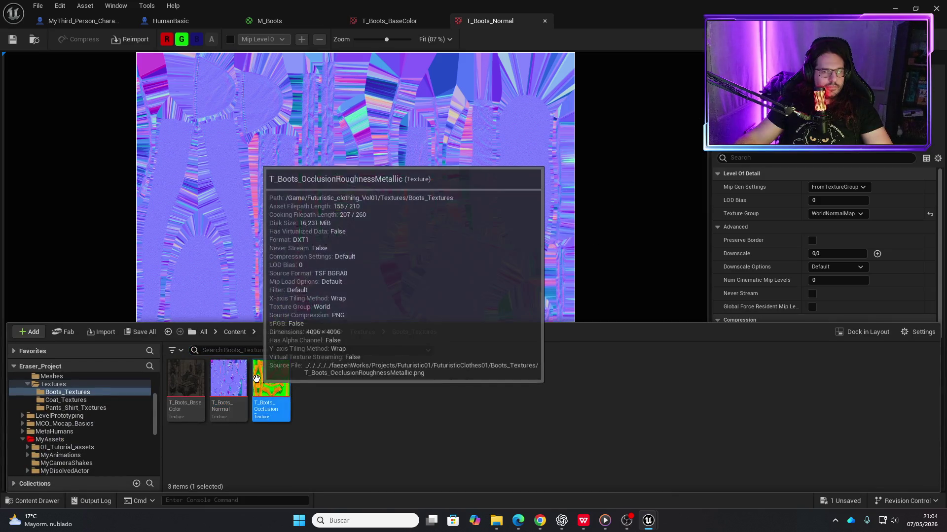
{"action": "double_click", "coordinate": [256, 378]}
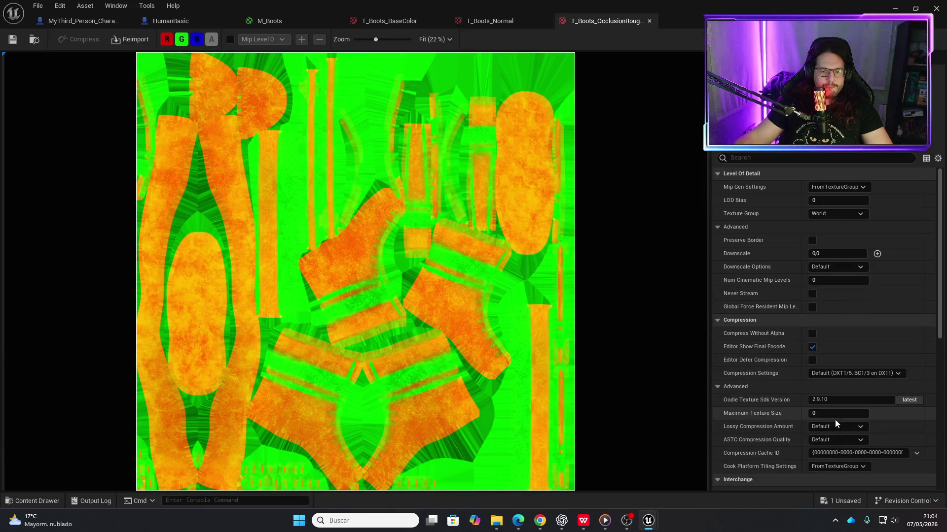
{"action": "type", "text": "1024"}
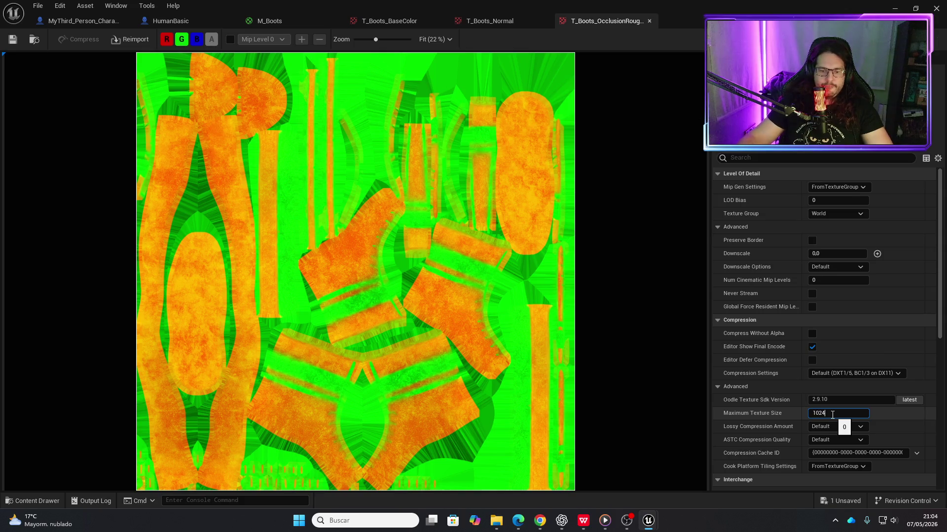
{"action": "key", "text": "Return"}
- Save the modified textures and close all three texture editors
{"action": "left_click", "coordinate": [13, 40]}
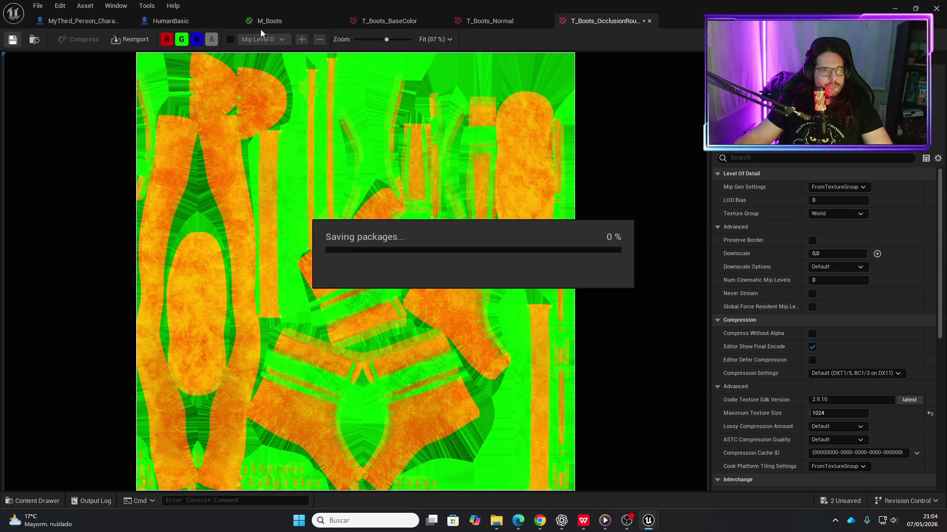
{"action": "left_click", "coordinate": [440, 20]}
{"action": "left_click", "coordinate": [440, 20]}
{"action": "left_click", "coordinate": [439, 20]}
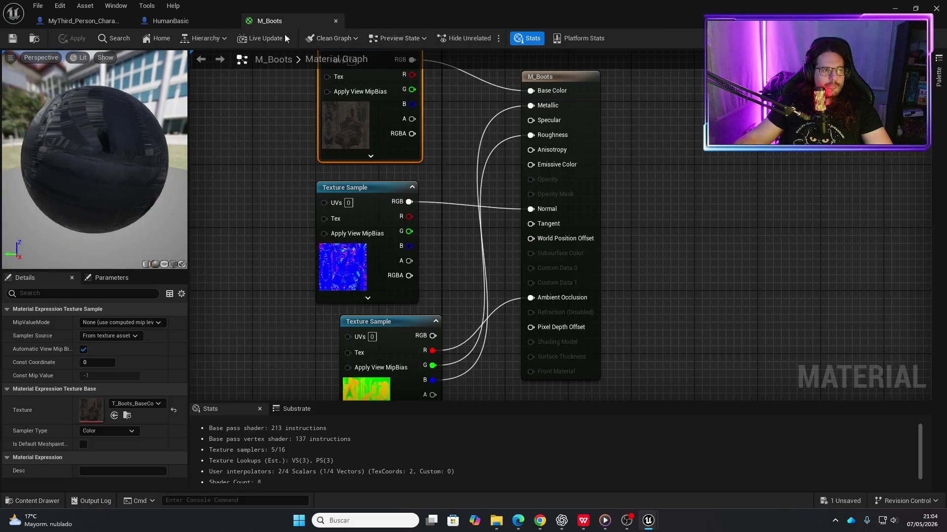
- Close M_Boots, run a quick play-test, then minimize the Blueprint editor
{"action": "left_click", "coordinate": [335, 22]}
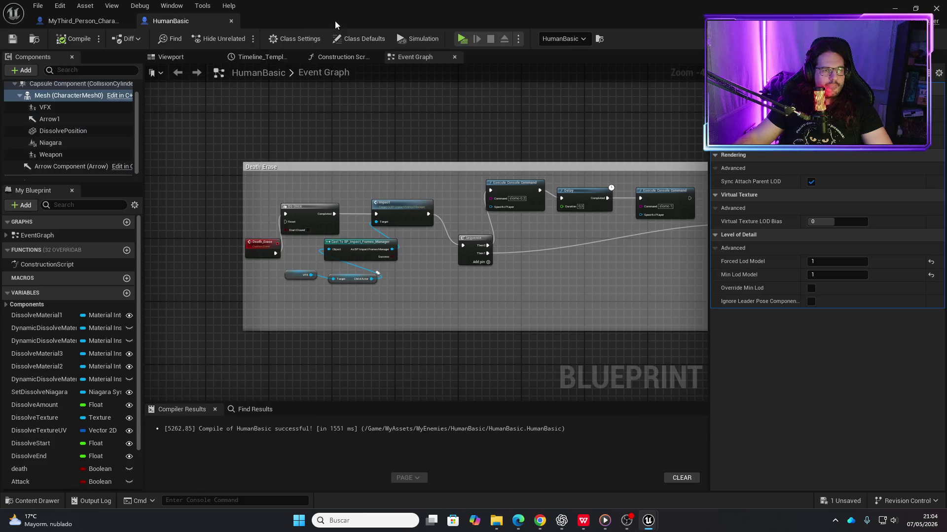
{"action": "left_click", "coordinate": [463, 38]}
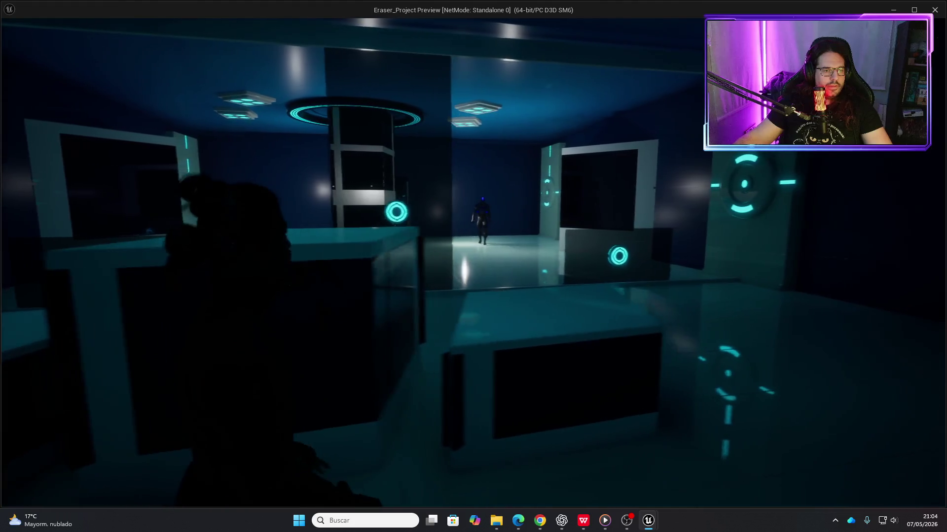
{"action": "key", "text": "Escape"}
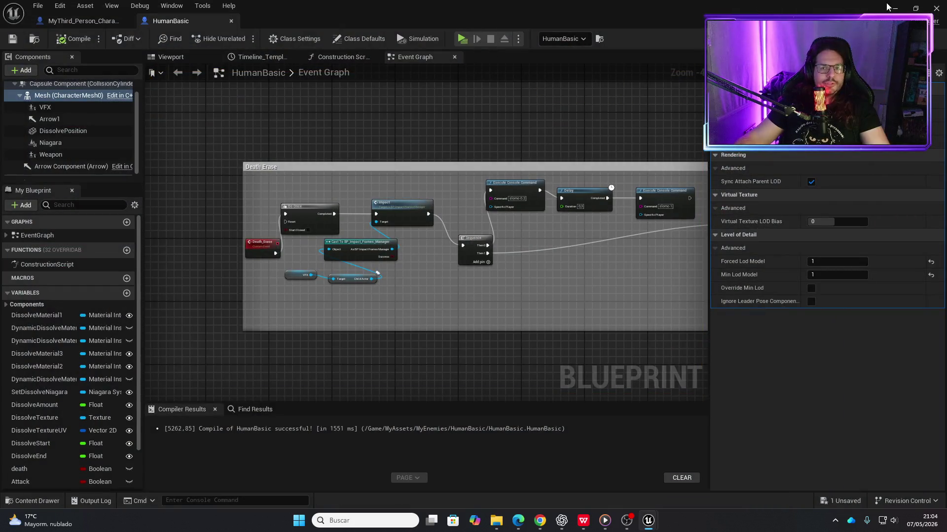
{"action": "left_click", "coordinate": [891, 8]}
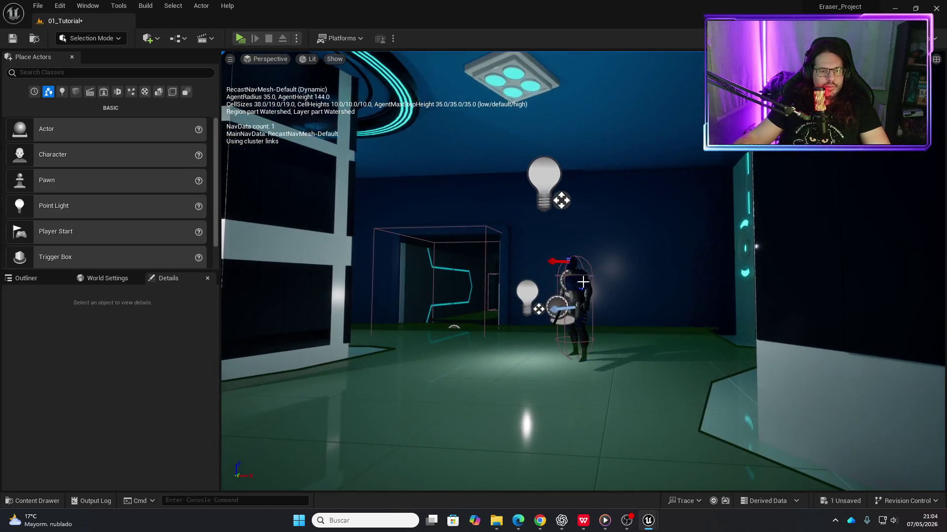
- Duplicate HumanBasic as HumanBasic2 further left and rotate it to face another direction
{"action": "left_click", "coordinate": [591, 308]}
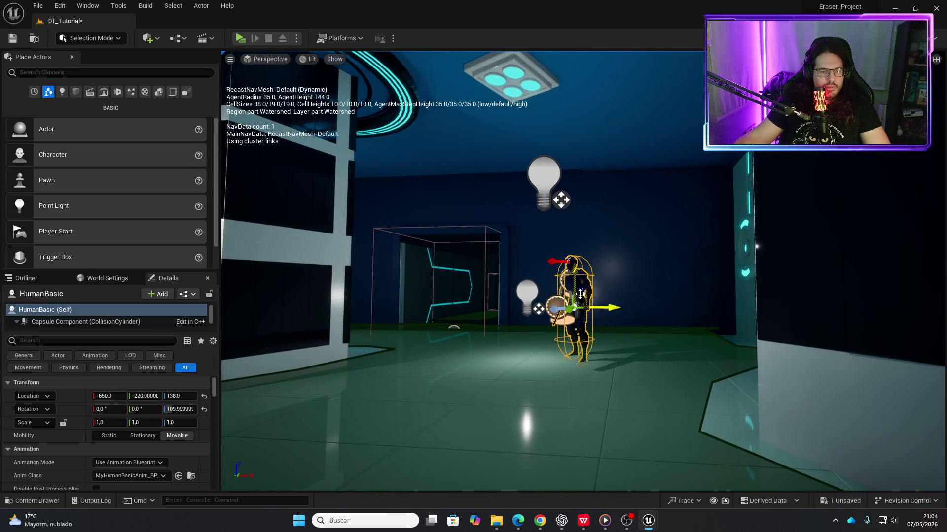
{"action": "mouse_move", "coordinate": [612, 307]}
{"action": "left_mouse_down"}
{"action": "mouse_move", "coordinate": [387, 307]}
{"action": "mouse_move", "coordinate": [429, 307]}
{"action": "mouse_move", "coordinate": [449, 279]}
{"action": "left_mouse_up"}
{"action": "key", "text": "e"}
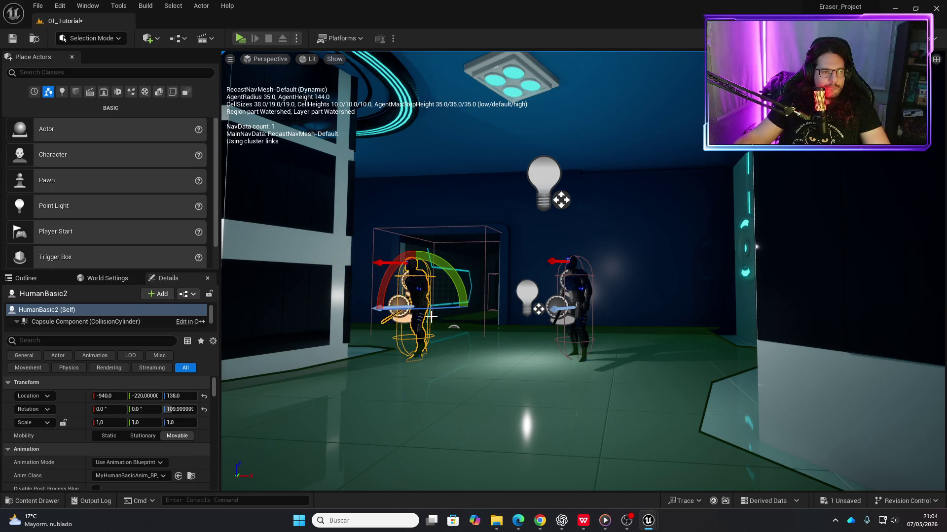
{"action": "left_click_drag", "start_coordinate": [473, 308], "coordinate": [443, 340]}
{"action": "scroll", "coordinate": [581, 271], "scroll_direction": "down", "scroll_amount": 5}
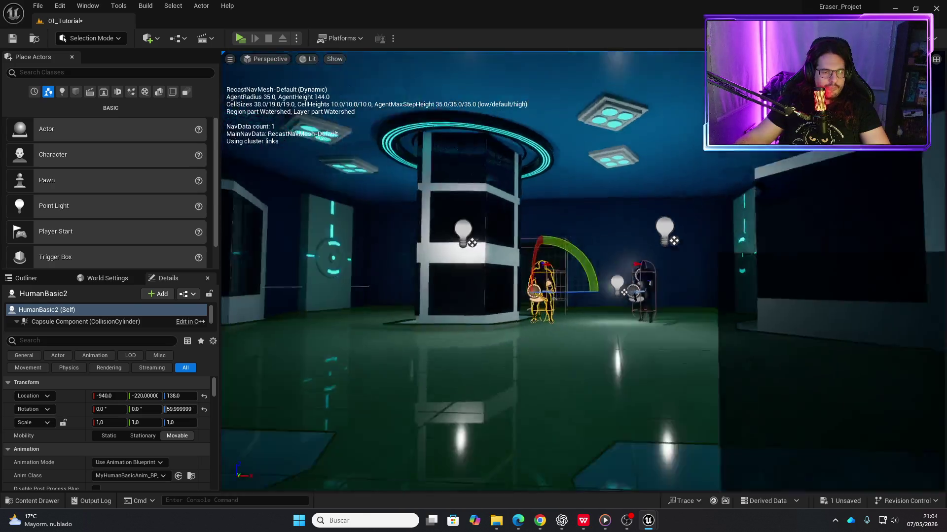
{"action": "left_click_drag", "start_coordinate": [493, 315], "coordinate": [560, 318]}
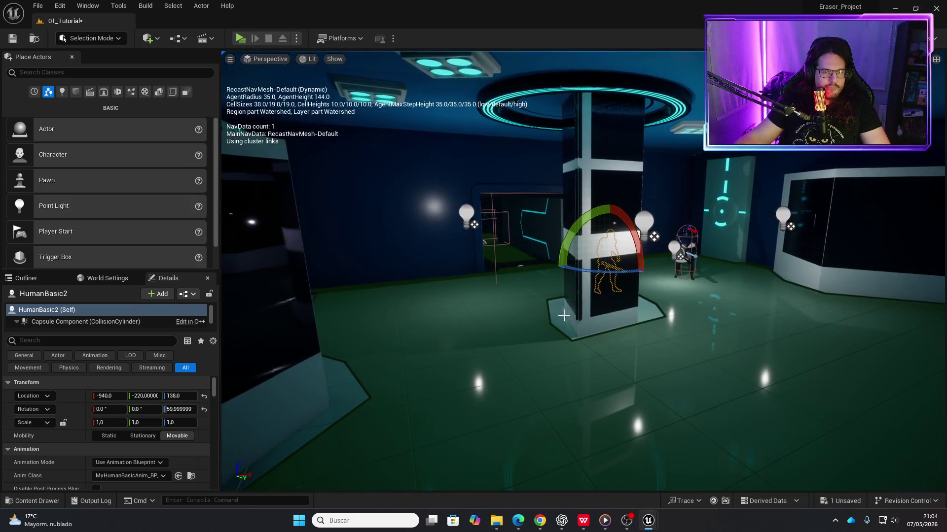
- Place a third copy, HumanBasic3, left of the pillar, rotate it, and start a play-test
{"action": "key", "text": "w"}
{"action": "mouse_move", "coordinate": [635, 269]}
{"action": "left_mouse_down"}
{"action": "mouse_move", "coordinate": [429, 276]}
{"action": "mouse_move", "coordinate": [456, 296]}
{"action": "mouse_move", "coordinate": [338, 137]}
{"action": "left_mouse_up"}
{"action": "key", "text": "e"}
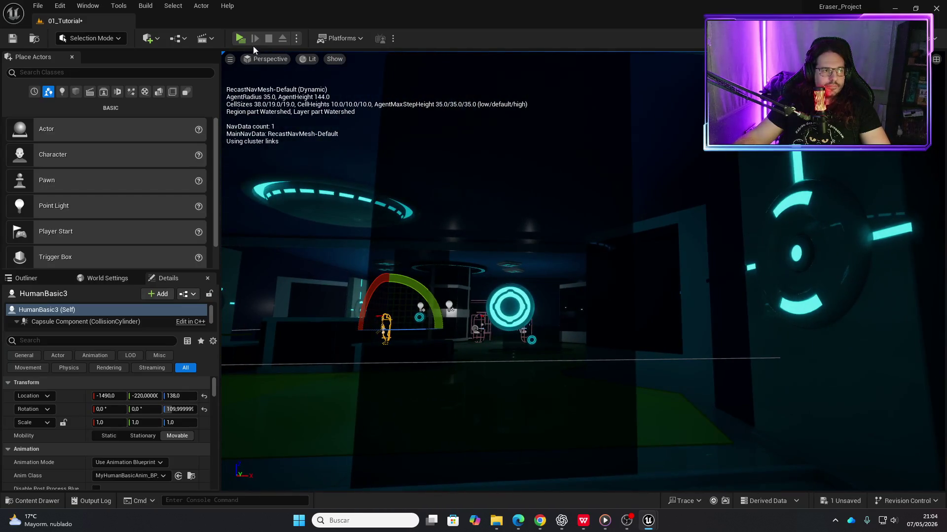
{"action": "left_click", "coordinate": [240, 38]}
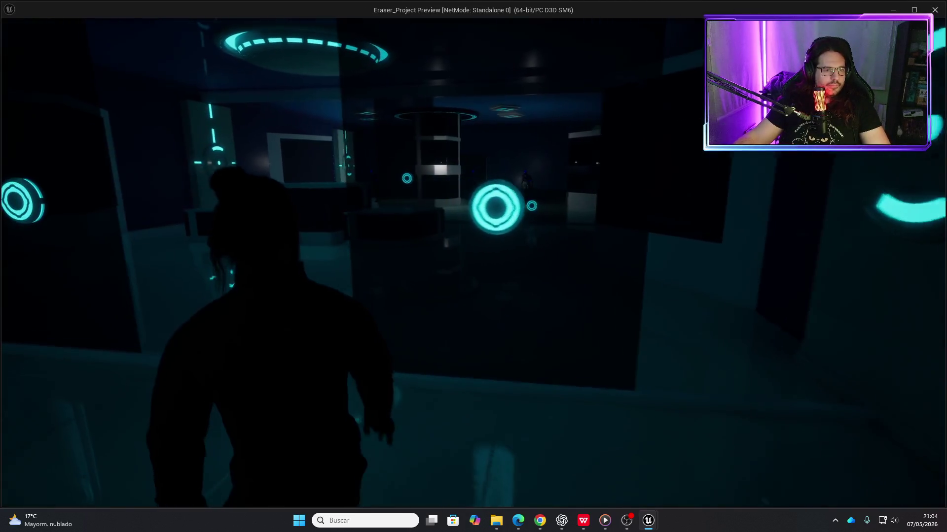
- Walk the character forward and left through the tutorial room, then end the session
{"action": "key", "text": "w"}
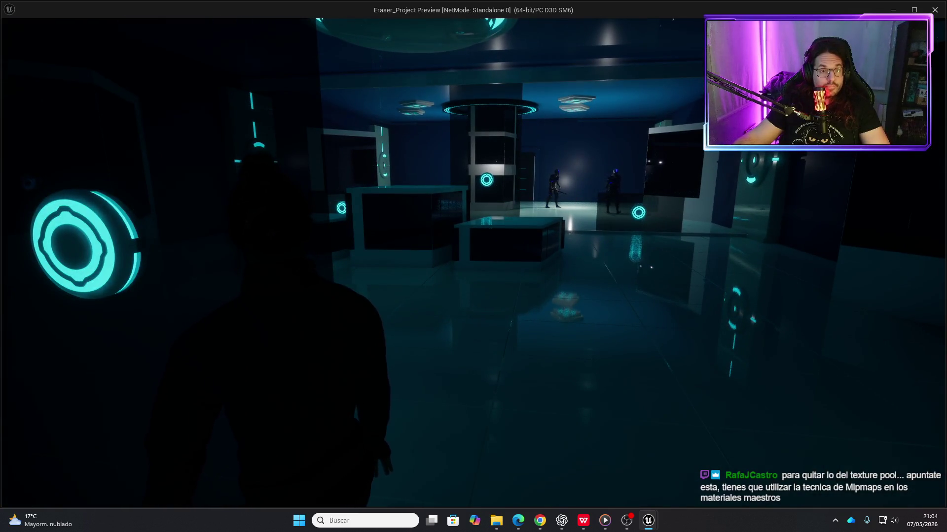
{"action": "key", "text": "a"}
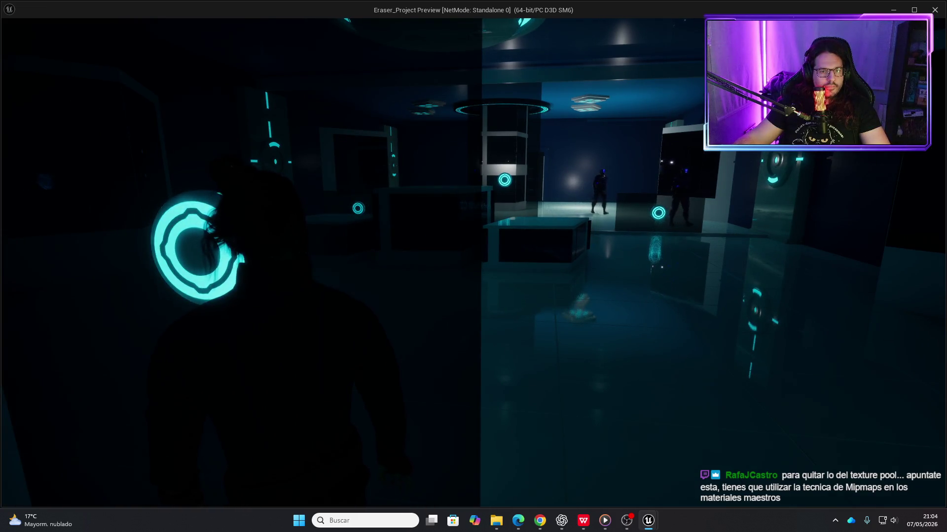
{"action": "key", "text": "a"}
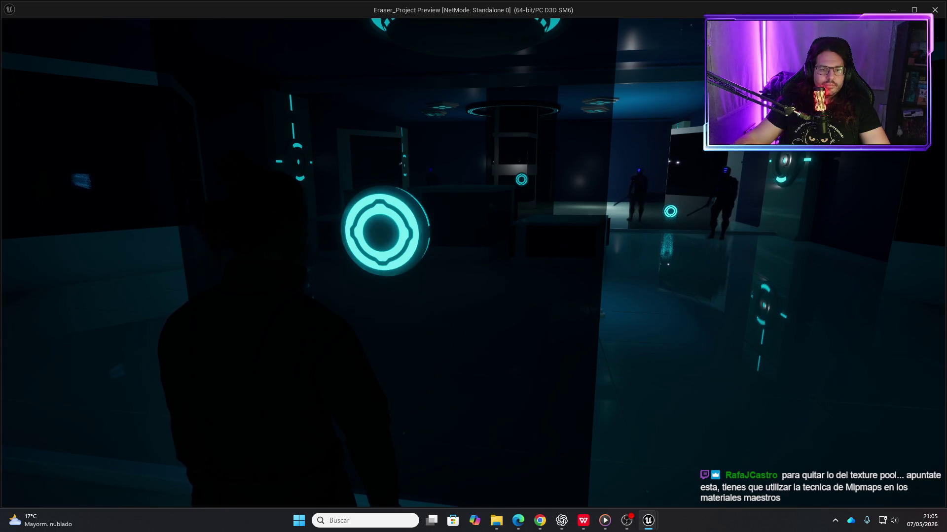
{"action": "key", "text": "w"}
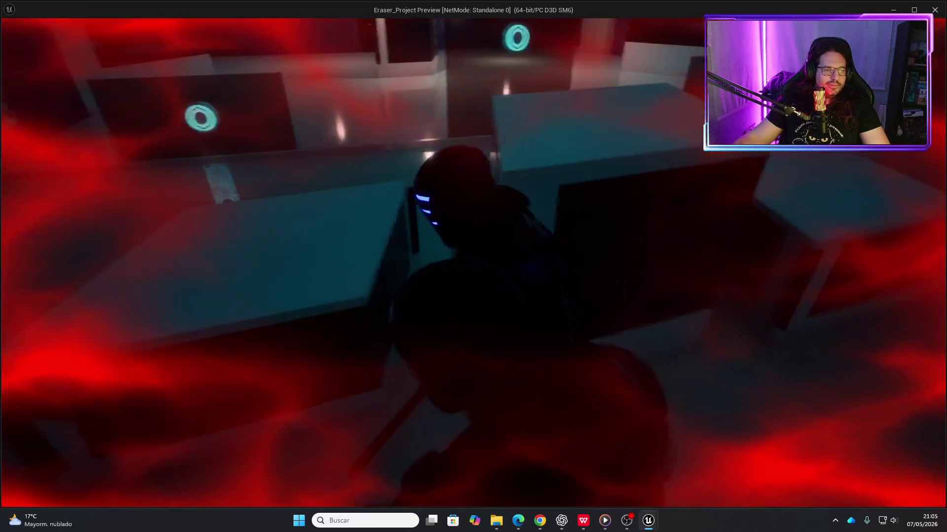
{"action": "key", "text": "Escape"}
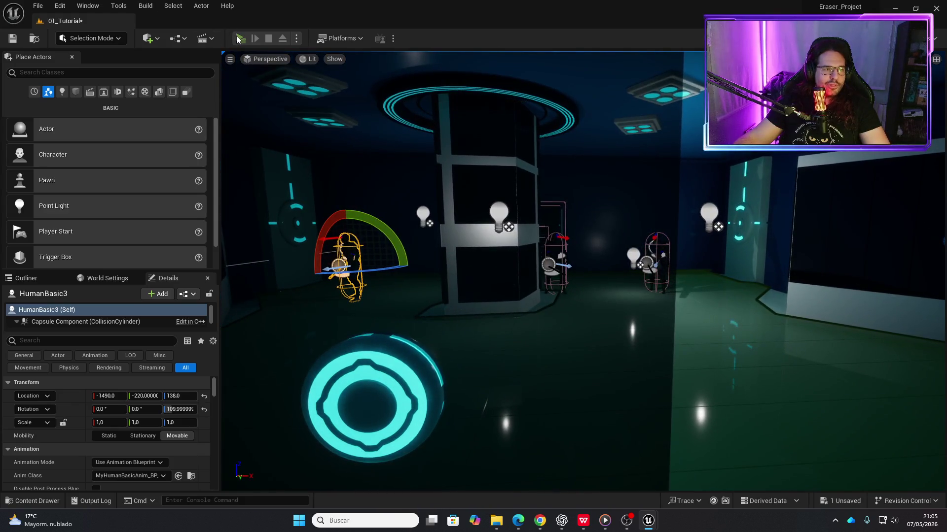
{"action": "left_click", "coordinate": [240, 39]}
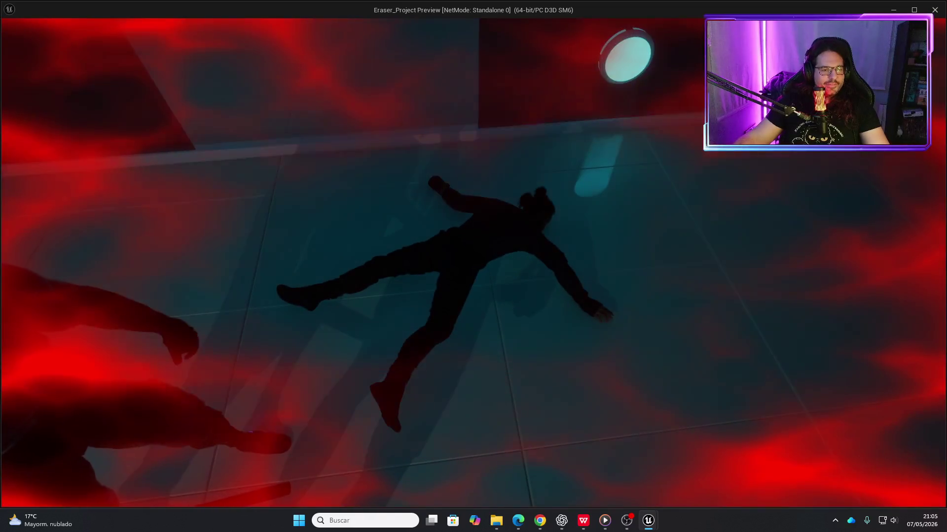
{"action": "key", "text": "Escape"}
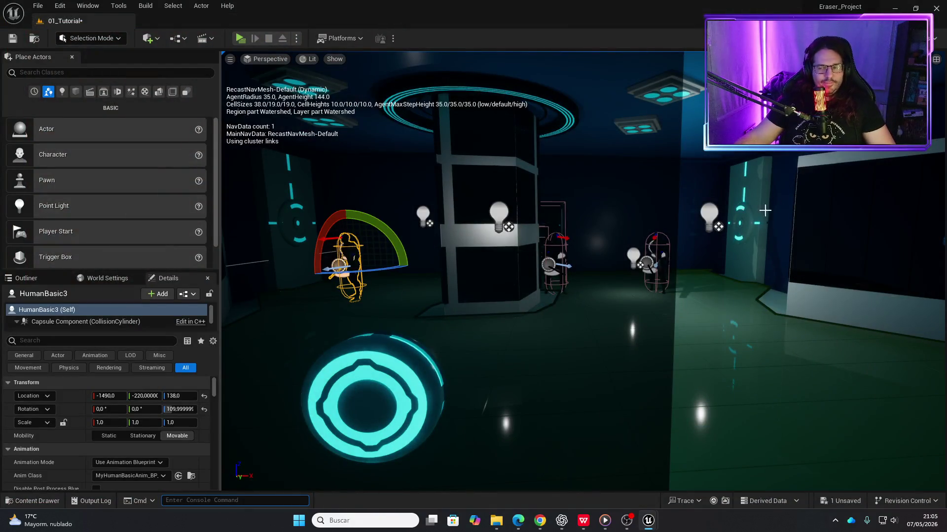
{"action": "key", "text": "alt+Tab"}
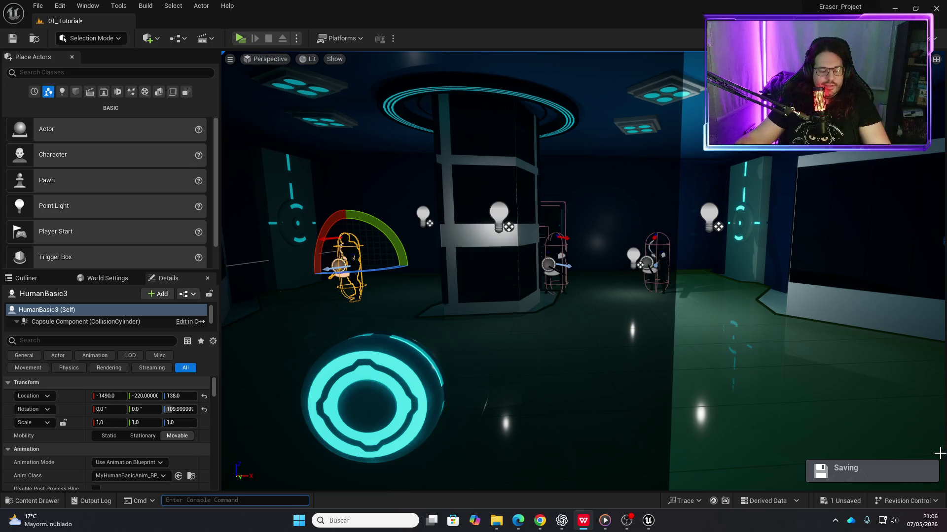
{"action": "mouse_move", "coordinate": [738, 400]}
{"action": "left_mouse_down"}
{"action": "mouse_move", "coordinate": [710, 375]}
{"action": "mouse_move", "coordinate": [739, 409]}
{"action": "mouse_move", "coordinate": [737, 428]}
{"action": "mouse_move", "coordinate": [780, 397]}
{"action": "left_mouse_up"}
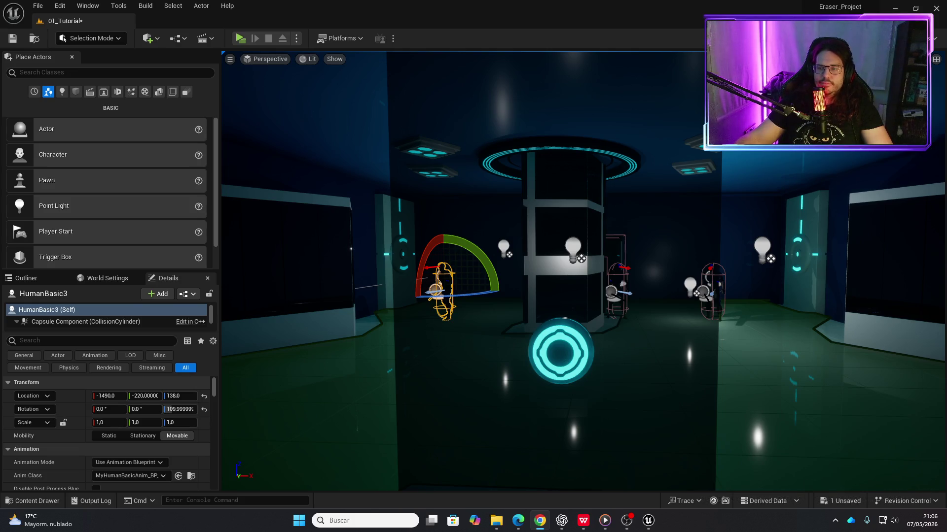
{"action": "left_click_drag", "start_coordinate": [897, 367], "coordinate": [804, 355]}
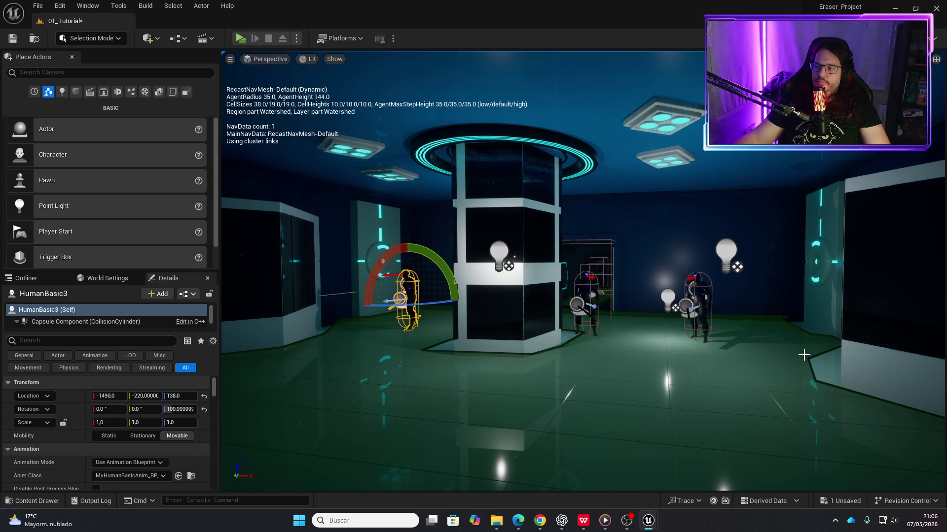
- Fly the camera past the central pillar and delete HumanBasic3 from the level
{"action": "mouse_move", "coordinate": [785, 394]}
{"action": "left_mouse_down"}
{"action": "mouse_move", "coordinate": [777, 335]}
{"action": "mouse_move", "coordinate": [781, 390]}
{"action": "mouse_move", "coordinate": [777, 370]}
{"action": "left_mouse_up"}
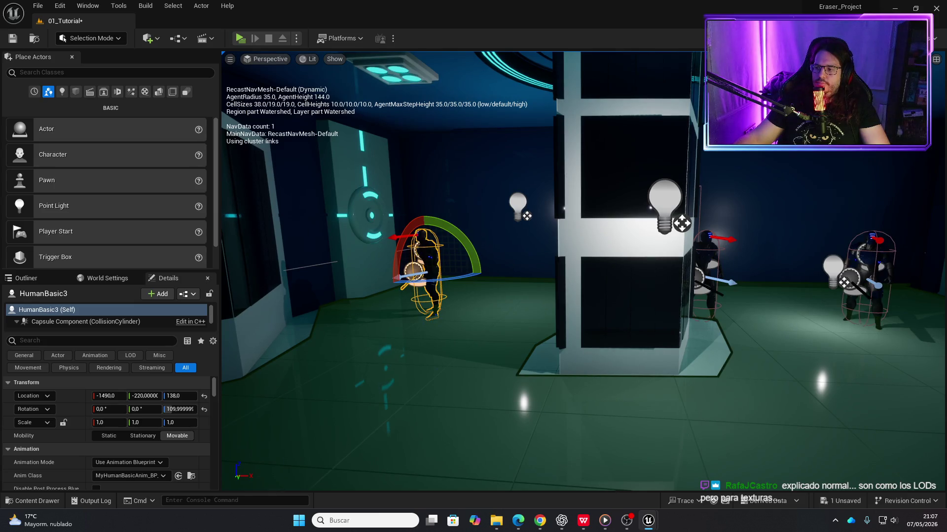
{"action": "left_click_drag", "start_coordinate": [777, 371], "coordinate": [787, 367]}
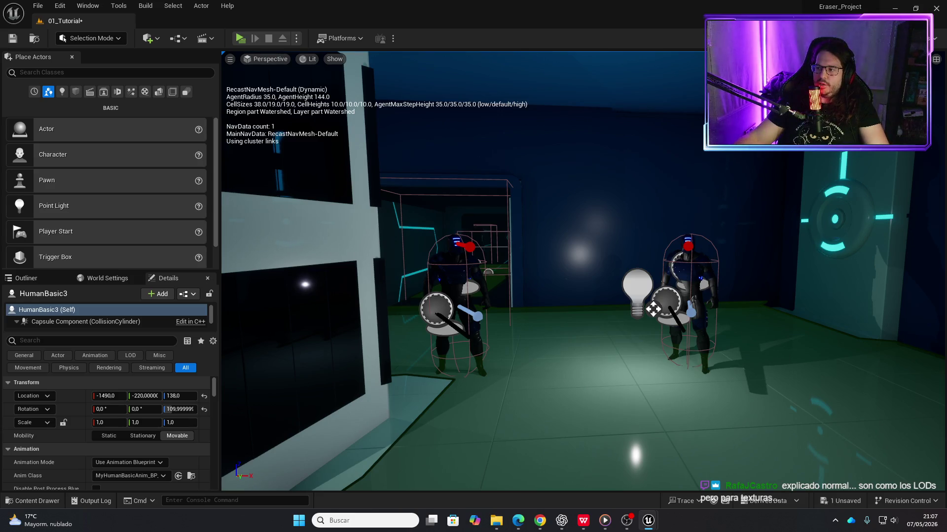
{"action": "key", "text": "alt+Tab"}
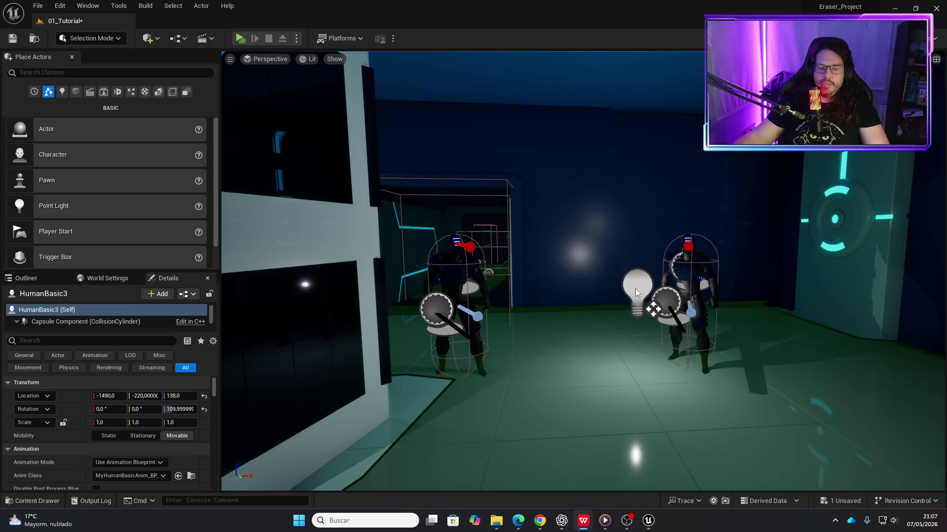
{"action": "key", "text": "p"}
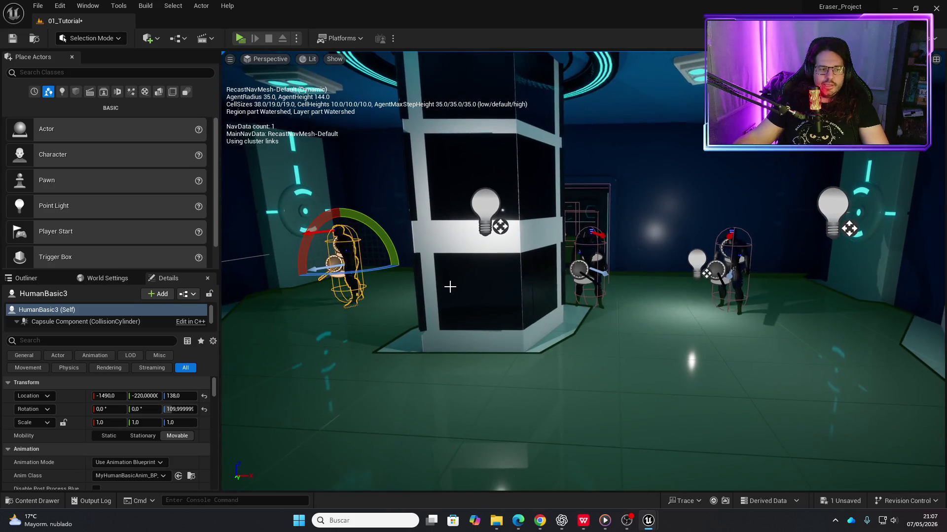
{"action": "key", "text": "Delete"}
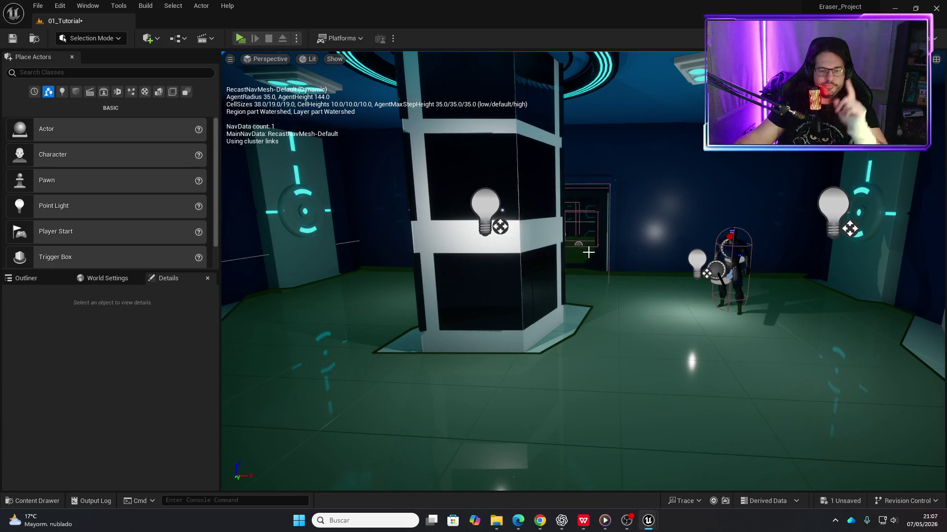
{"action": "scroll", "coordinate": [622, 284], "scroll_direction": "up", "scroll_amount": 10}
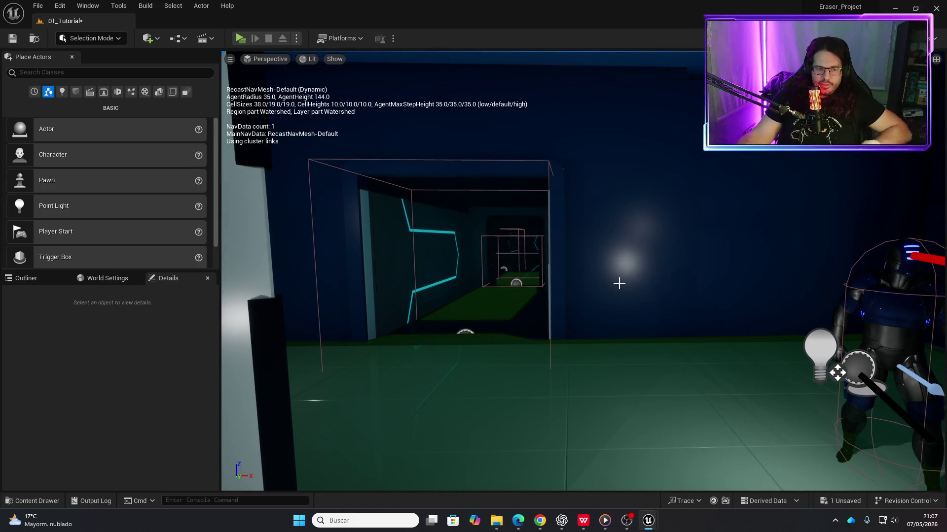
- Fly the camera into the next room and launch a standalone play-test
{"action": "left_click_drag", "start_coordinate": [687, 255], "coordinate": [400, 255]}
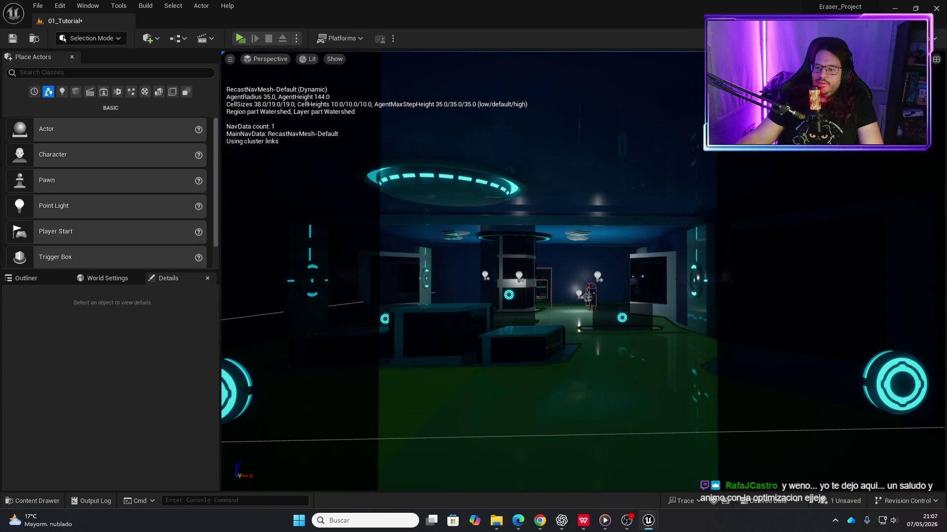
{"action": "key", "text": "alt+Tab"}
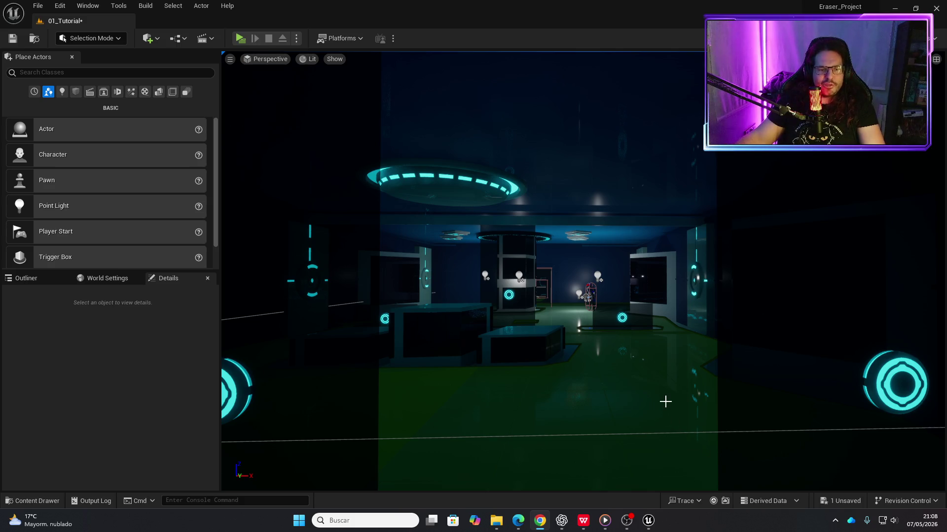
{"action": "left_click_drag", "start_coordinate": [665, 402], "coordinate": [663, 318]}
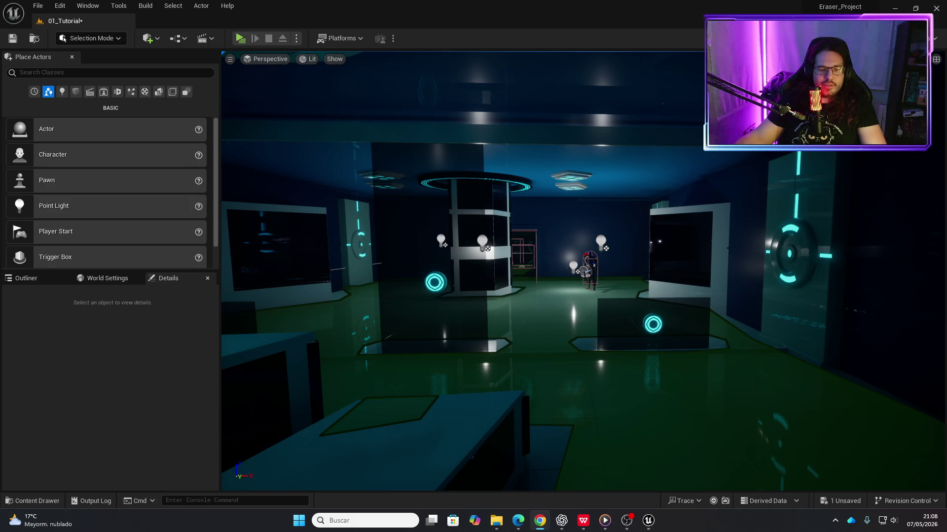
{"action": "mouse_move", "coordinate": [695, 369]}
{"action": "left_mouse_down"}
{"action": "mouse_move", "coordinate": [656, 330]}
{"action": "mouse_move", "coordinate": [697, 368]}
{"action": "left_mouse_up"}
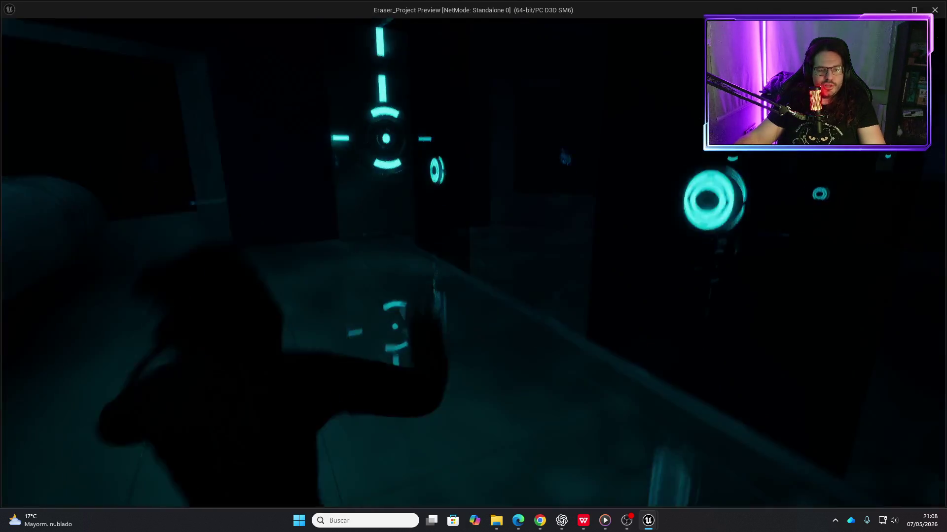
{"action": "left_click", "coordinate": [241, 38]}
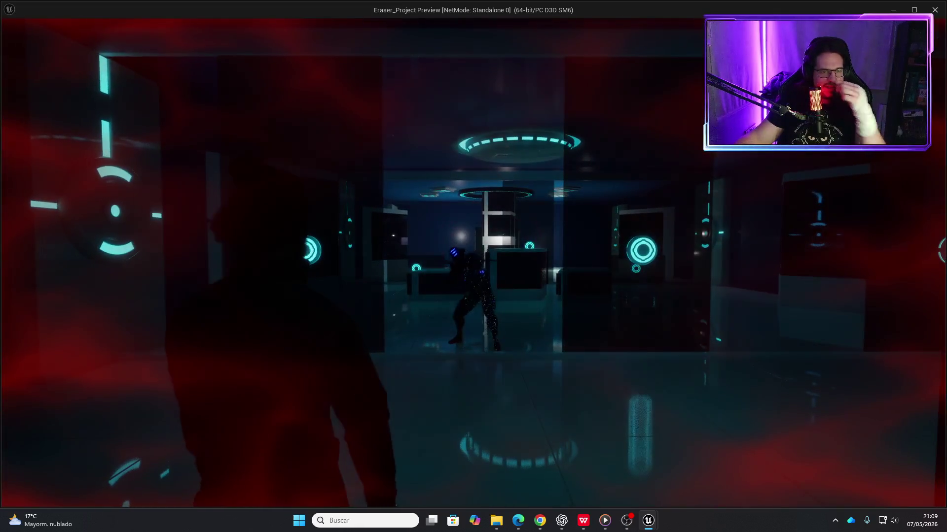
{"action": "key", "text": "Escape"}
{"action": "mouse_move", "coordinate": [498, 208]}
{"action": "left_mouse_down"}
{"action": "mouse_move", "coordinate": [498, 168]}
{"action": "mouse_move", "coordinate": [532, 212]}
{"action": "mouse_move", "coordinate": [493, 202]}
{"action": "mouse_move", "coordinate": [503, 217]}
{"action": "mouse_move", "coordinate": [532, 217]}
{"action": "mouse_move", "coordinate": [572, 192]}
{"action": "mouse_move", "coordinate": [562, 207]}
{"action": "mouse_move", "coordinate": [522, 207]}
{"action": "mouse_move", "coordinate": [552, 207]}
{"action": "mouse_move", "coordinate": [532, 193]}
{"action": "mouse_move", "coordinate": [552, 197]}
{"action": "mouse_move", "coordinate": [451, 148]}
{"action": "left_mouse_up"}
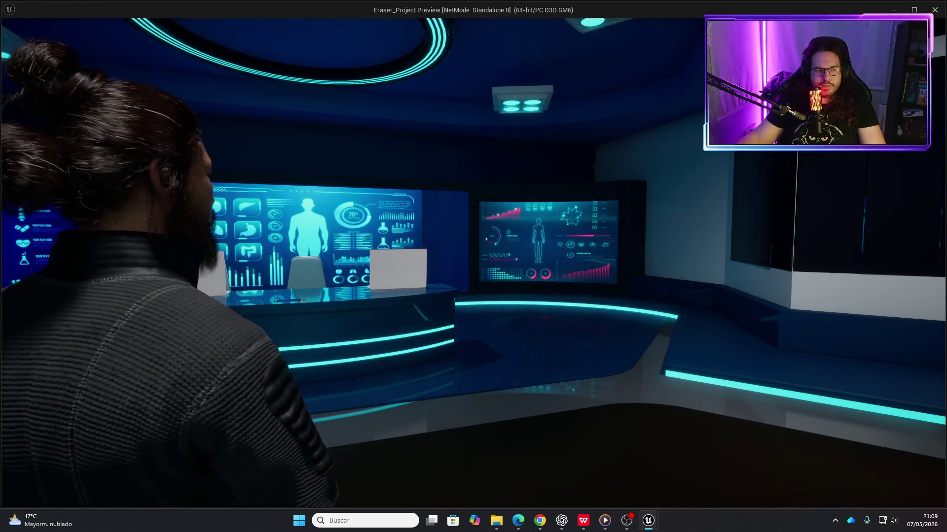
{"action": "key", "text": "w"}
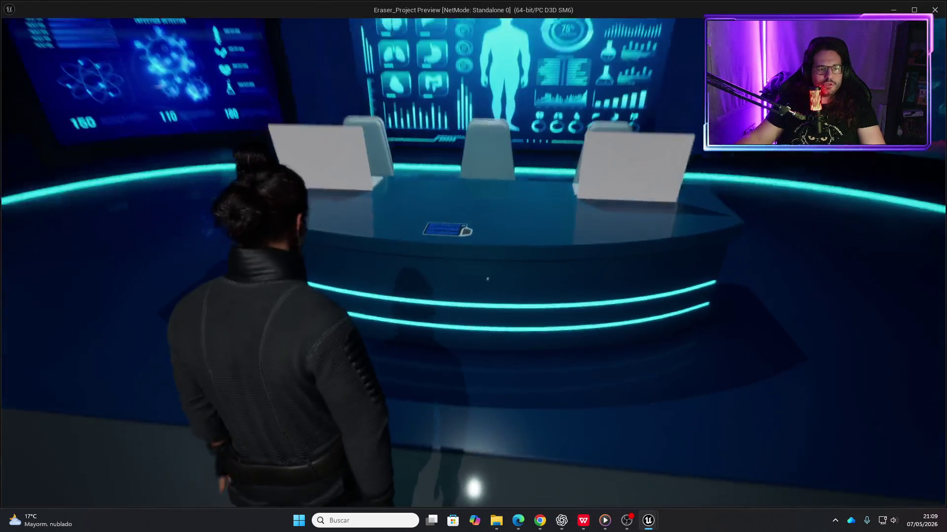
{"action": "key", "text": "w"}
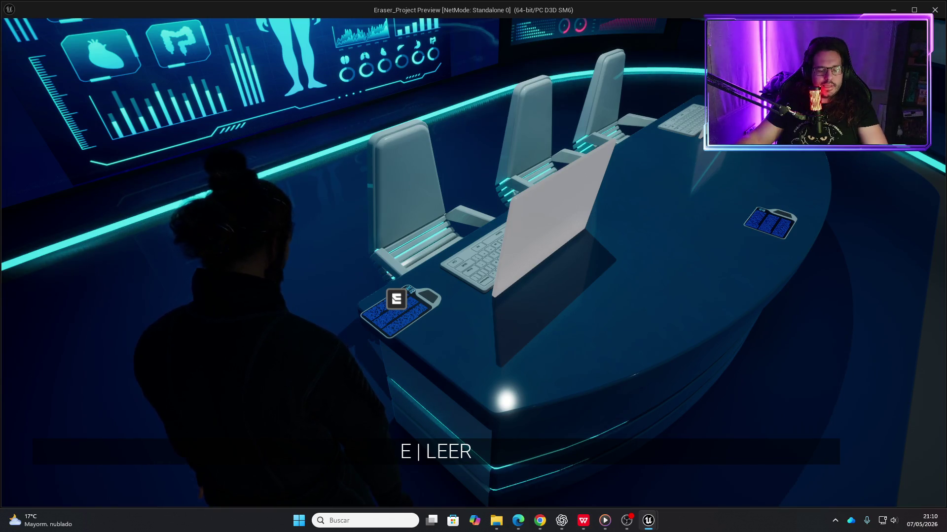
{"action": "key", "text": "d"}
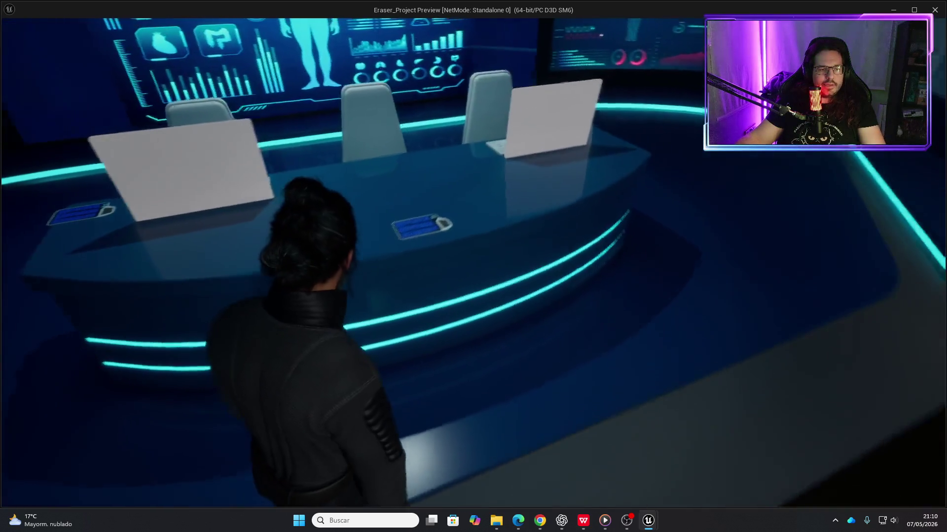
{"action": "key", "text": "w"}
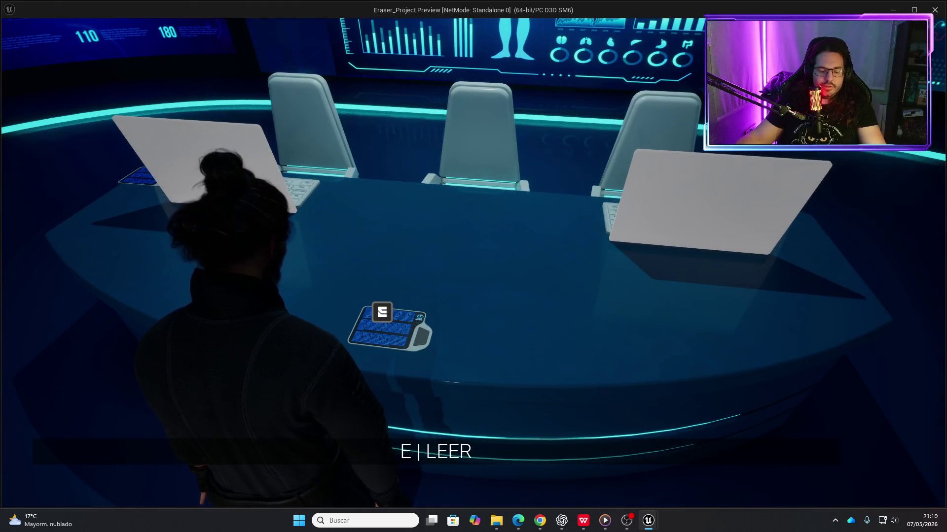
{"action": "key", "text": "e"}
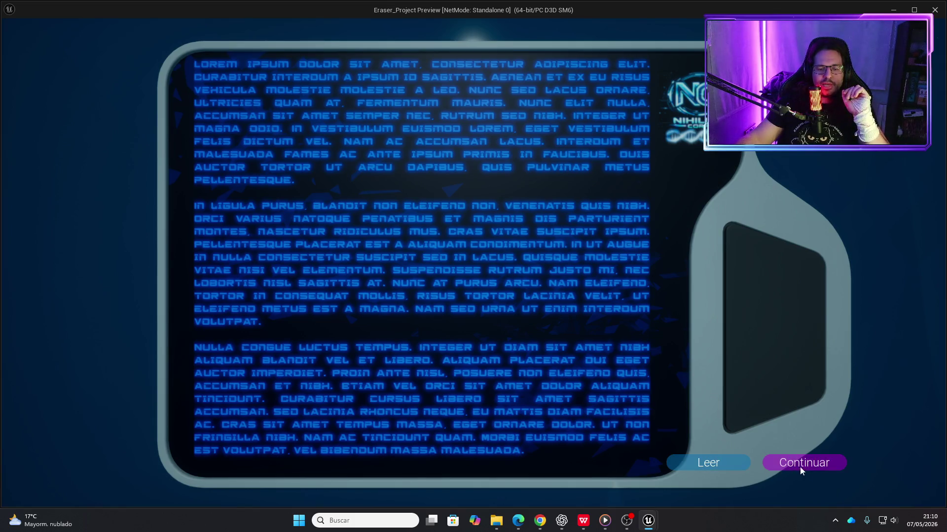
{"action": "left_click", "coordinate": [736, 465]}
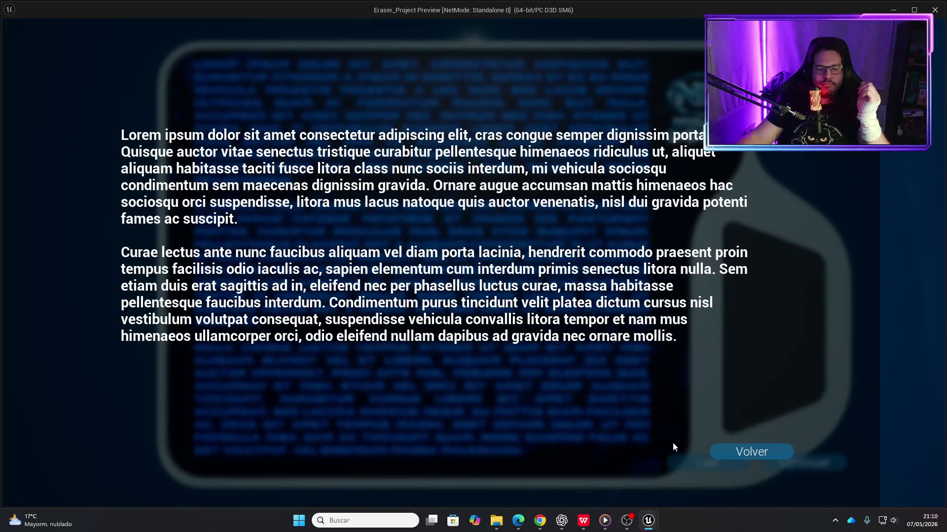
{"action": "left_click", "coordinate": [774, 458]}
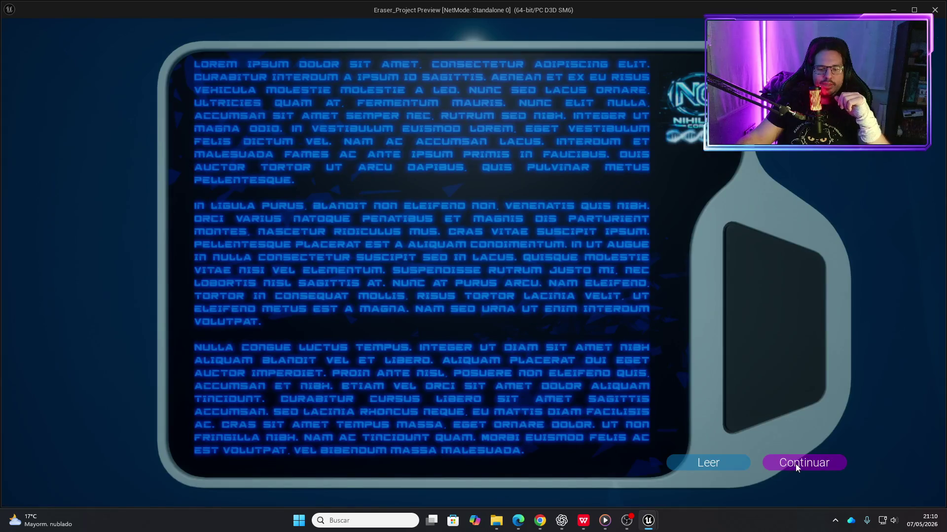
{"action": "left_click", "coordinate": [795, 463]}
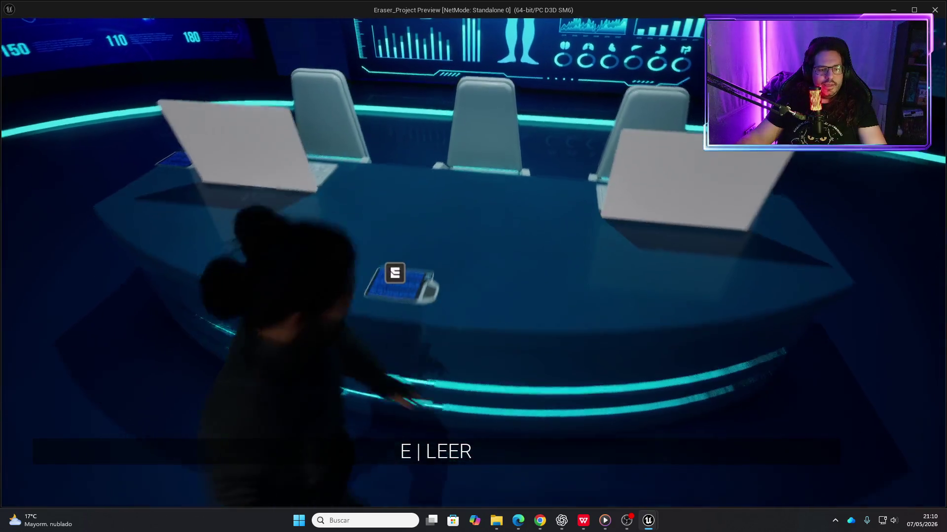
{"action": "key", "text": "Escape"}
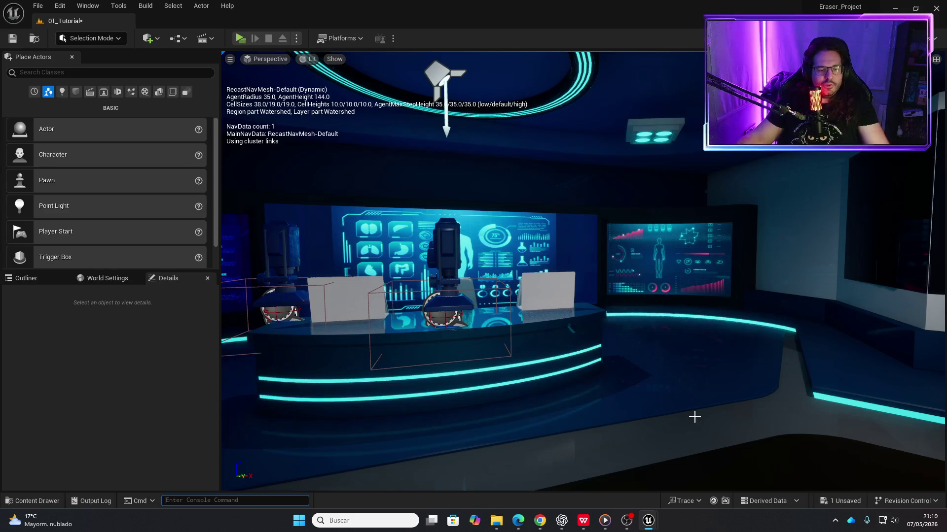
- Open the MyUITextInteract widget blueprint from MyWidgets > WidgetInteract
{"action": "key", "text": "ctrl+space"}
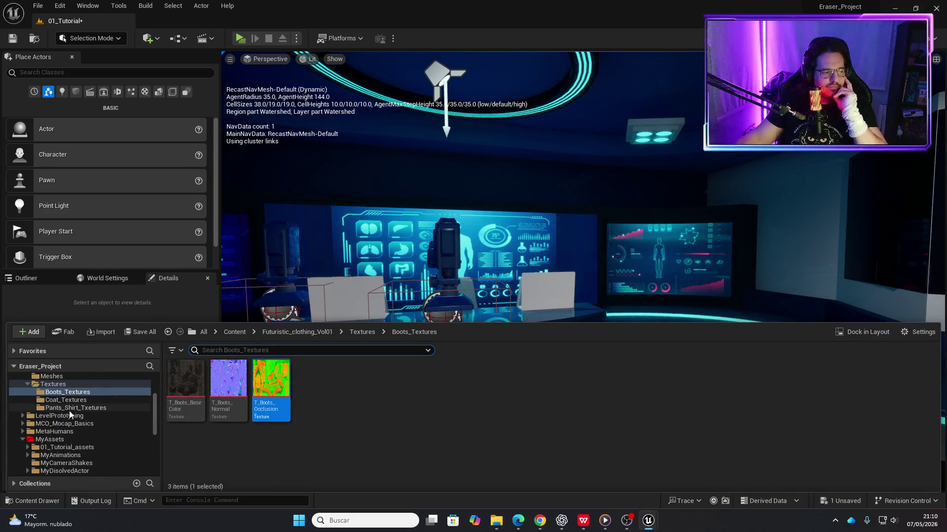
{"action": "scroll", "coordinate": [57, 416], "scroll_direction": "up", "scroll_amount": 2}
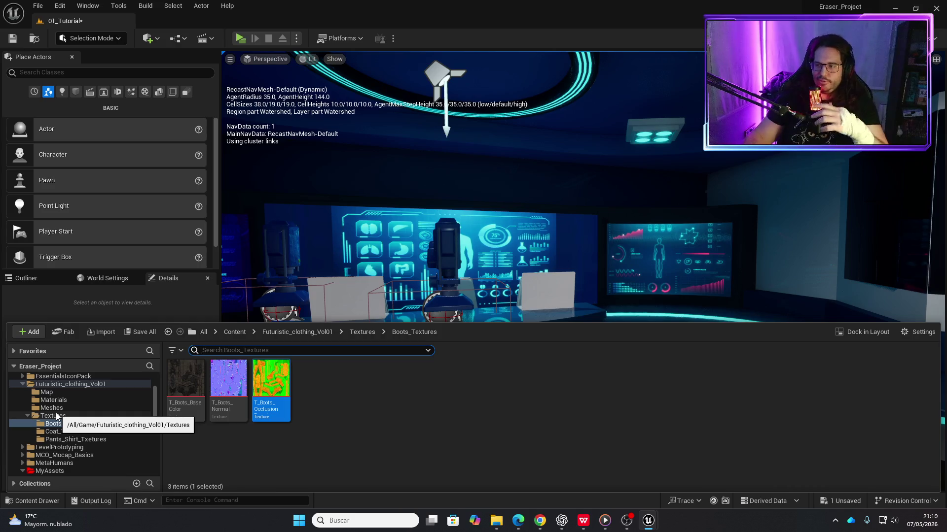
{"action": "scroll", "coordinate": [55, 419], "scroll_direction": "down", "scroll_amount": 3}
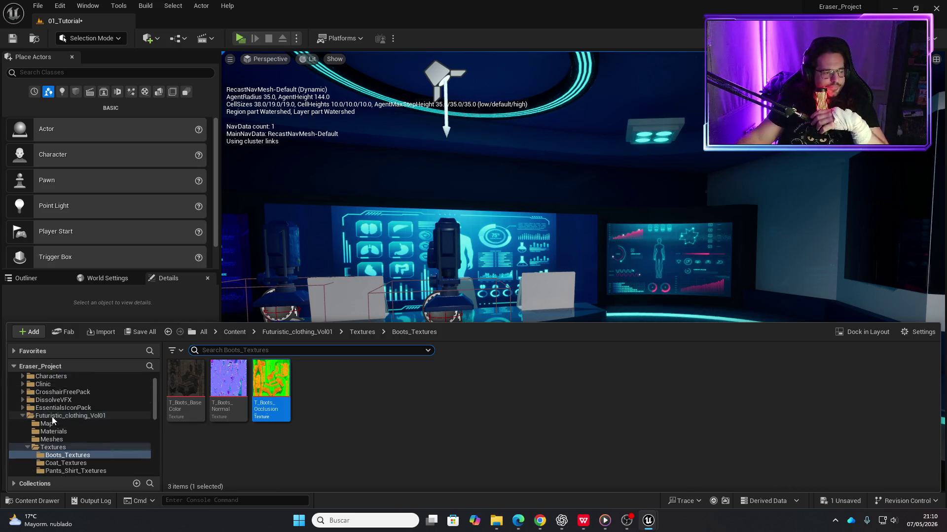
{"action": "scroll", "coordinate": [53, 421], "scroll_direction": "down", "scroll_amount": 5}
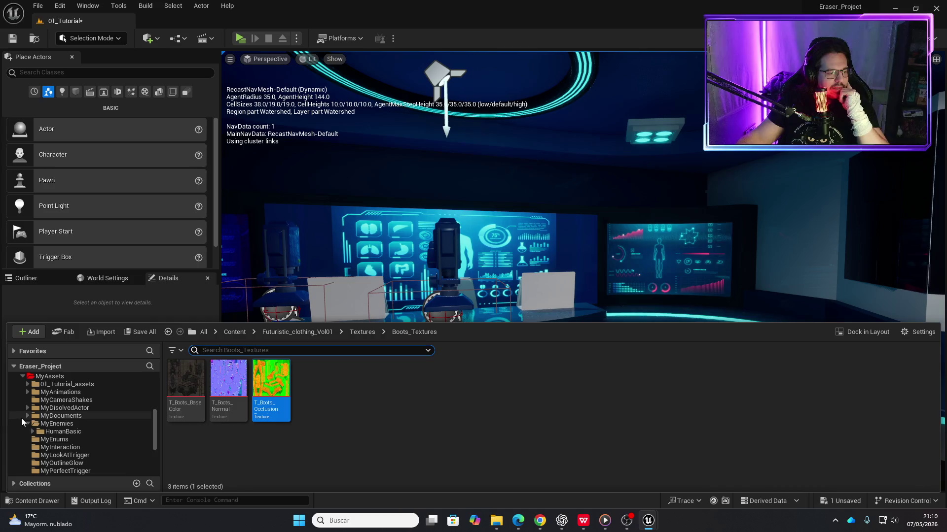
{"action": "scroll", "coordinate": [35, 431], "scroll_direction": "down", "scroll_amount": 5}
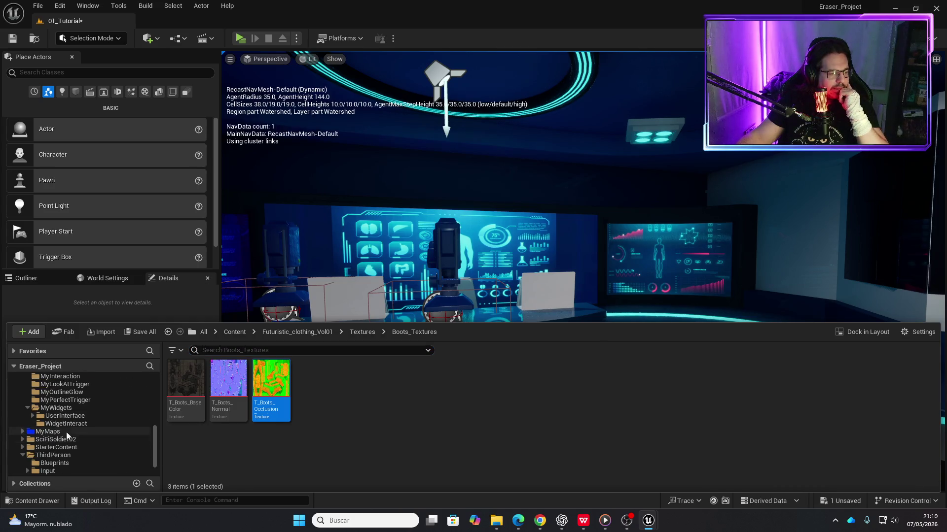
{"action": "left_click", "coordinate": [61, 417]}
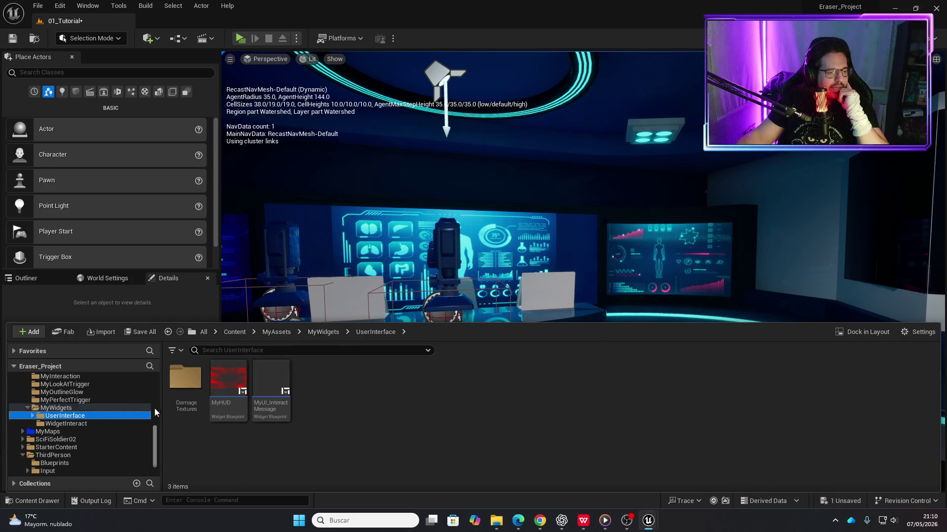
{"action": "left_click", "coordinate": [75, 424]}
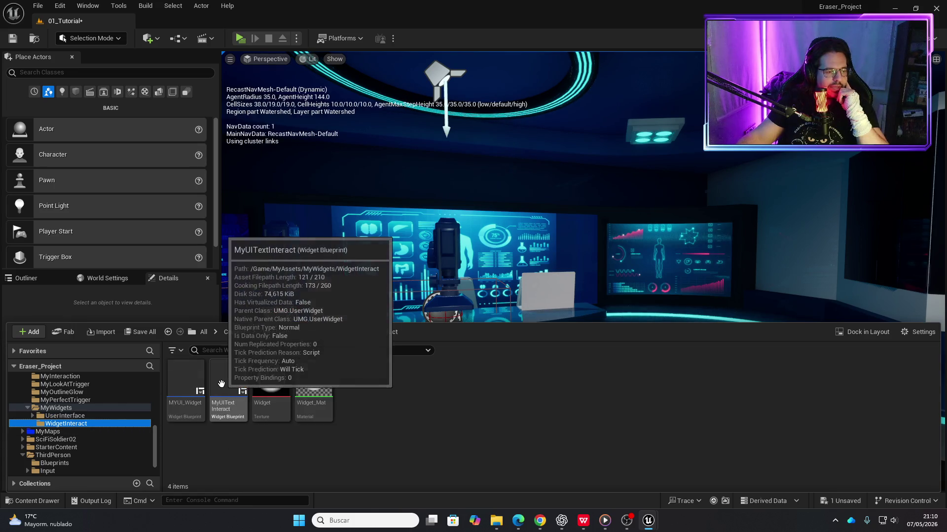
{"action": "double_click", "coordinate": [221, 385]}
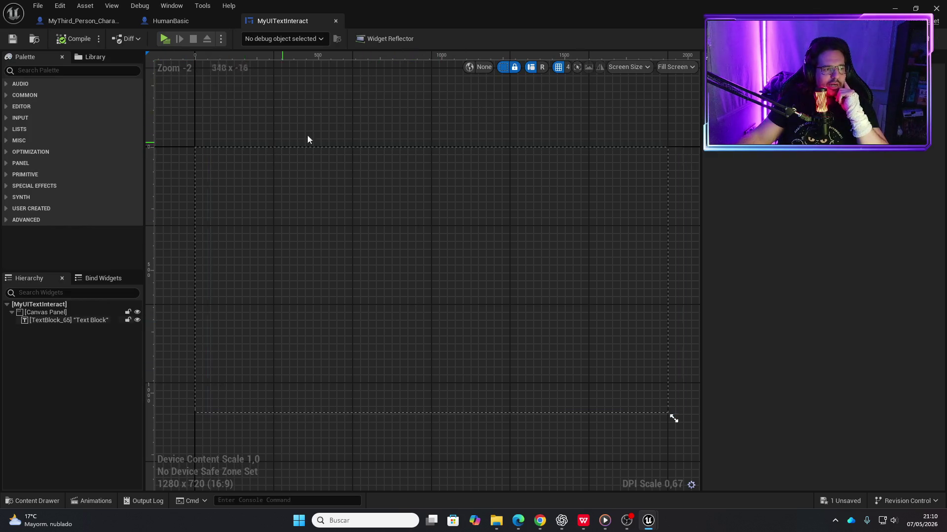
- Break the Event Pre Construct wire to Set Render Opacity, play-test, then select the Text Block in Designer
{"action": "left_click", "coordinate": [926, 39]}
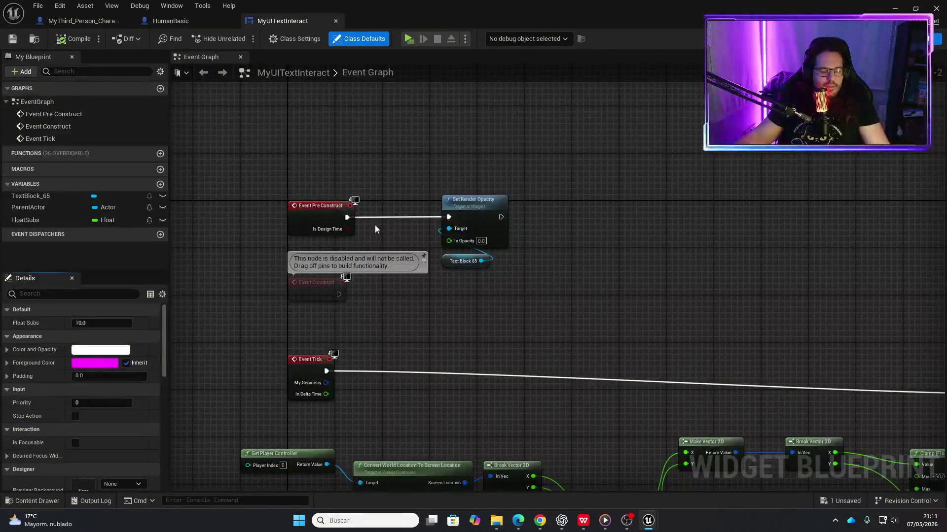
{"action": "left_click", "coordinate": [347, 218], "text": "alt"}
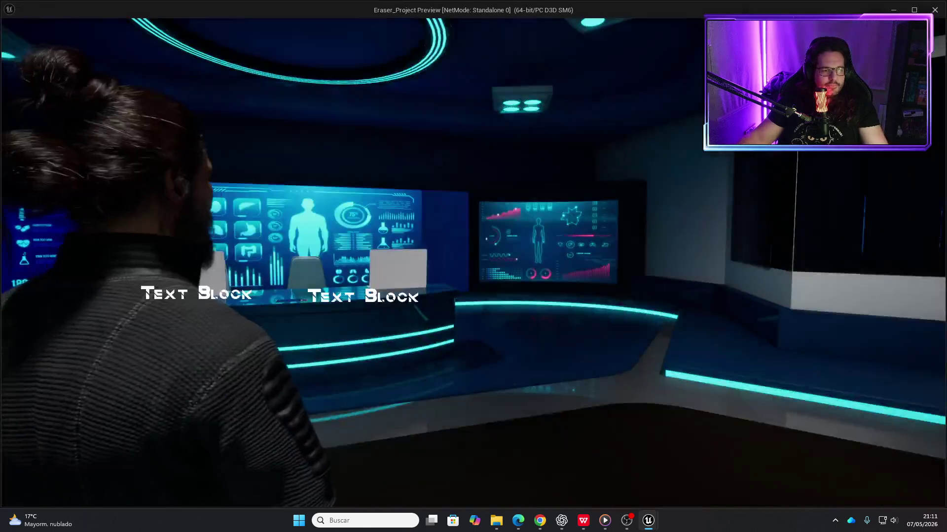
{"action": "key", "text": "w"}
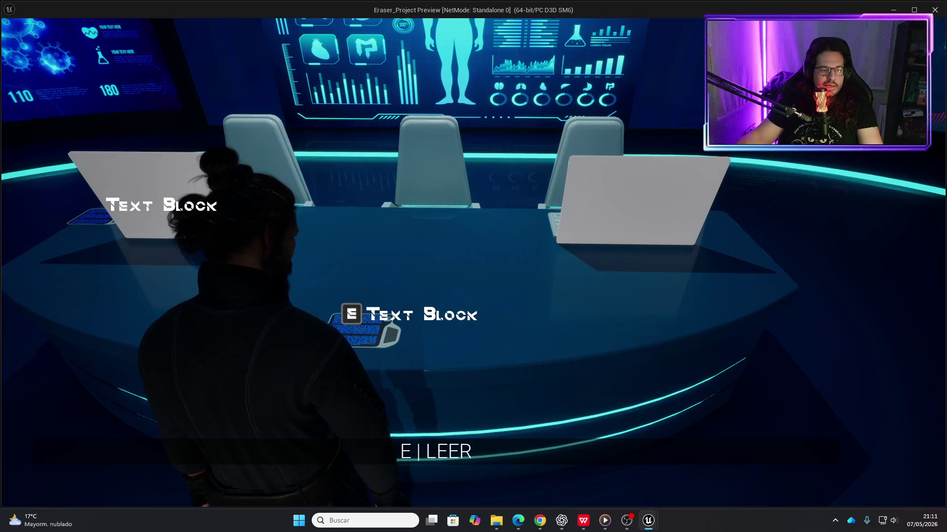
{"action": "key", "text": "Escape"}
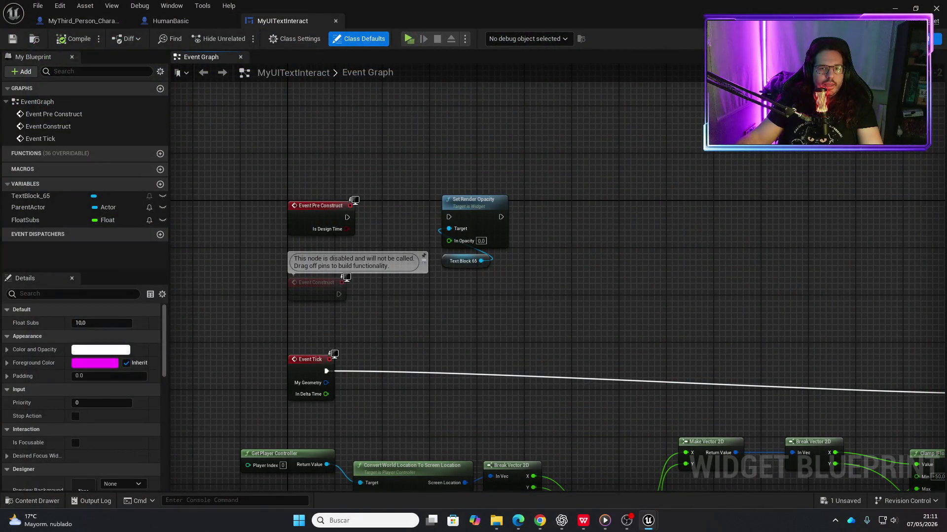
{"action": "left_click", "coordinate": [922, 38]}
{"action": "left_click", "coordinate": [673, 419]}
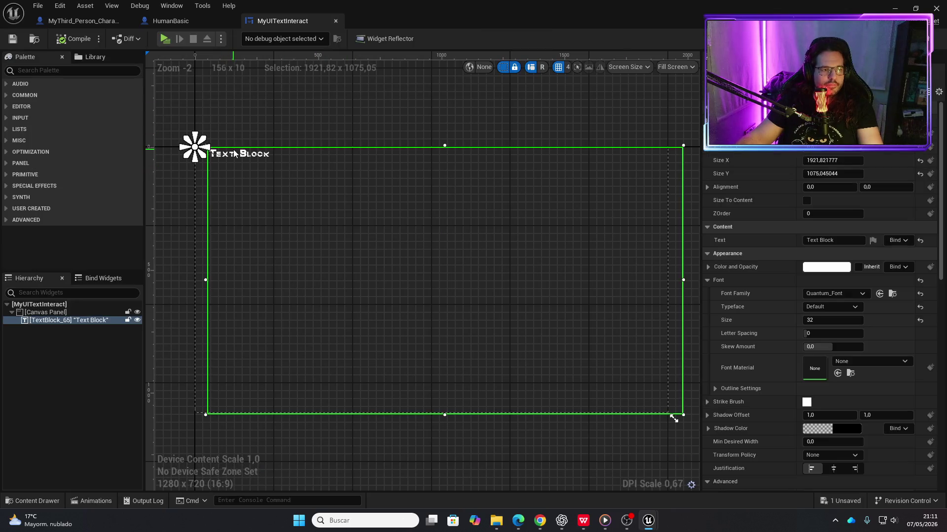
- Change the label text to LEER, compile, and check it in a standalone play-test
{"action": "left_click", "coordinate": [829, 240]}
{"action": "type", "text": "LEER"}
{"action": "key", "text": "Return"}
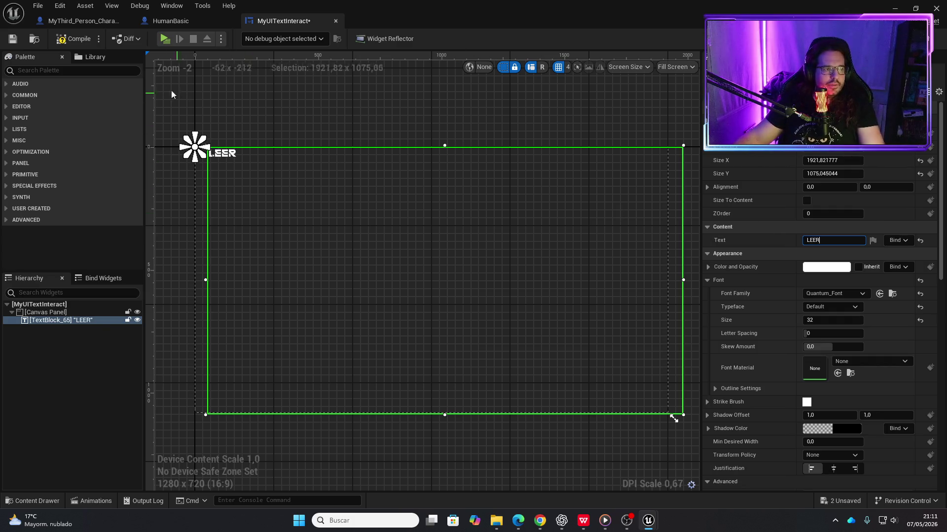
{"action": "left_click", "coordinate": [67, 39]}
{"action": "left_click", "coordinate": [165, 39]}
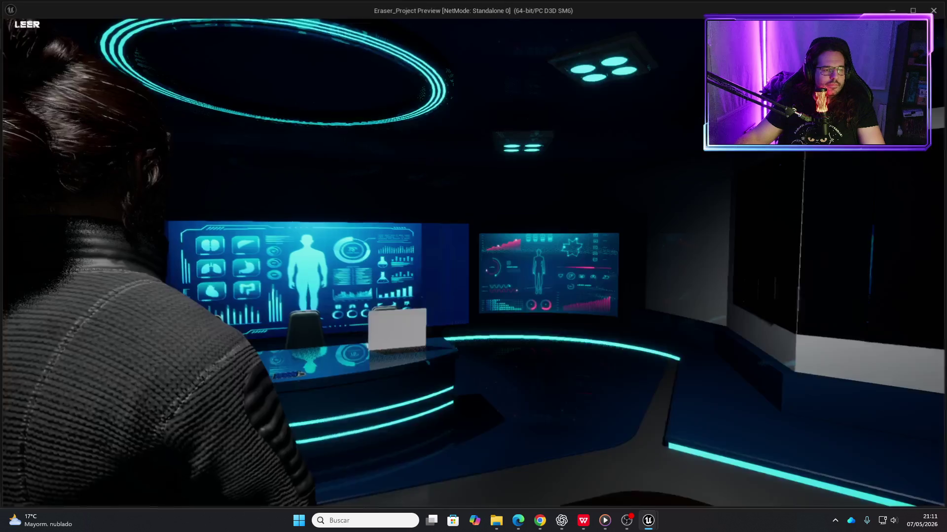
{"action": "key", "text": "w"}
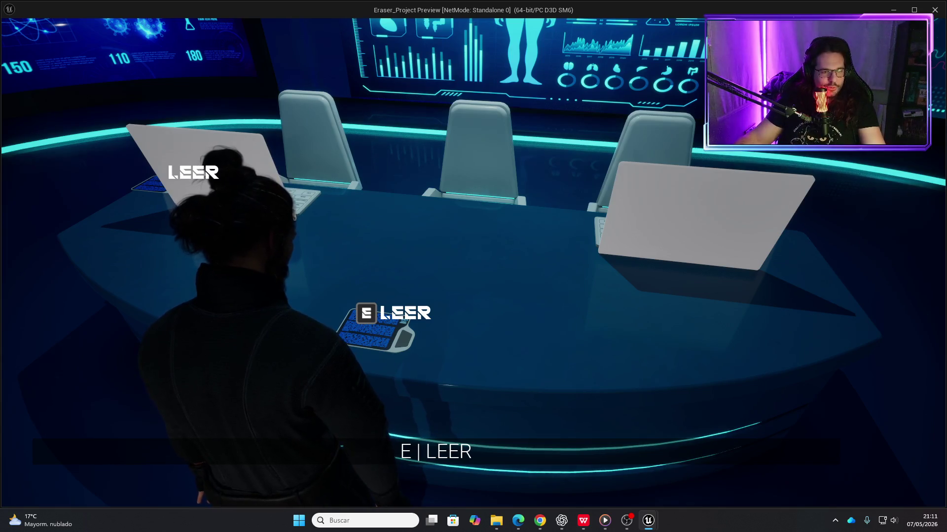
{"action": "key", "text": "Escape"}
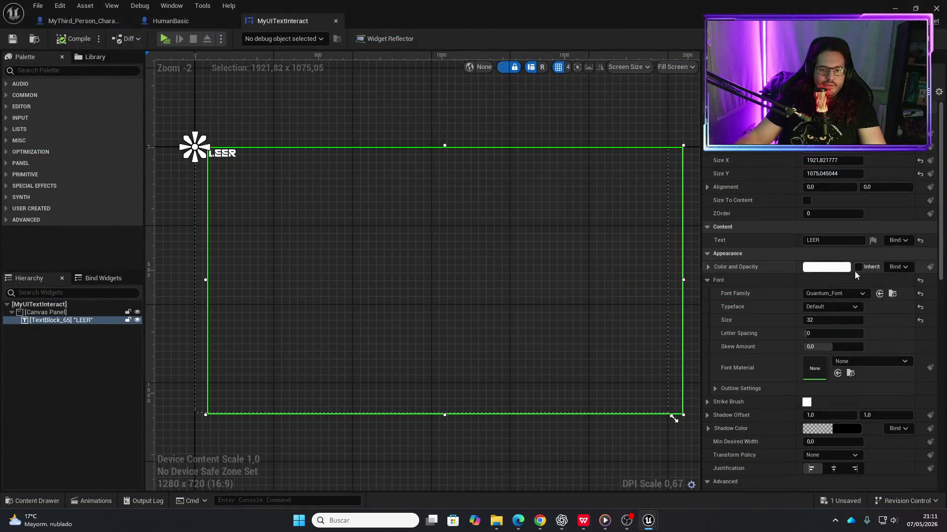
{"action": "left_click", "coordinate": [862, 294]}
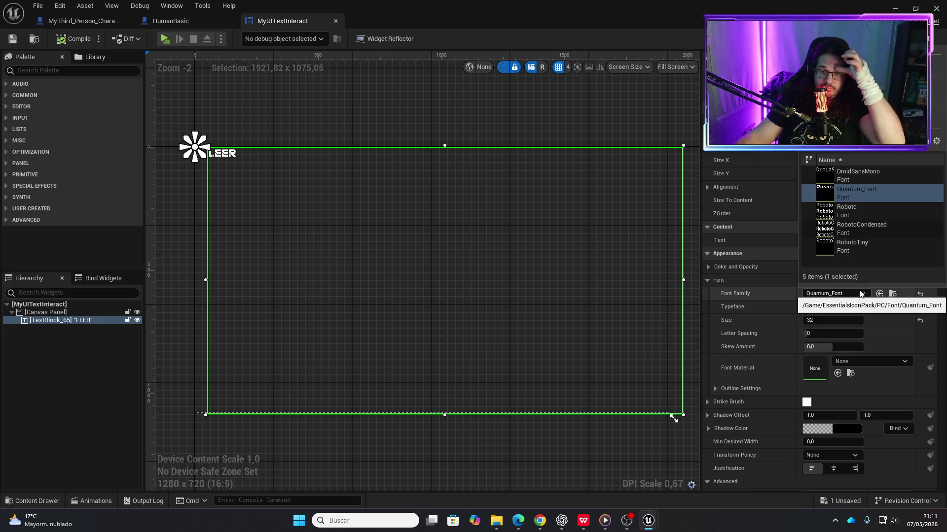
- Switch the label font to DroidSansMono, compile, and preview it in a play-test
{"action": "left_click", "coordinate": [858, 176]}
{"action": "left_click", "coordinate": [95, 34]}
{"action": "left_click", "coordinate": [164, 42]}
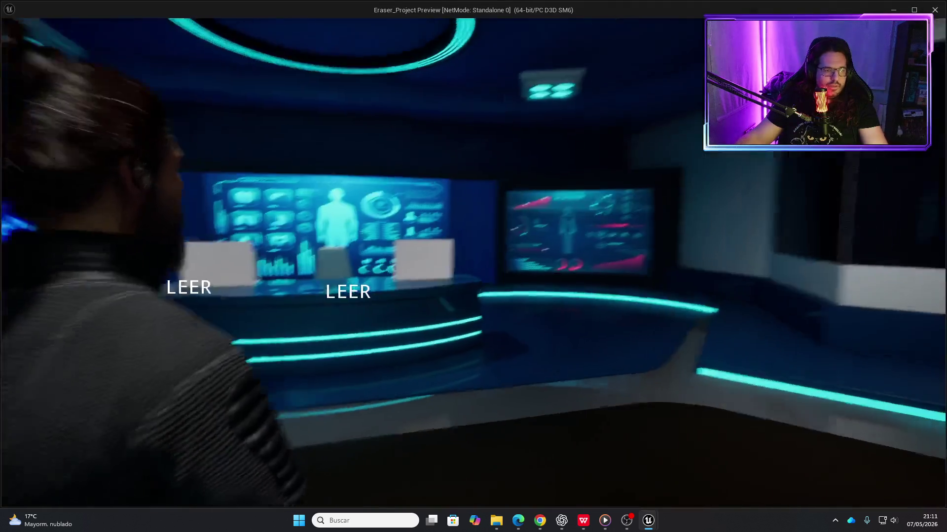
{"action": "key", "text": "w"}
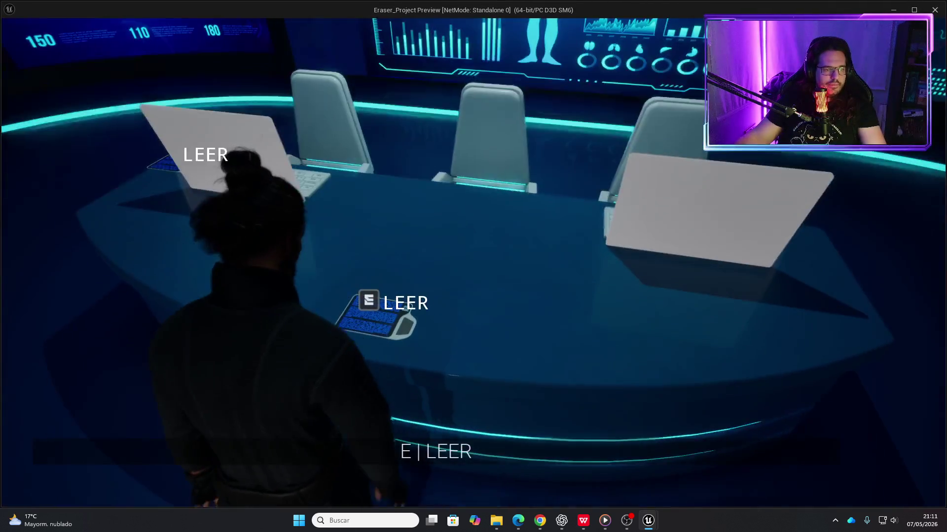
{"action": "key", "text": "Escape"}
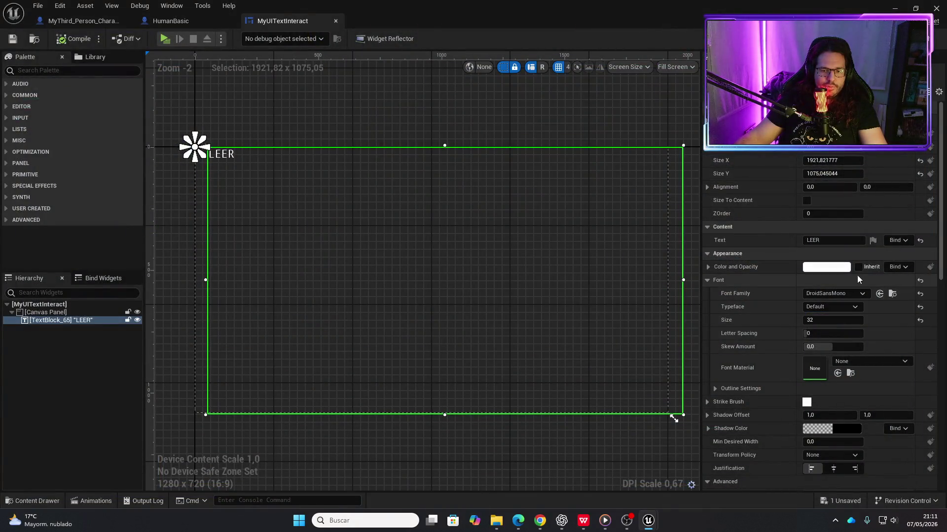
- Set the font family to Roboto and, after trying Italic and Regular, settle on Light
{"action": "left_click", "coordinate": [862, 294]}
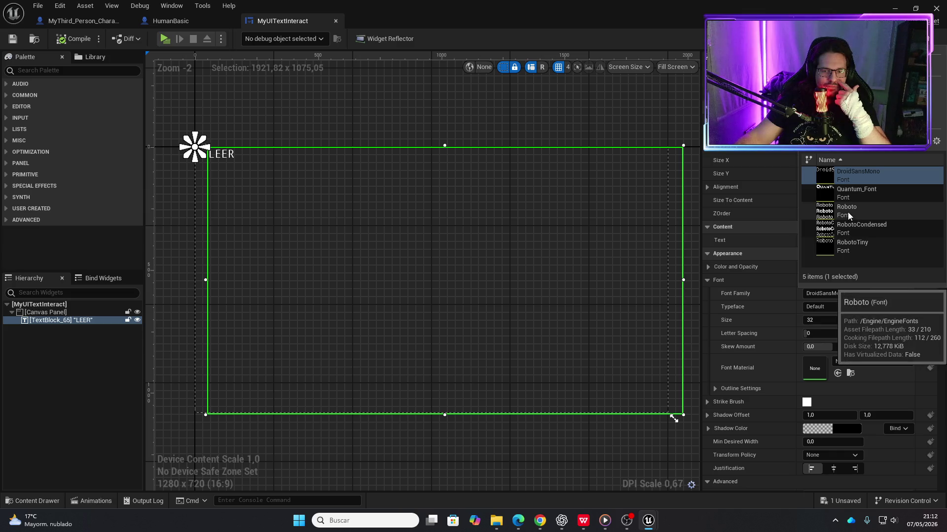
{"action": "left_click", "coordinate": [848, 212]}
{"action": "left_click", "coordinate": [851, 307]}
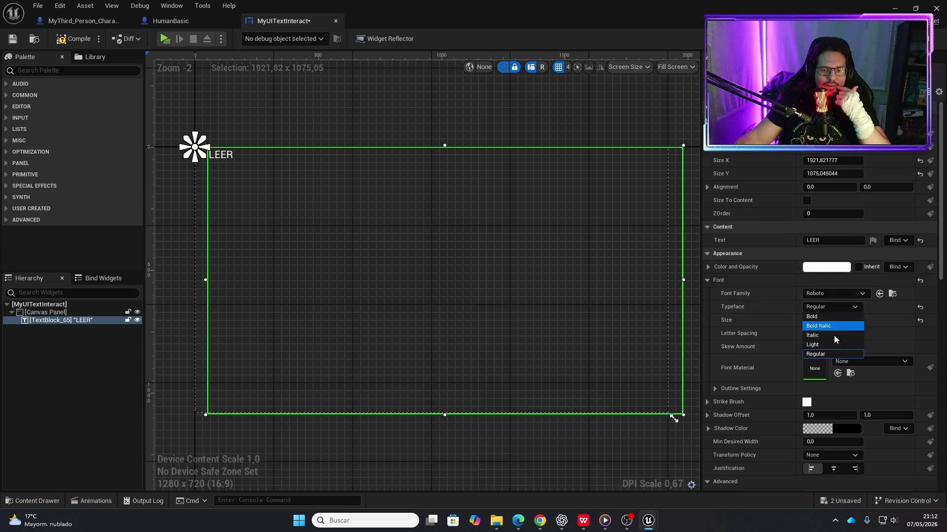
{"action": "left_click", "coordinate": [830, 345]}
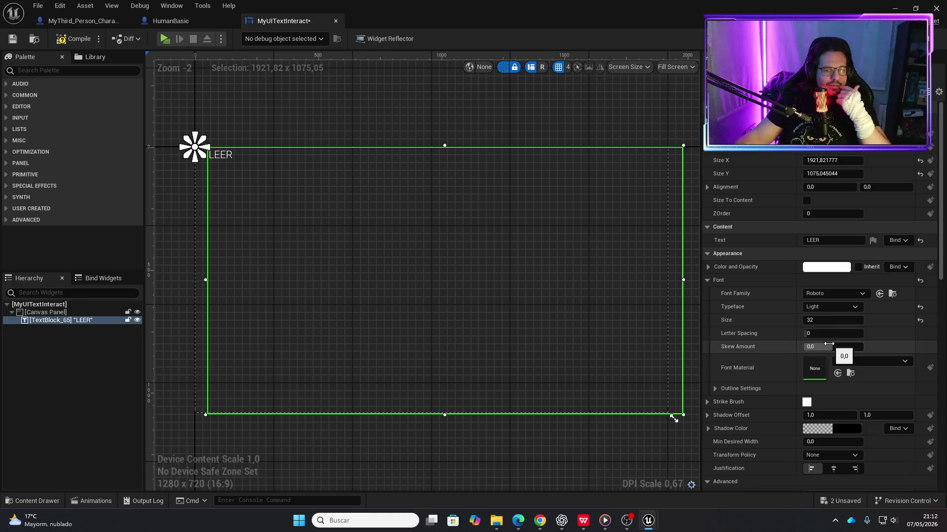
{"action": "left_click", "coordinate": [852, 307]}
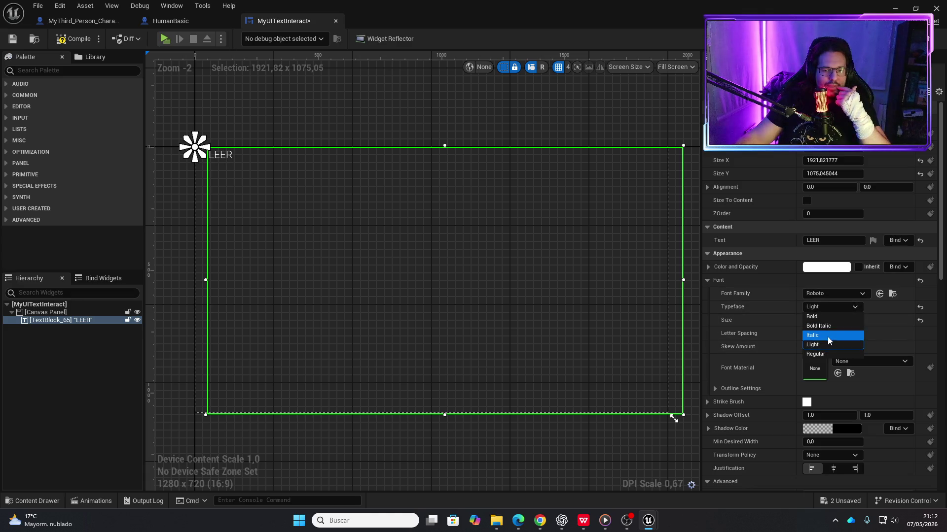
{"action": "left_click", "coordinate": [828, 335]}
{"action": "left_click", "coordinate": [853, 307]}
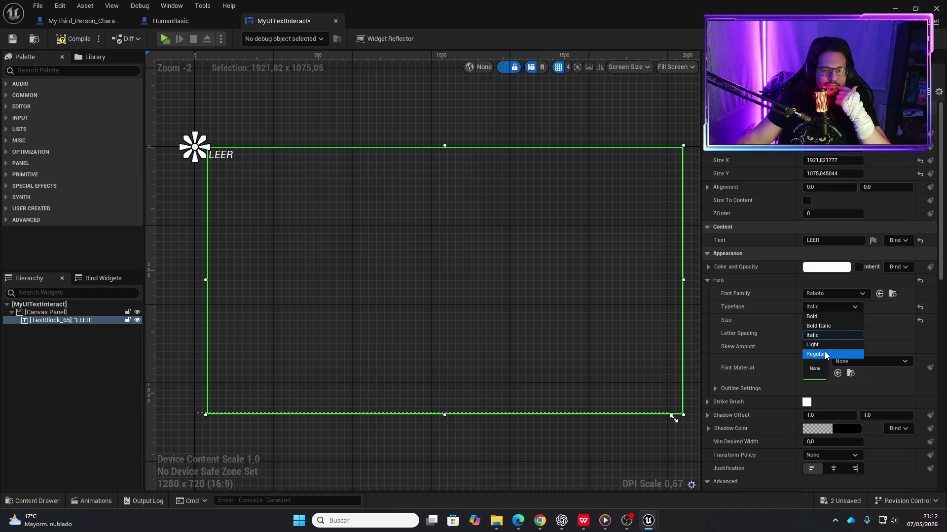
{"action": "left_click", "coordinate": [825, 352]}
{"action": "left_click", "coordinate": [857, 307]}
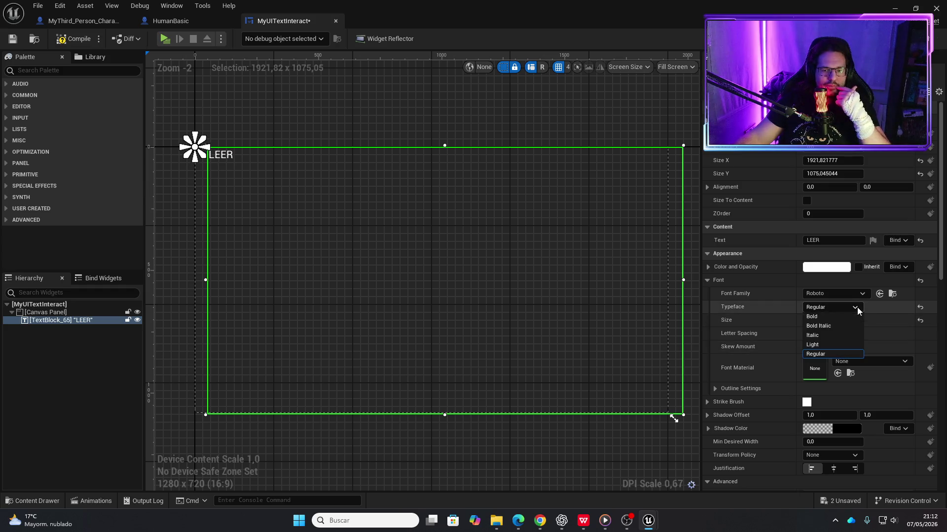
{"action": "left_click", "coordinate": [828, 343]}
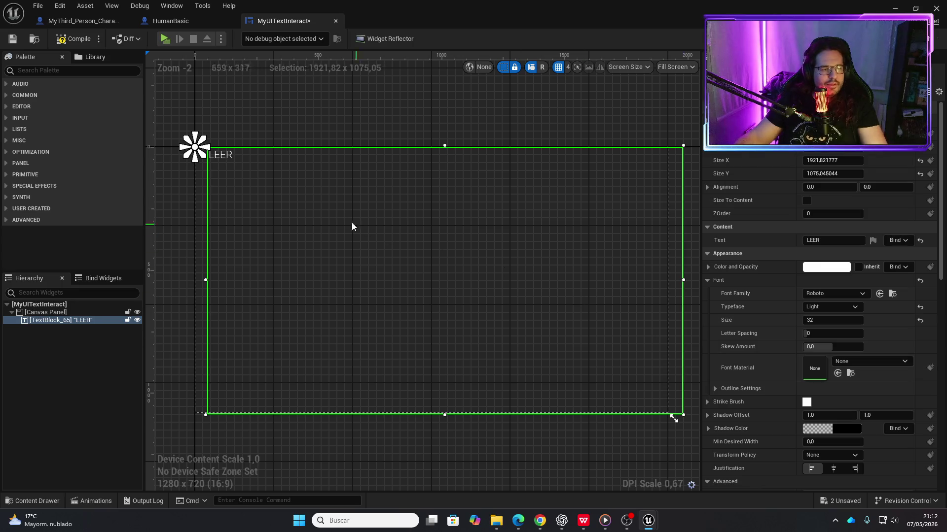
- Compile and save the widget, then walk to the desk to see the Roboto Light LEER prompts
{"action": "left_click", "coordinate": [73, 39]}
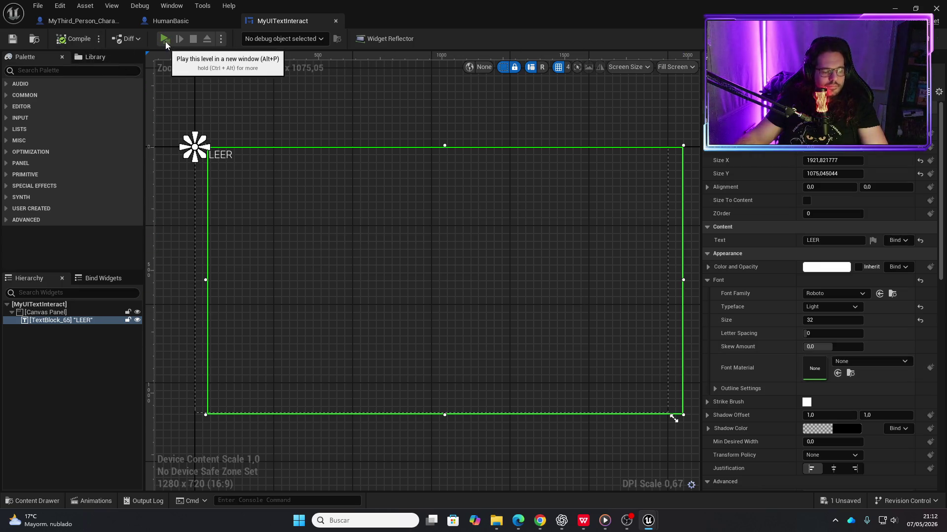
{"action": "left_click", "coordinate": [165, 39]}
{"action": "key", "text": "w"}
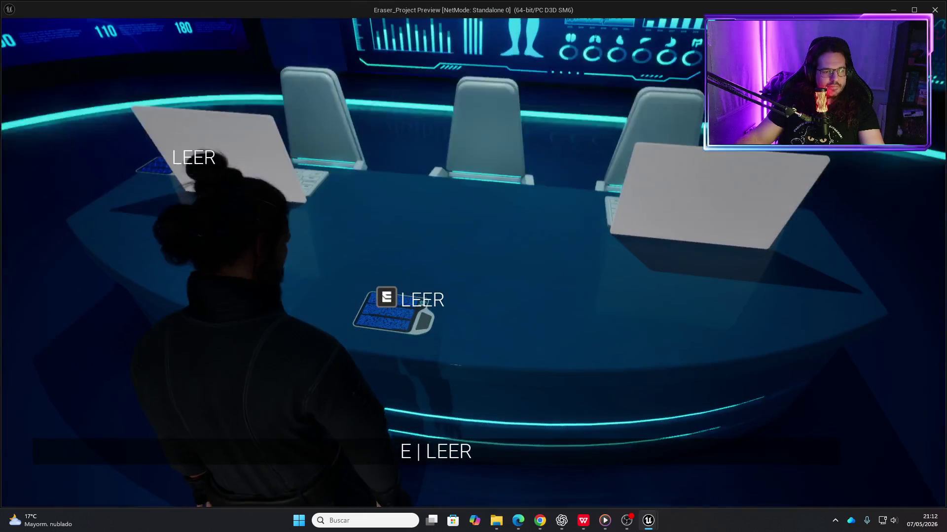
{"action": "key", "text": "Escape"}
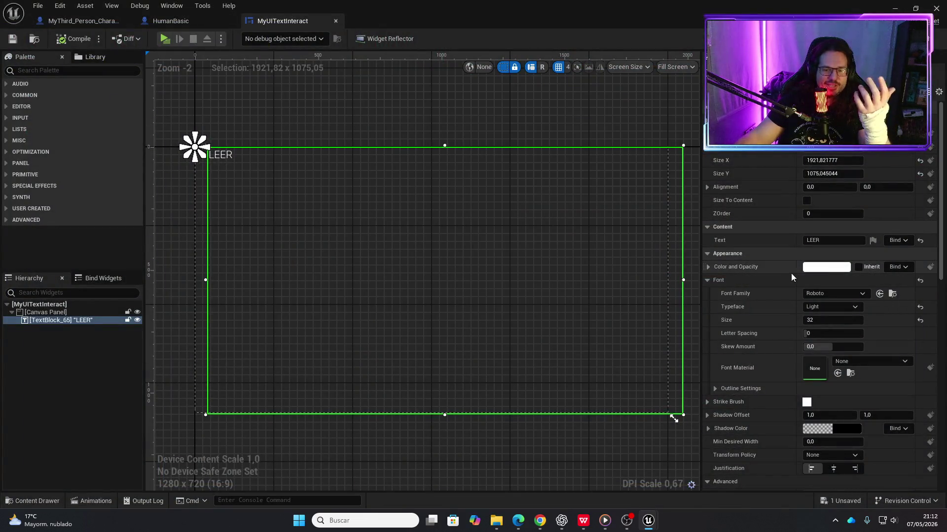
- Switch the LEER label's font to DroidSansMono and play-test it at the desk
{"action": "left_click", "coordinate": [848, 293]}
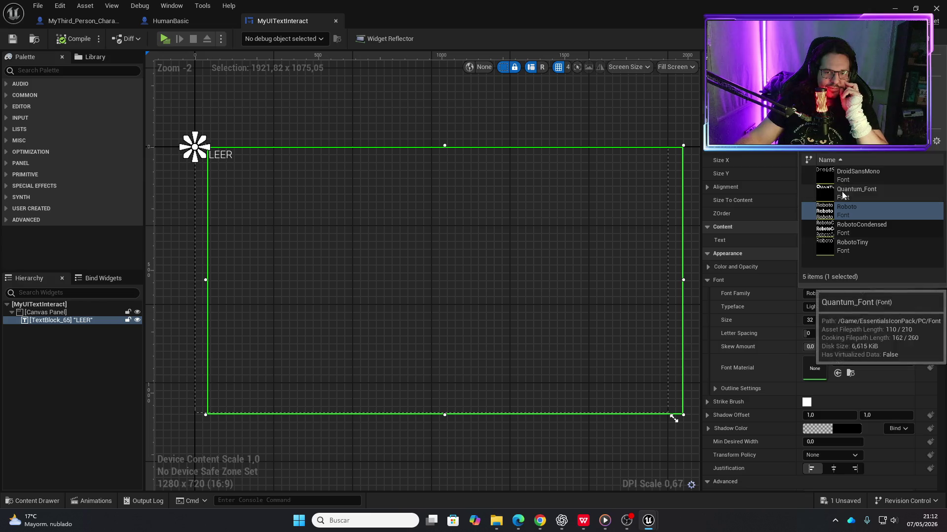
{"action": "left_click", "coordinate": [850, 175]}
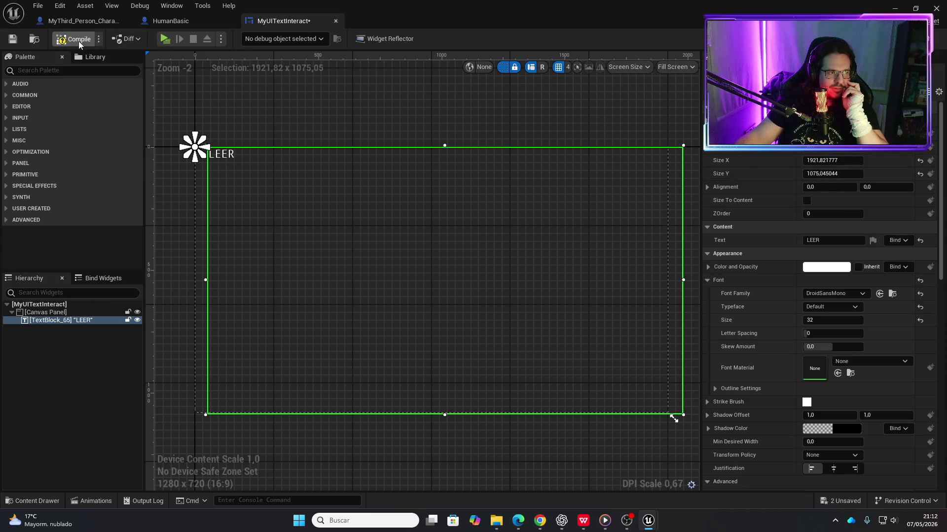
{"action": "left_click", "coordinate": [165, 38]}
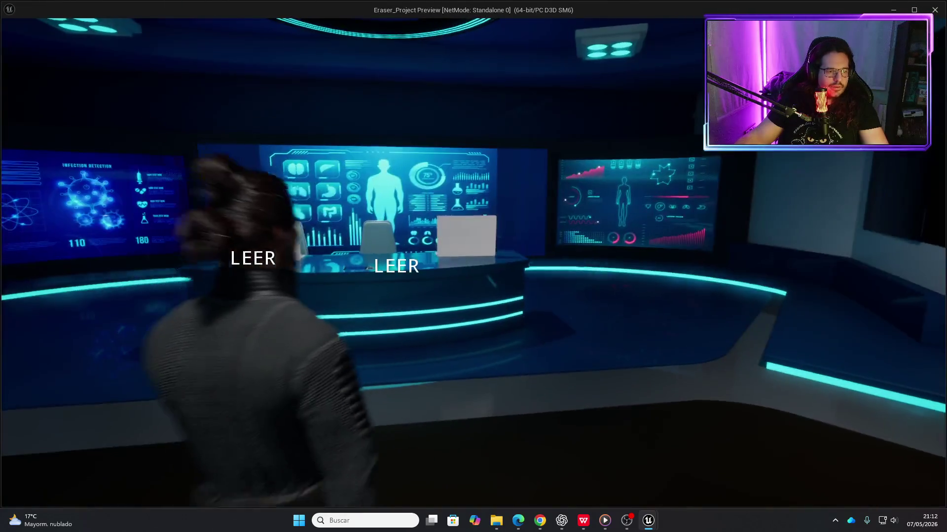
{"action": "key", "text": "w"}
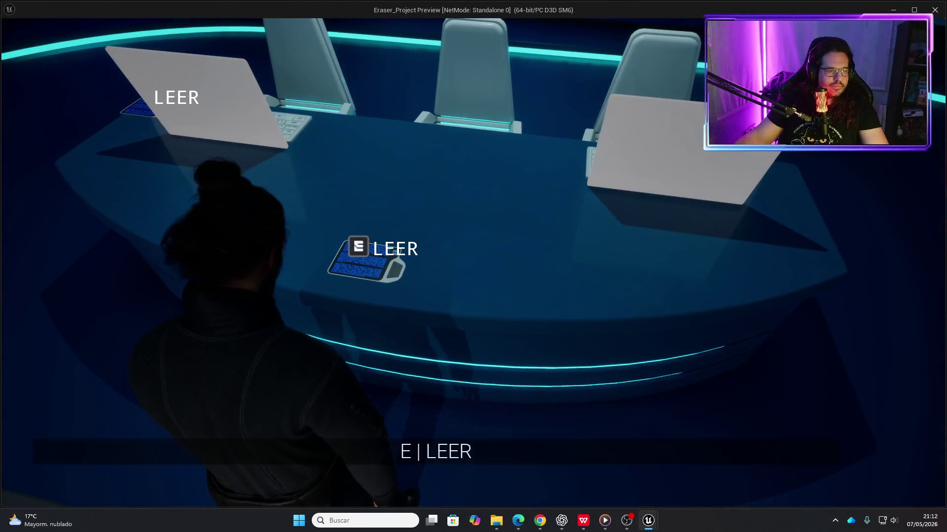
{"action": "key", "text": "Escape"}
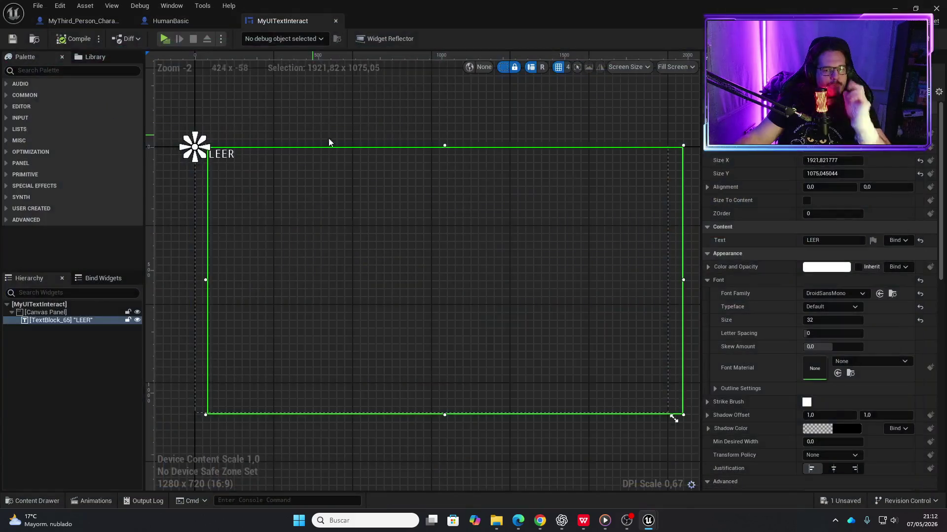
- Set the label font back to Quantum_Font, compile, and play-test again
{"action": "left_click", "coordinate": [834, 294]}
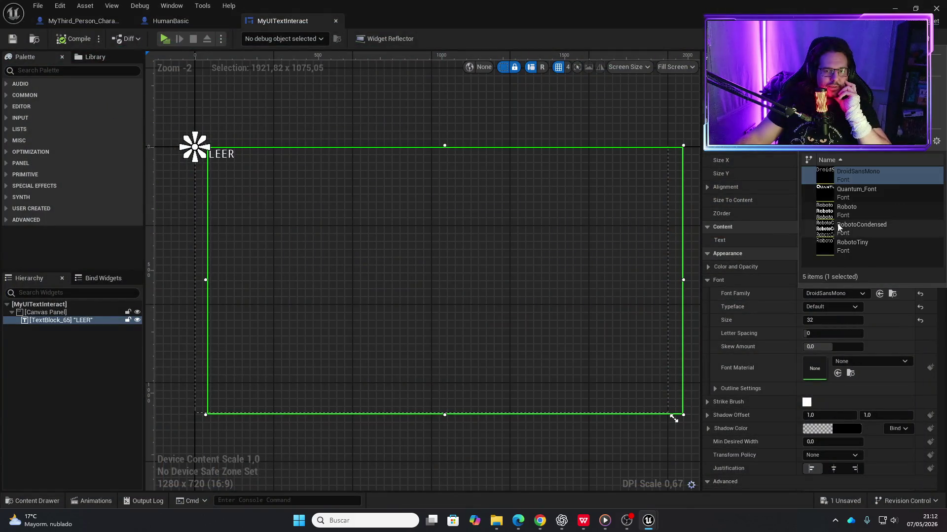
{"action": "left_click", "coordinate": [856, 192]}
{"action": "left_click", "coordinate": [73, 38]}
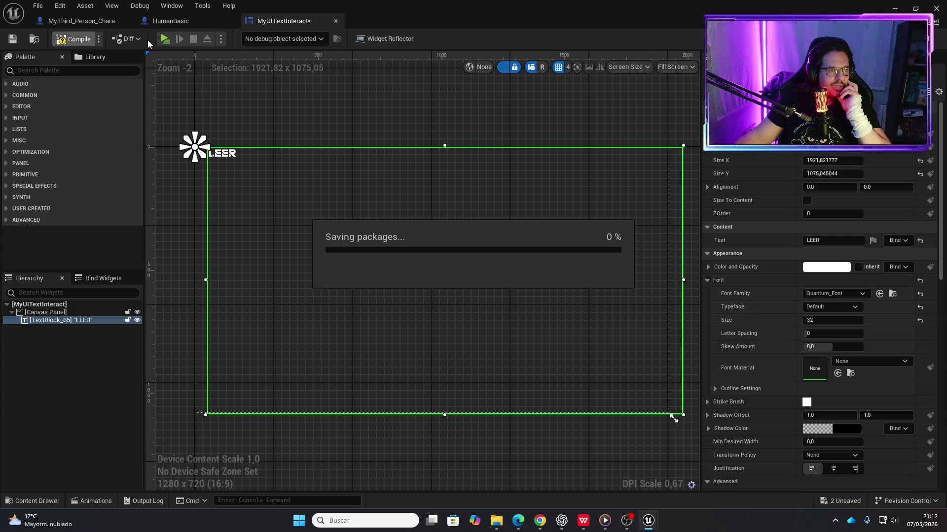
{"action": "left_click", "coordinate": [165, 38]}
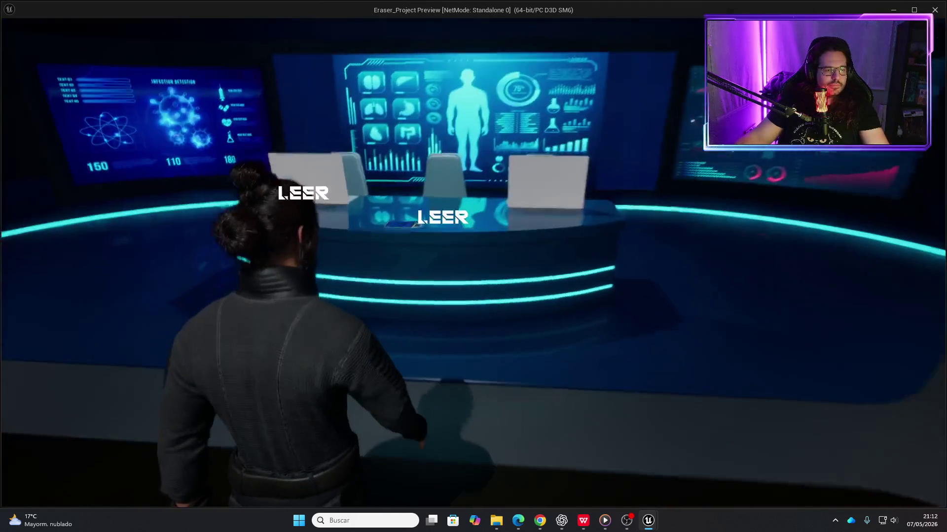
{"action": "key", "text": "w"}
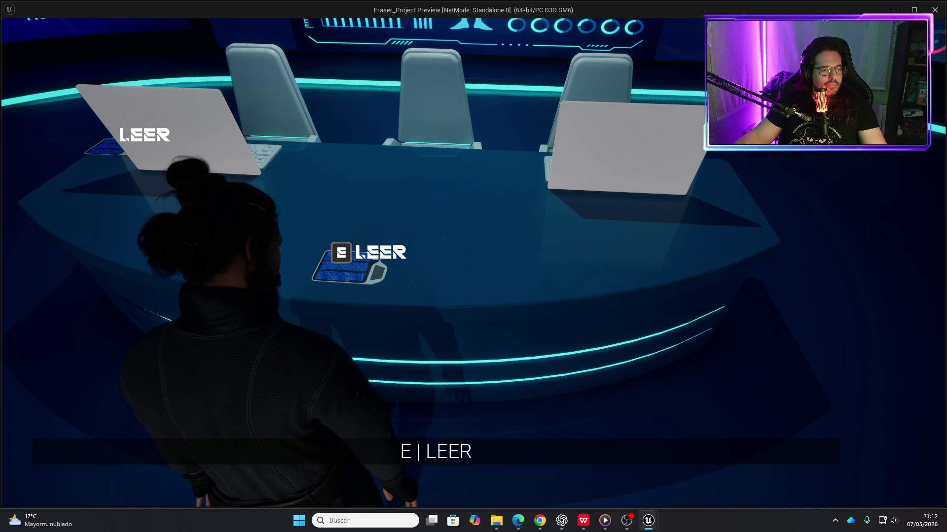
{"action": "key", "text": "alt+Tab"}
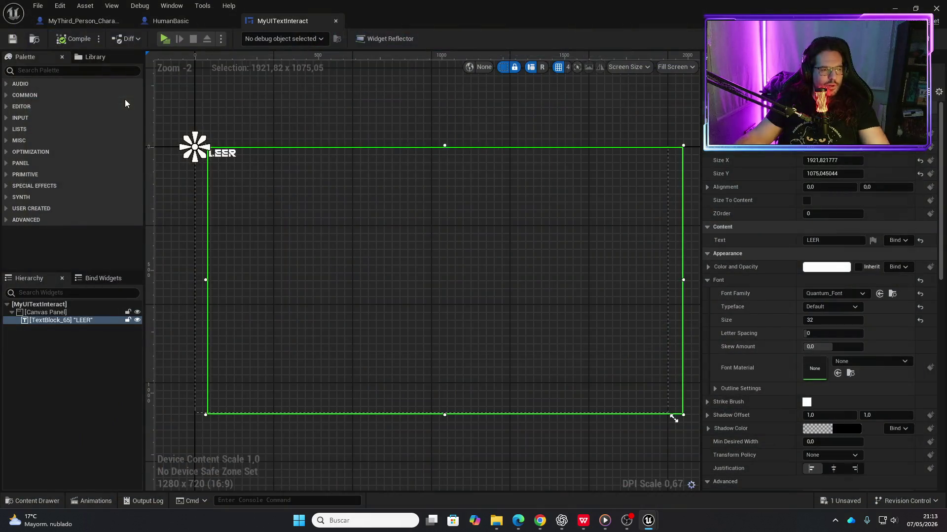
- Replace the label text LEER with 'Coger', compile, and walk to the tablet in a play-test
{"action": "left_click", "coordinate": [838, 241]}
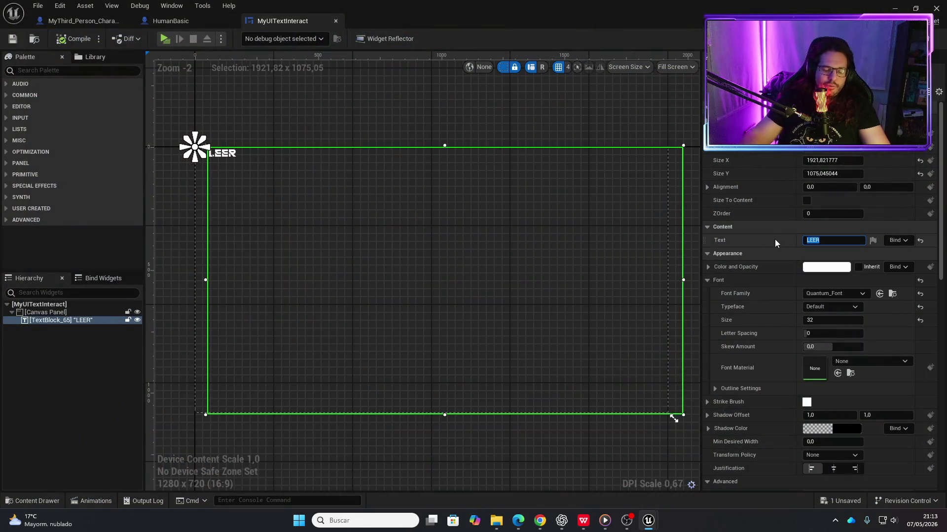
{"action": "type", "text": "Coger"}
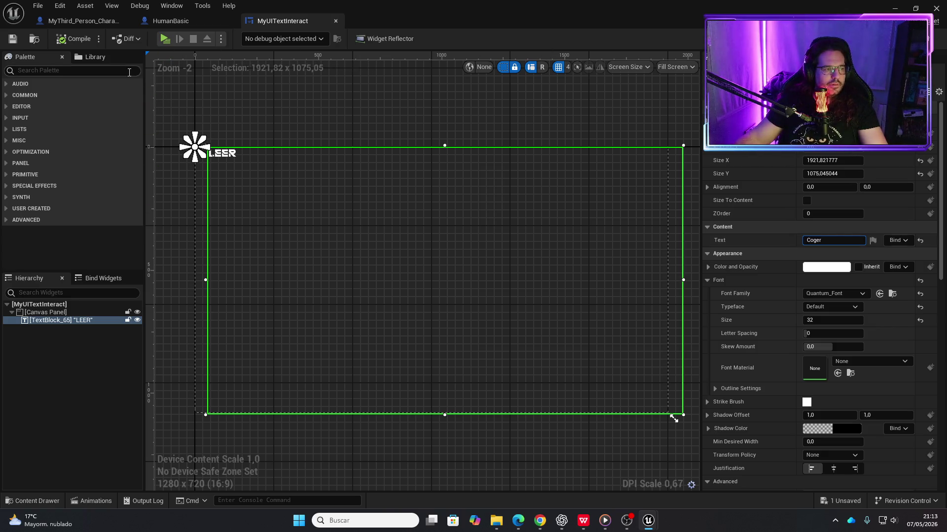
{"action": "left_click", "coordinate": [71, 39]}
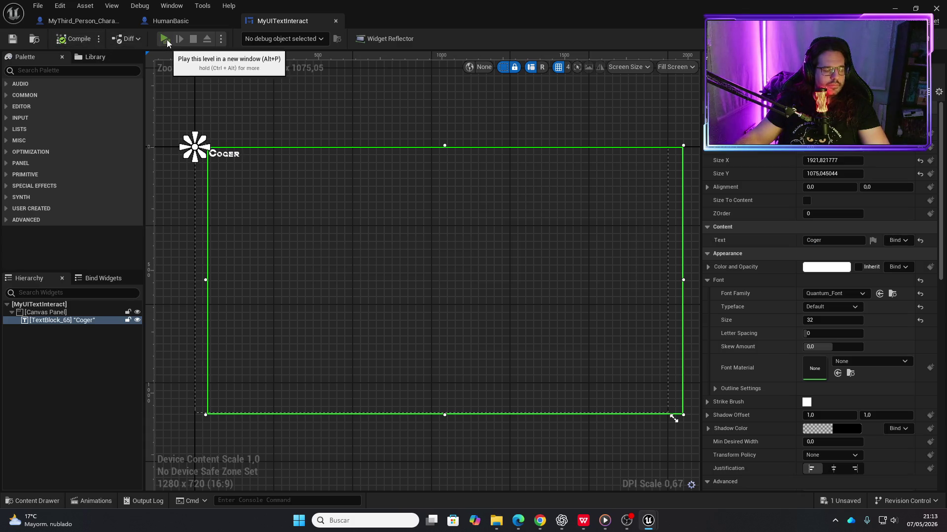
{"action": "left_click", "coordinate": [165, 39]}
{"action": "key", "text": "w"}
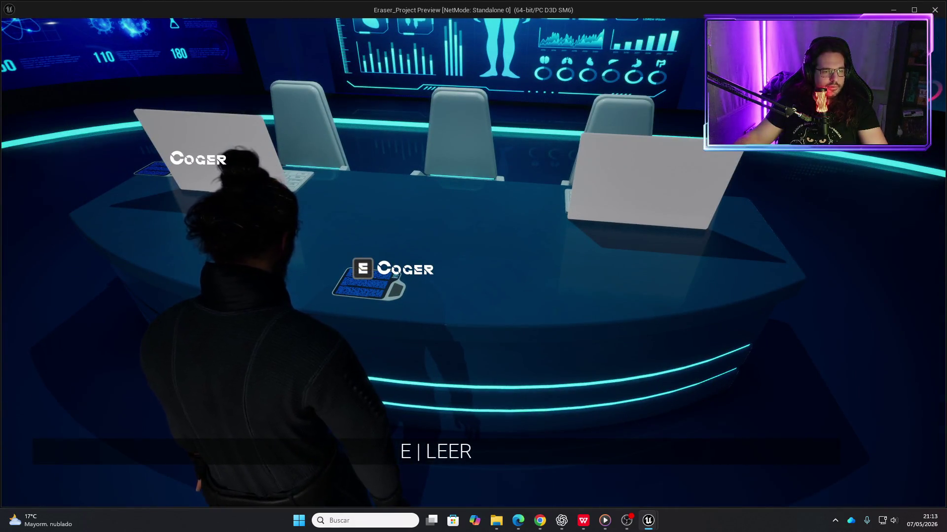
{"action": "key", "text": "Escape"}
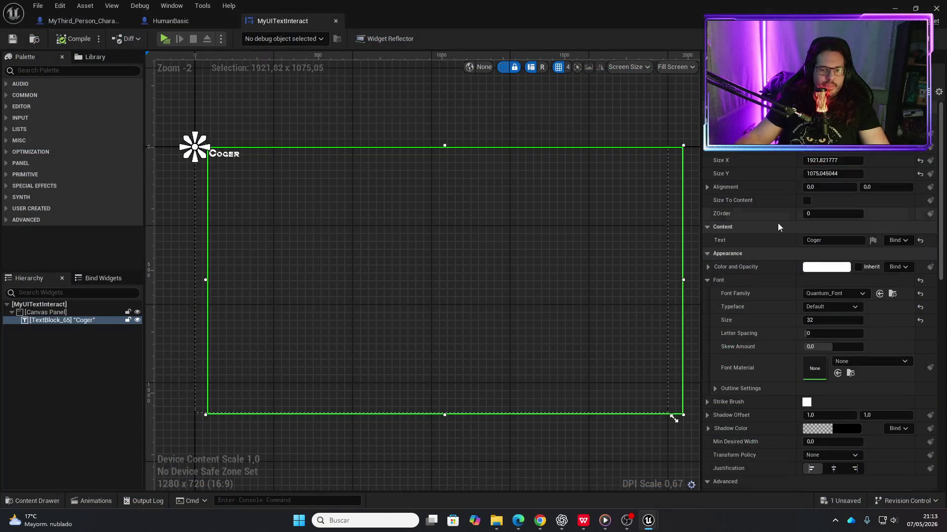
- Set the label font to Roboto with Light typeface, compile, and play-test it
{"action": "left_click", "coordinate": [859, 294]}
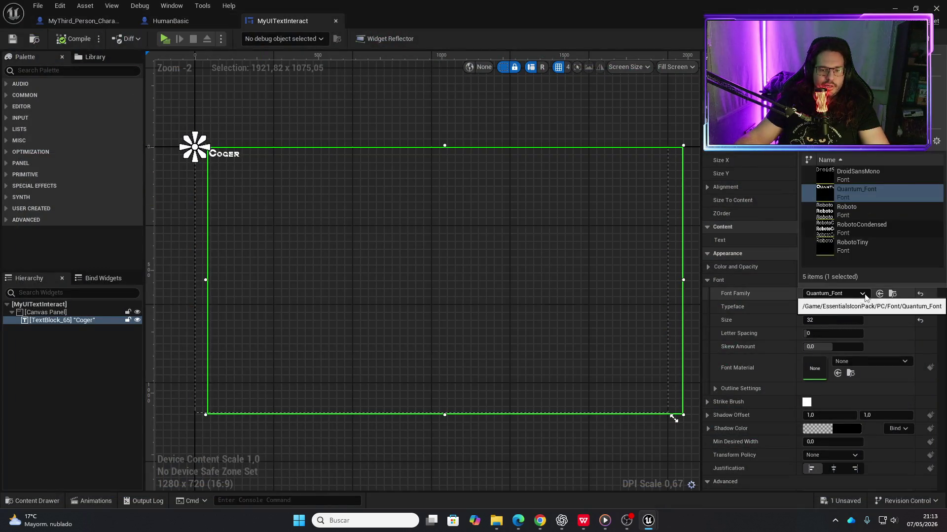
{"action": "left_click", "coordinate": [851, 212]}
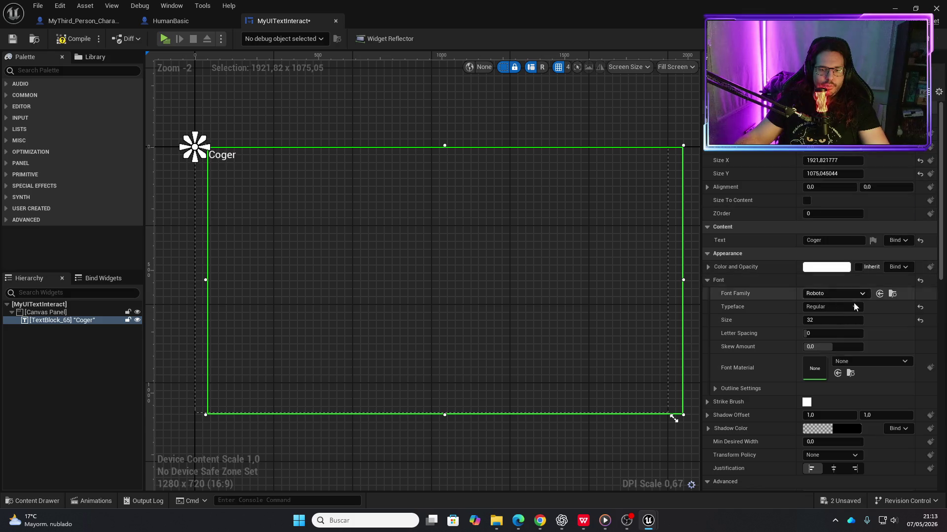
{"action": "left_click", "coordinate": [856, 307]}
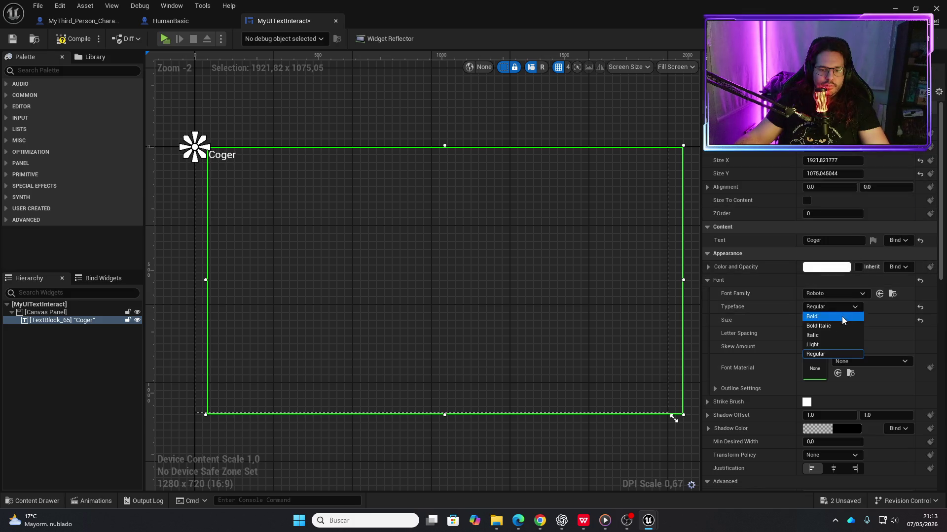
{"action": "left_click", "coordinate": [822, 345]}
{"action": "left_click", "coordinate": [72, 39]}
{"action": "left_click", "coordinate": [164, 39]}
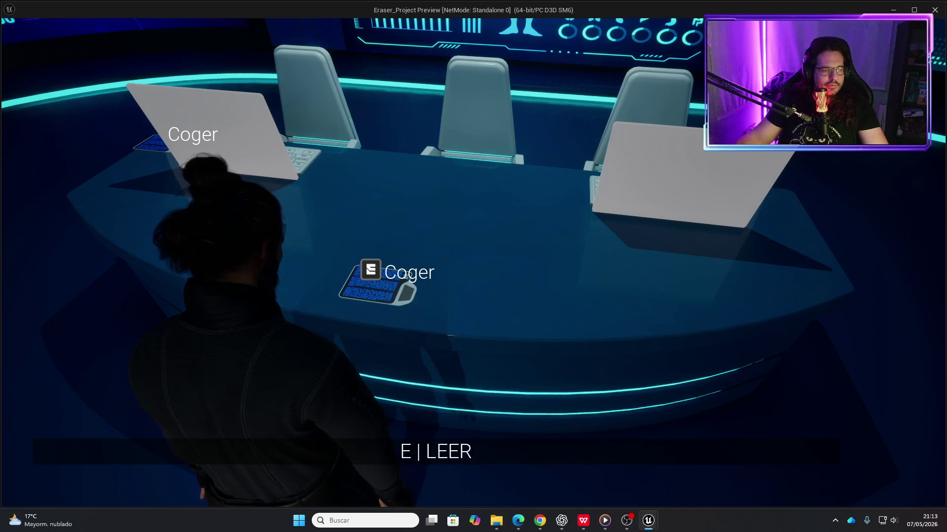
{"action": "key", "text": "Escape"}
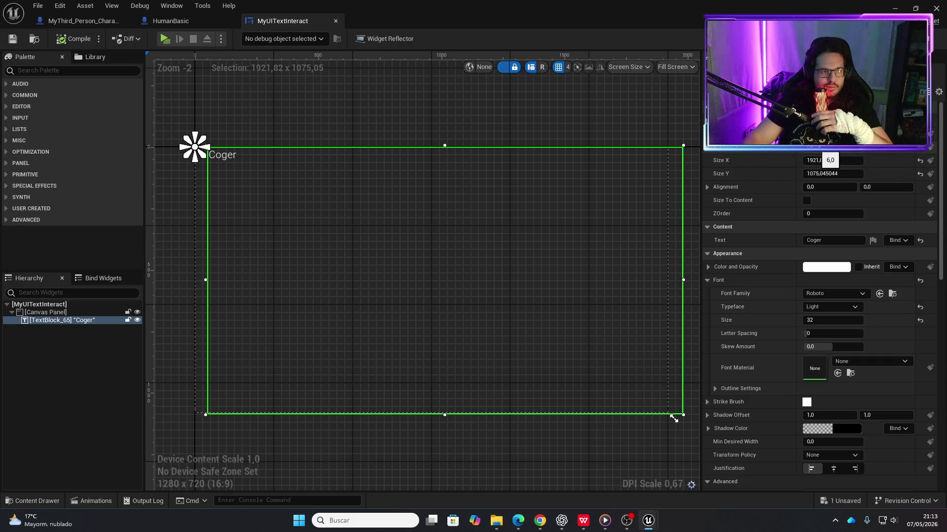
- Nudge the text block left, right and up, recompile, and play-test at the tablet
{"action": "key", "text": "Left"}
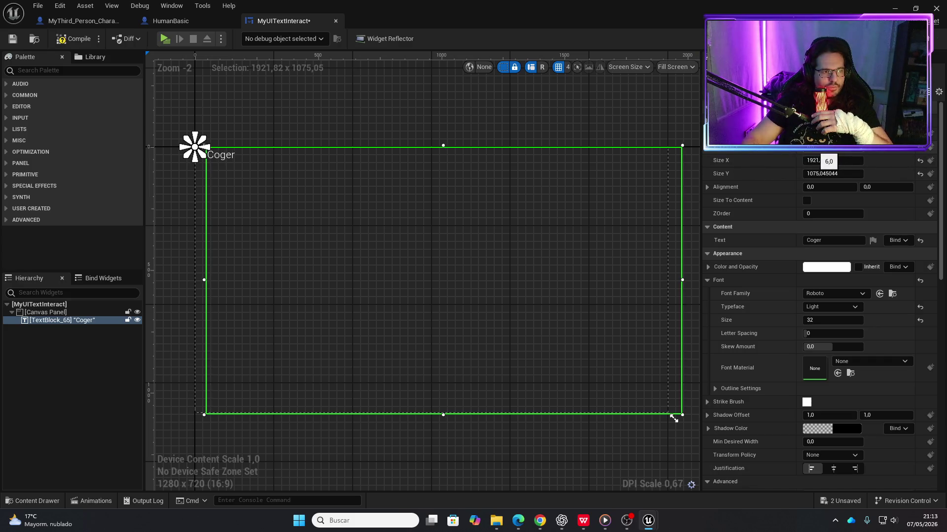
{"action": "key", "text": "Right"}
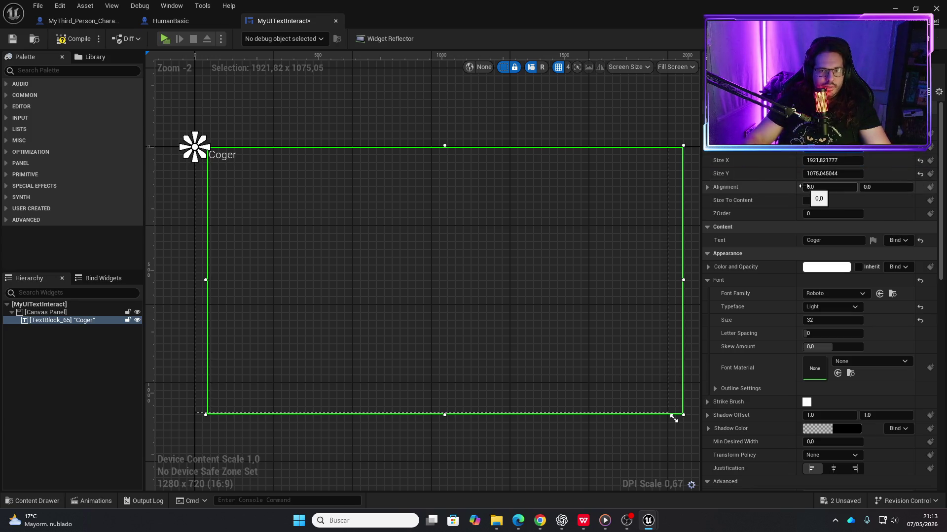
{"action": "key", "text": "Up"}
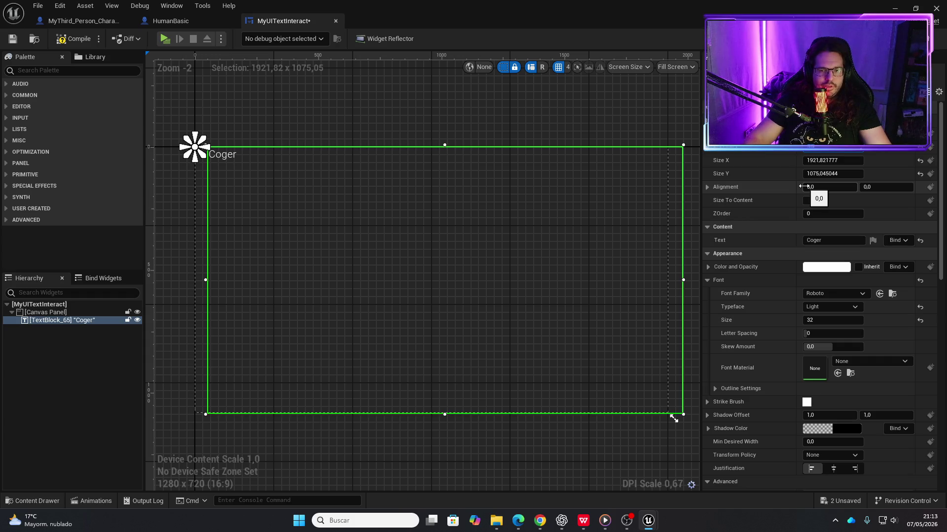
{"action": "left_click", "coordinate": [74, 41]}
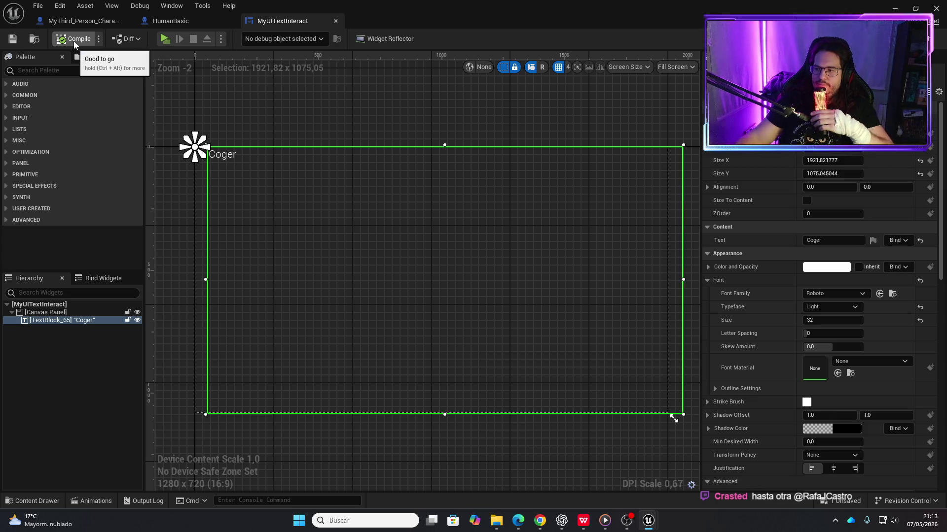
{"action": "left_click", "coordinate": [164, 39]}
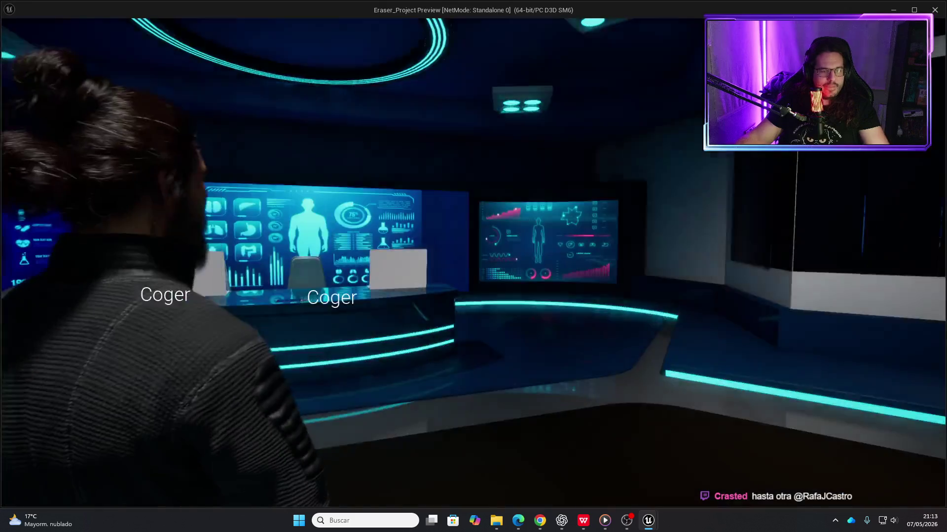
{"action": "key", "text": "w"}
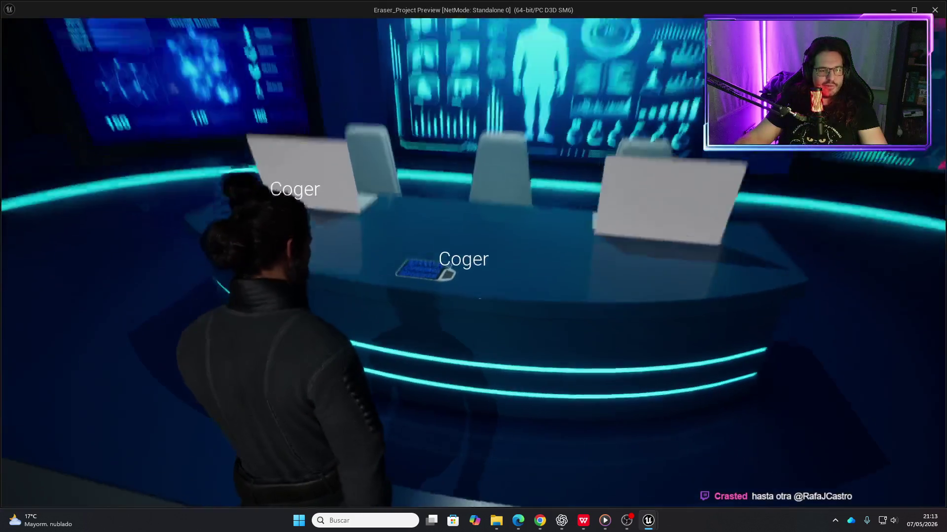
{"action": "key", "text": "w"}
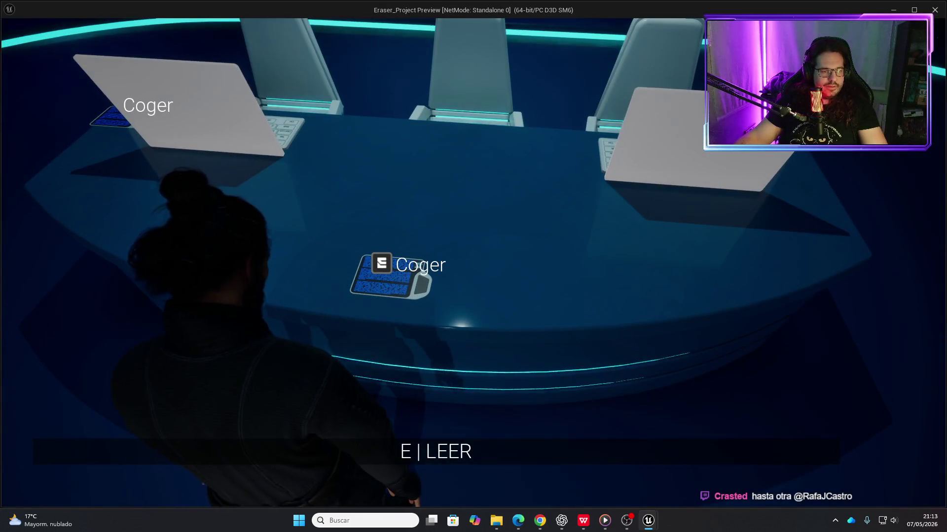
{"action": "key", "text": "Escape"}
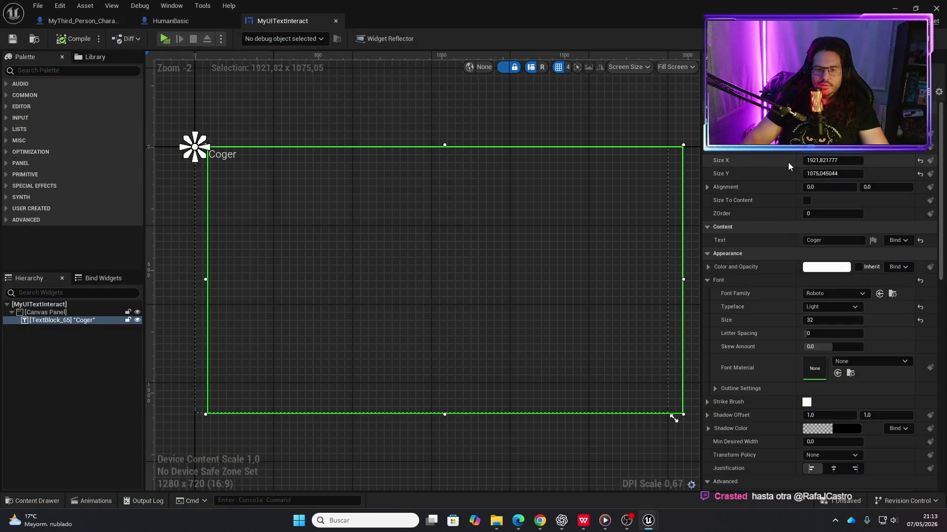
- Nudge the text block up, save, and walk around the desk viewing the Coger labels
{"action": "key", "text": "Up"}
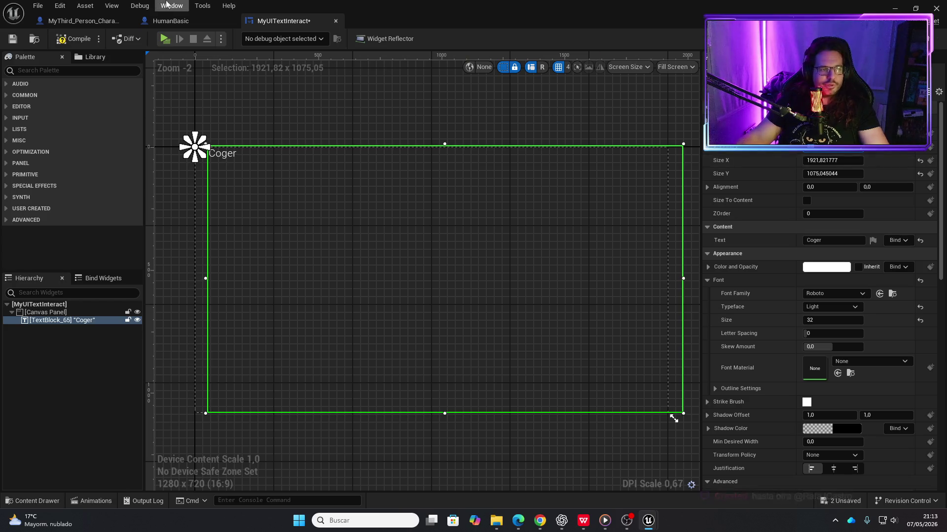
{"action": "key", "text": "ctrl+s"}
{"action": "left_click", "coordinate": [165, 38]}
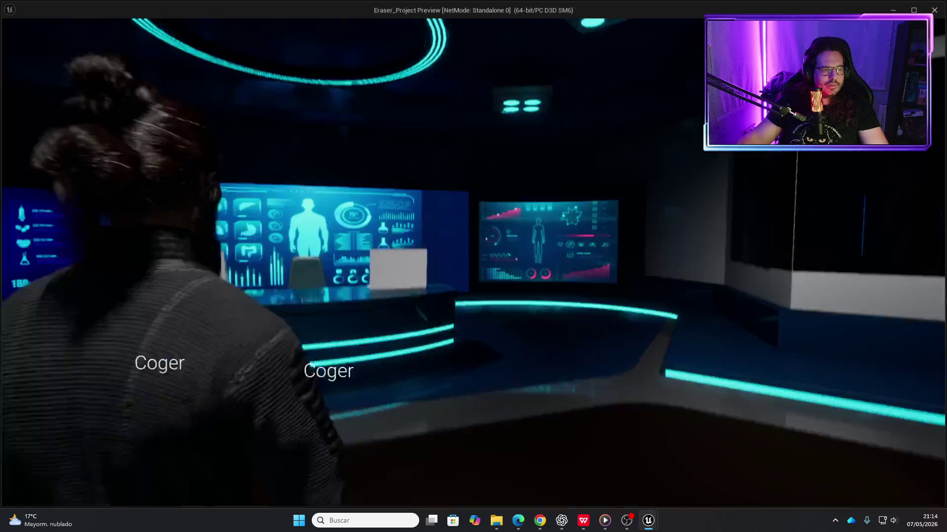
{"action": "key", "text": "w"}
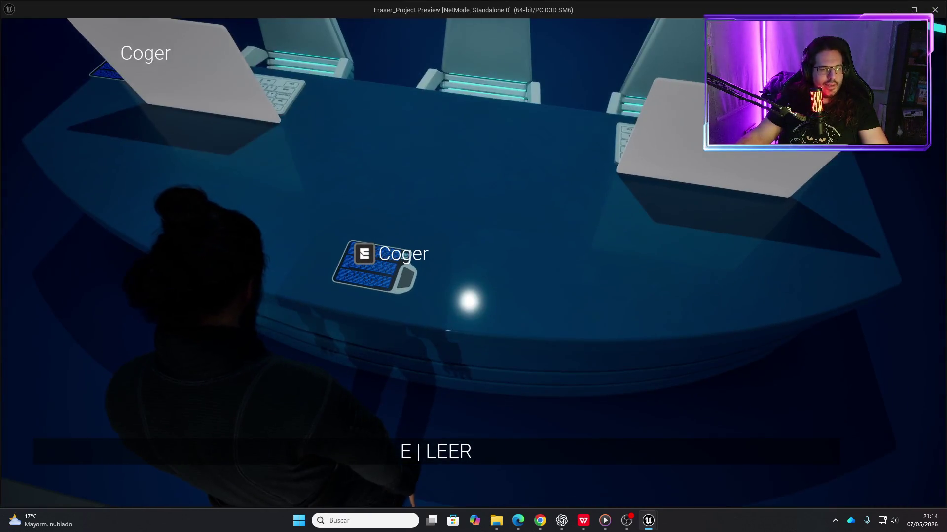
{"action": "key", "text": "a"}
{"action": "key", "text": "d"}
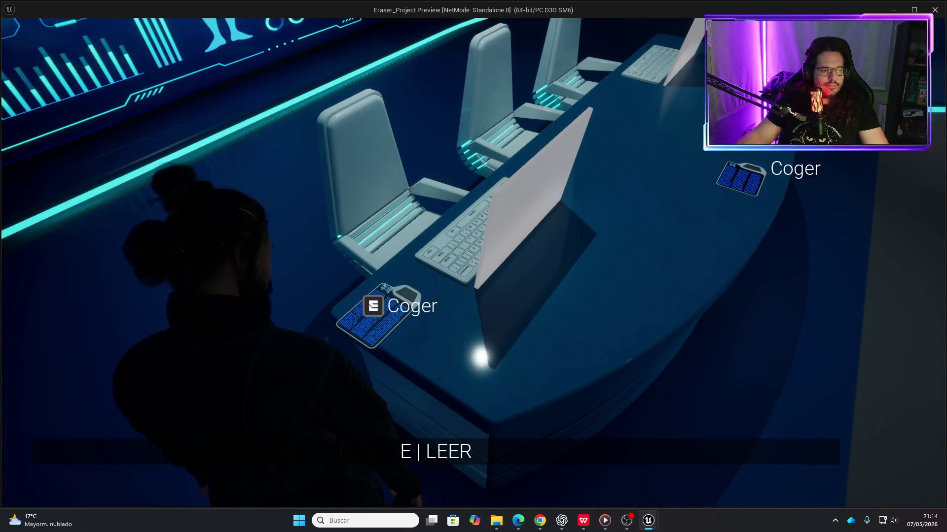
{"action": "key", "text": "s"}
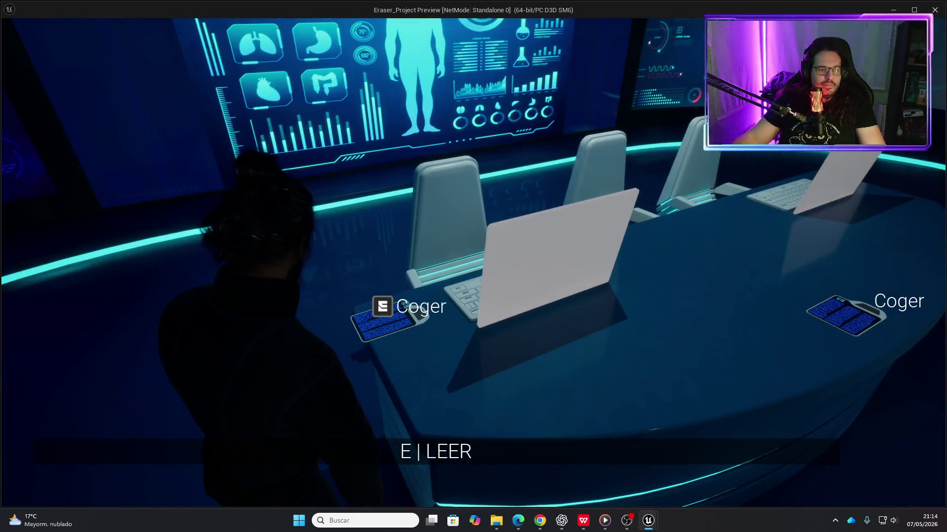
{"action": "key", "text": "Escape"}
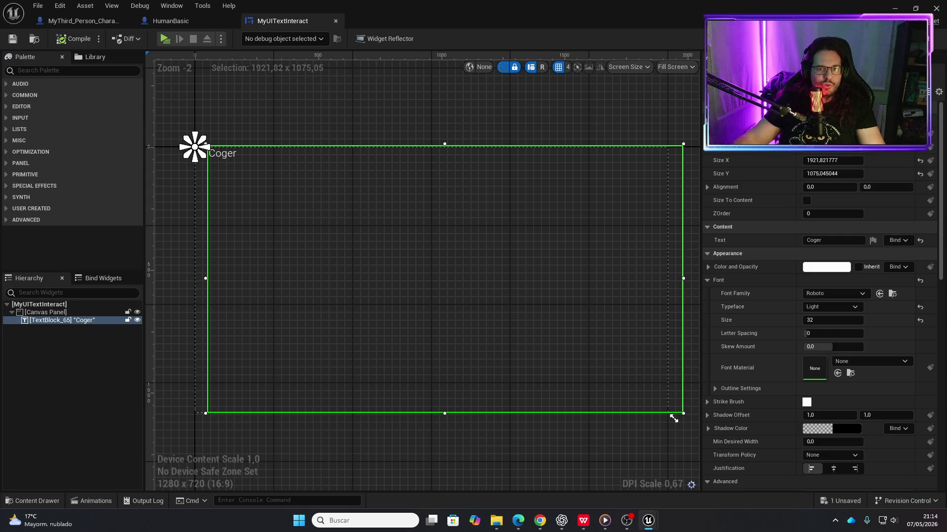
- Wire Event Pre Construct into Set Render Opacity, compile, and minimize the Blueprint editor
{"action": "left_click", "coordinate": [935, 39]}
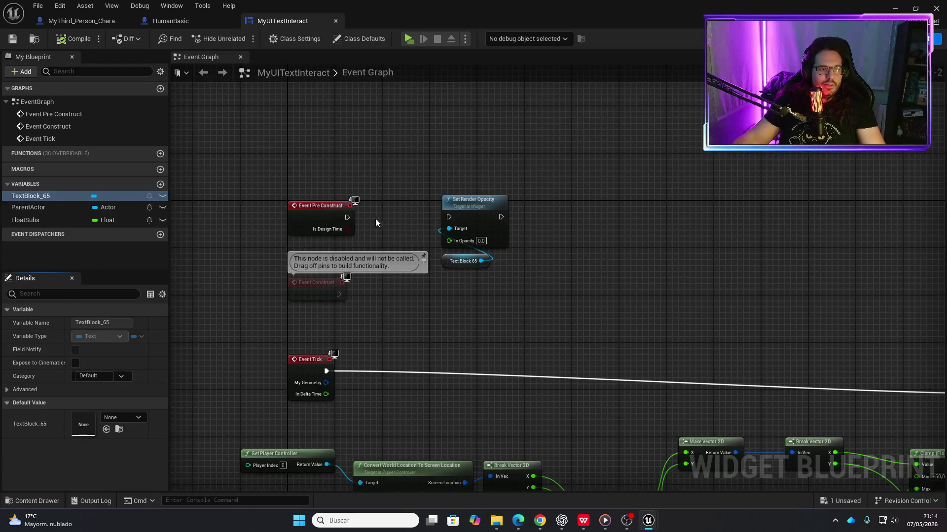
{"action": "left_click_drag", "start_coordinate": [347, 217], "coordinate": [448, 217]}
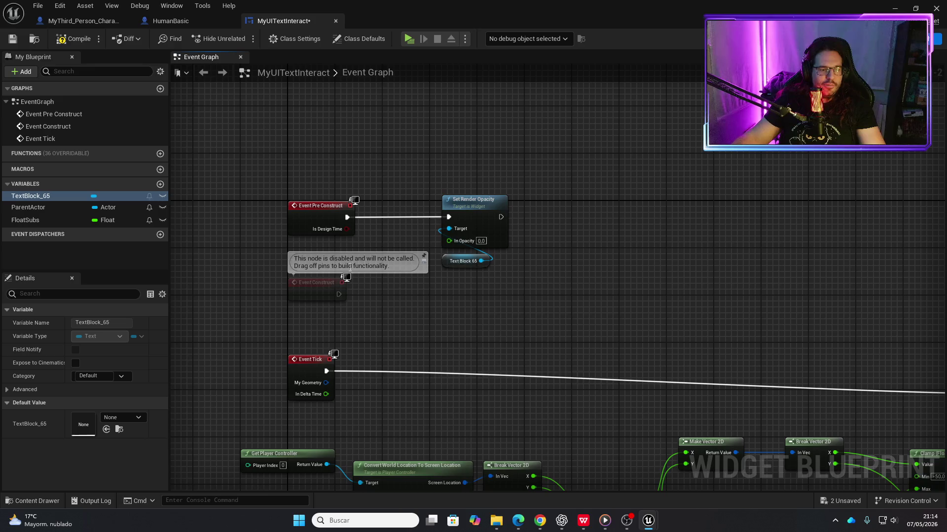
{"action": "left_click_drag", "start_coordinate": [406, 357], "coordinate": [389, 251]}
{"action": "scroll", "coordinate": [457, 309], "scroll_direction": "down", "scroll_amount": 2}
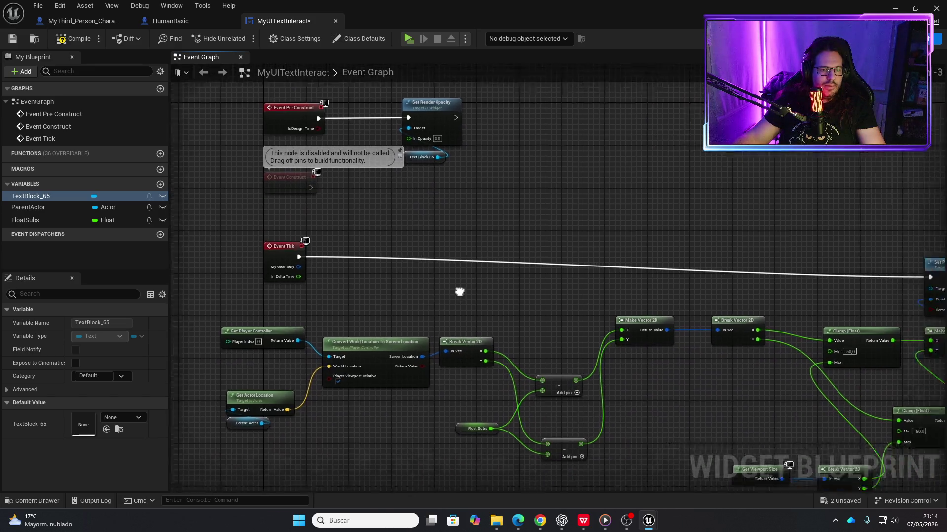
{"action": "left_click", "coordinate": [74, 38]}
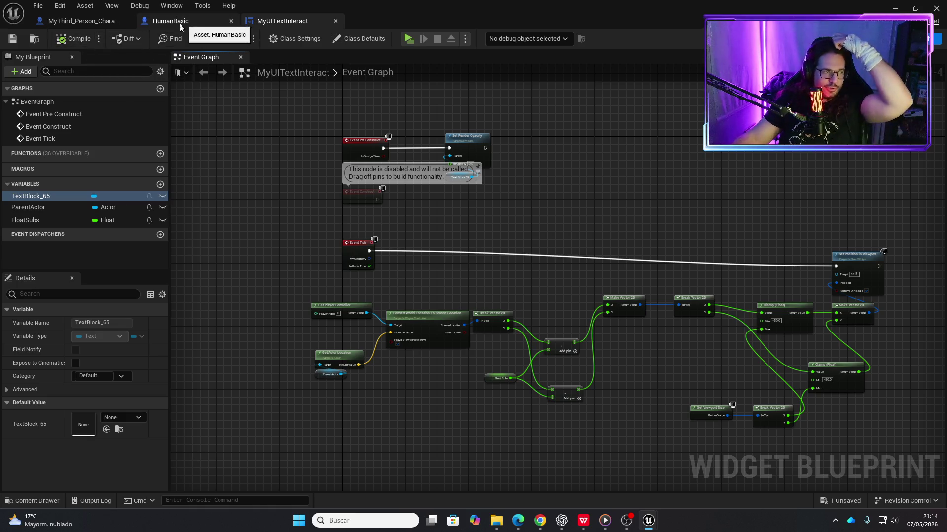
{"action": "left_click", "coordinate": [895, 9]}
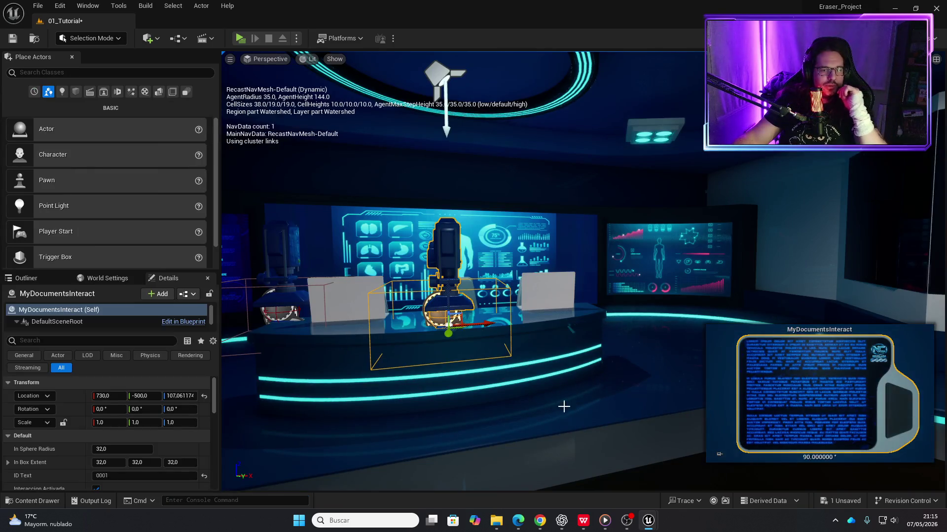
- Open MyDocumentsInteract in the Blueprint editor and pan to the Set Input Mode and Continuar nodes
{"action": "mouse_move", "coordinate": [654, 523]}
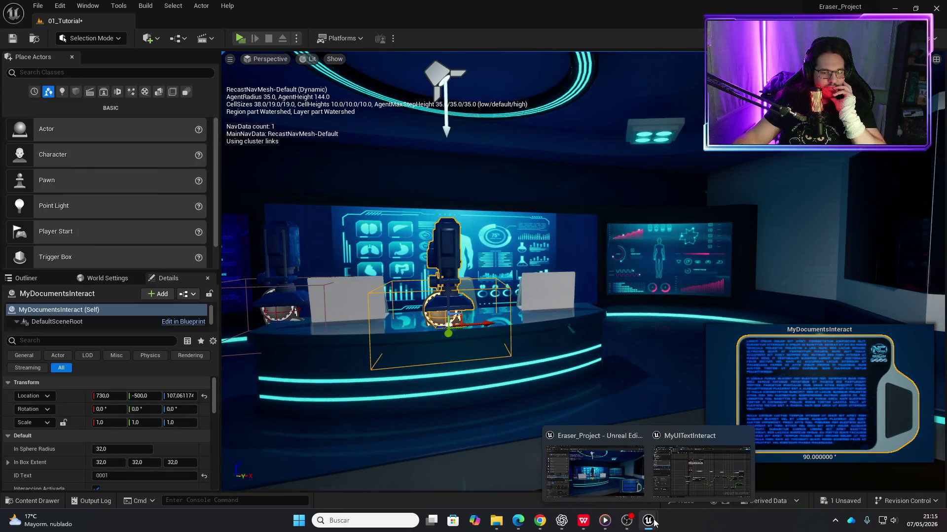
{"action": "left_click", "coordinate": [183, 321]}
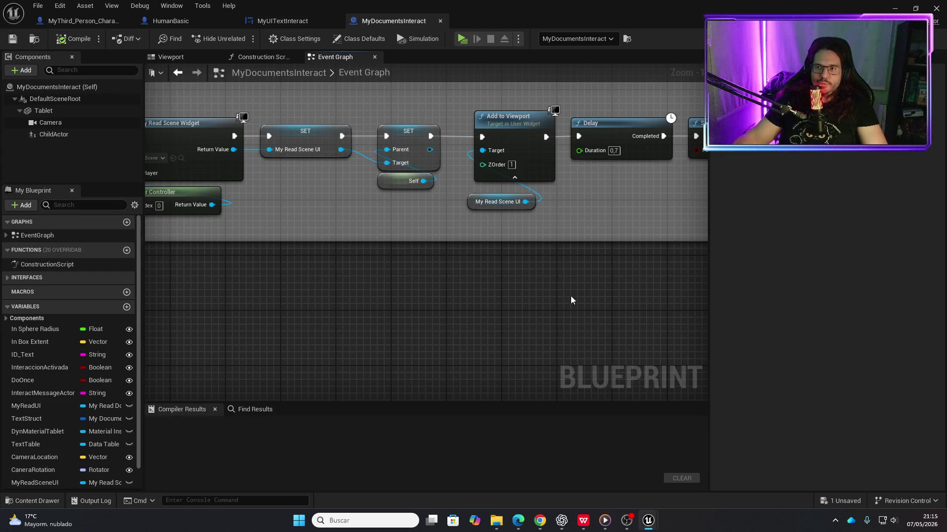
{"action": "scroll", "coordinate": [559, 309], "scroll_direction": "down", "scroll_amount": 2}
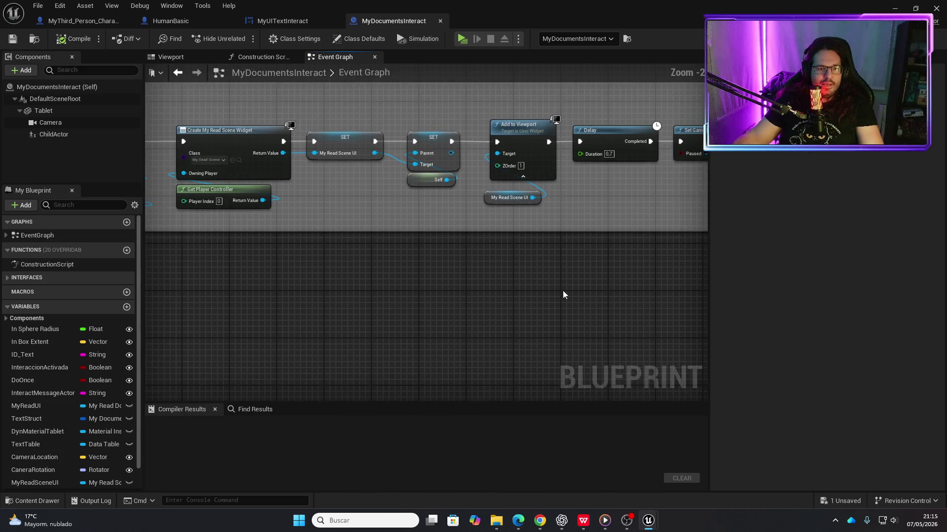
{"action": "left_click_drag", "start_coordinate": [540, 341], "coordinate": [404, 319]}
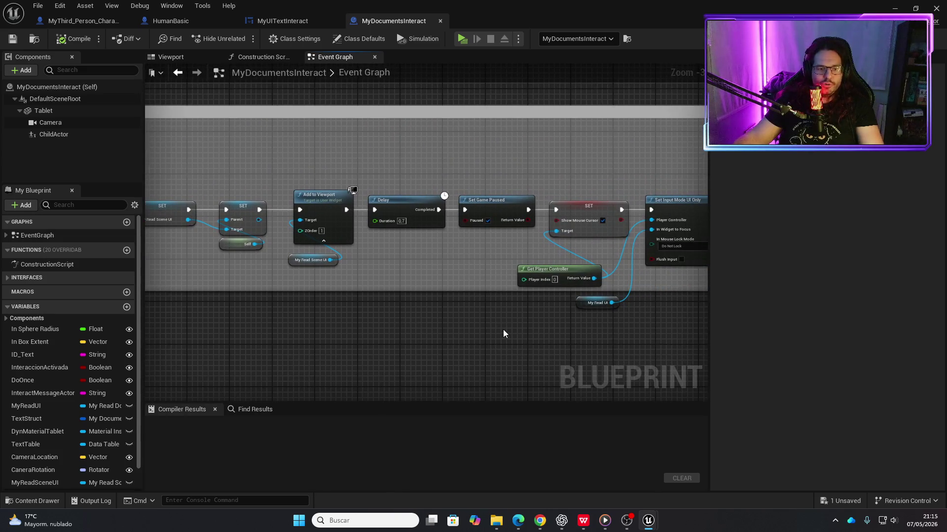
{"action": "left_click_drag", "start_coordinate": [500, 332], "coordinate": [359, 302]}
{"action": "left_click_drag", "start_coordinate": [433, 316], "coordinate": [359, 321]}
- Inspect the Leer chain, ResetDoOnce nodes, comment groups, and disabled BeginPlay and Tick nodes
{"action": "scroll", "coordinate": [364, 318], "scroll_direction": "down", "scroll_amount": 1}
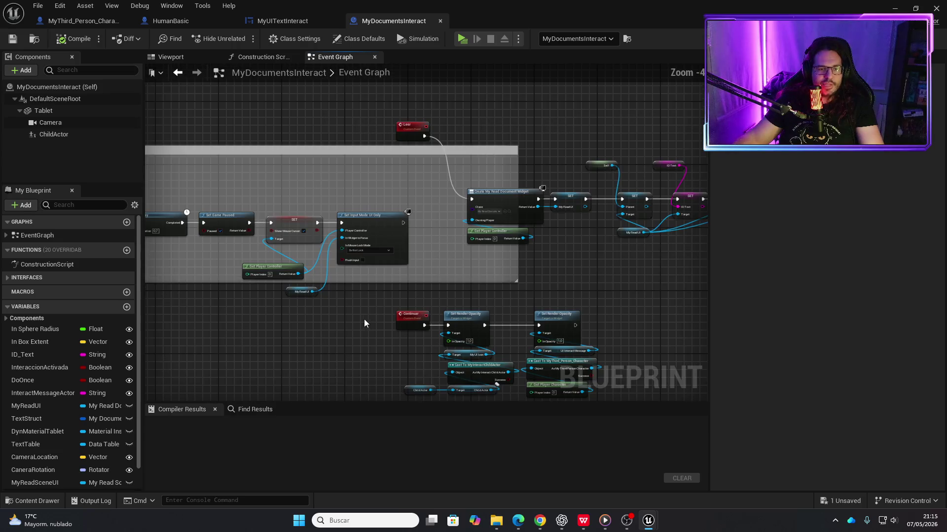
{"action": "mouse_move", "coordinate": [540, 298]}
{"action": "left_mouse_down"}
{"action": "mouse_move", "coordinate": [408, 266]}
{"action": "mouse_move", "coordinate": [545, 284]}
{"action": "left_mouse_up"}
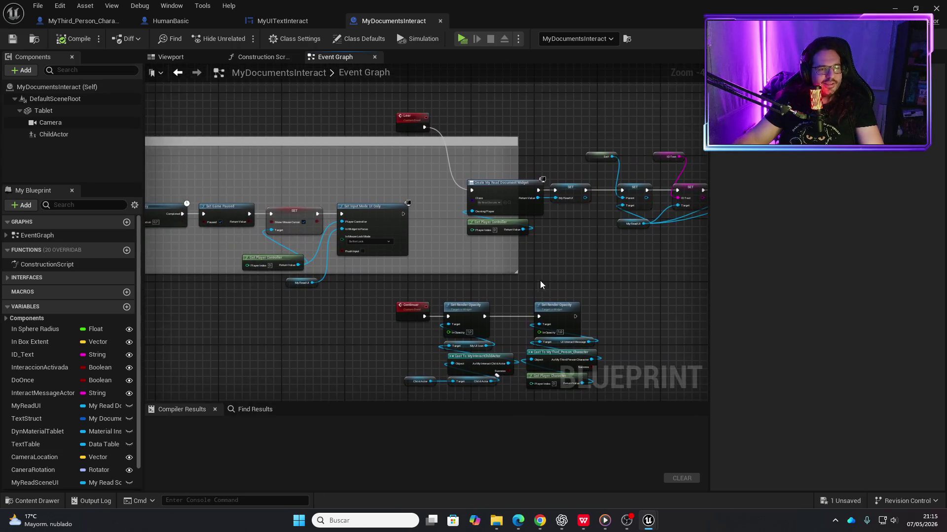
{"action": "mouse_move", "coordinate": [430, 202]}
{"action": "left_mouse_down"}
{"action": "mouse_move", "coordinate": [649, 144]}
{"action": "mouse_move", "coordinate": [528, 127]}
{"action": "mouse_move", "coordinate": [367, 276]}
{"action": "mouse_move", "coordinate": [591, 319]}
{"action": "left_mouse_up"}
{"action": "left_click_drag", "start_coordinate": [222, 316], "coordinate": [470, 311]}
{"action": "scroll", "coordinate": [327, 232], "scroll_direction": "down", "scroll_amount": 1}
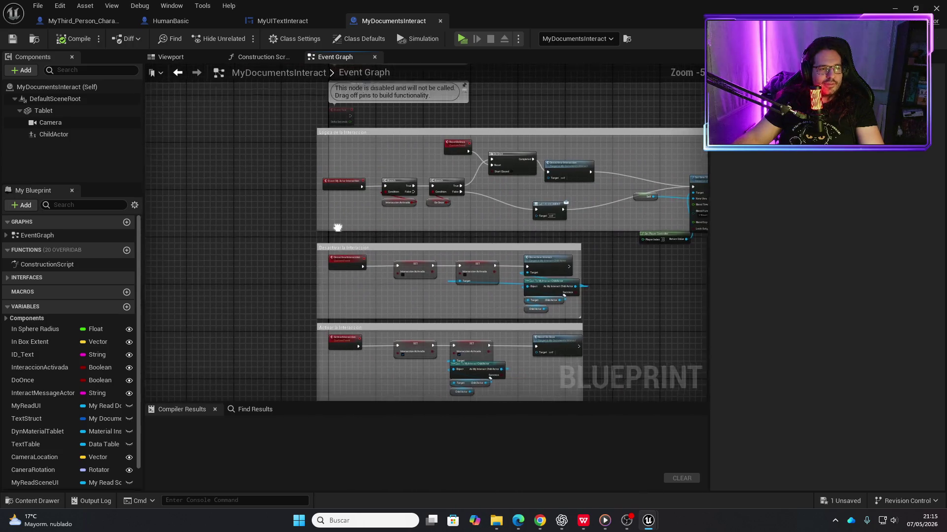
{"action": "left_click_drag", "start_coordinate": [338, 227], "coordinate": [266, 341]}
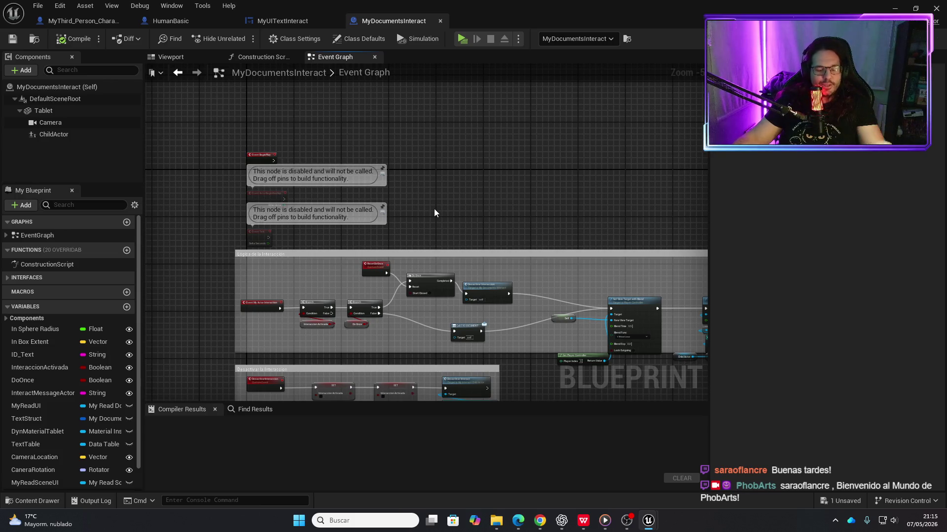
{"action": "scroll", "coordinate": [450, 218], "scroll_direction": "down", "scroll_amount": 5}
{"action": "scroll", "coordinate": [459, 155], "scroll_direction": "right", "scroll_amount": 3}
{"action": "scroll", "coordinate": [486, 211], "scroll_direction": "down", "scroll_amount": 2}
{"action": "scroll", "coordinate": [294, 189], "scroll_direction": "up", "scroll_amount": 5}
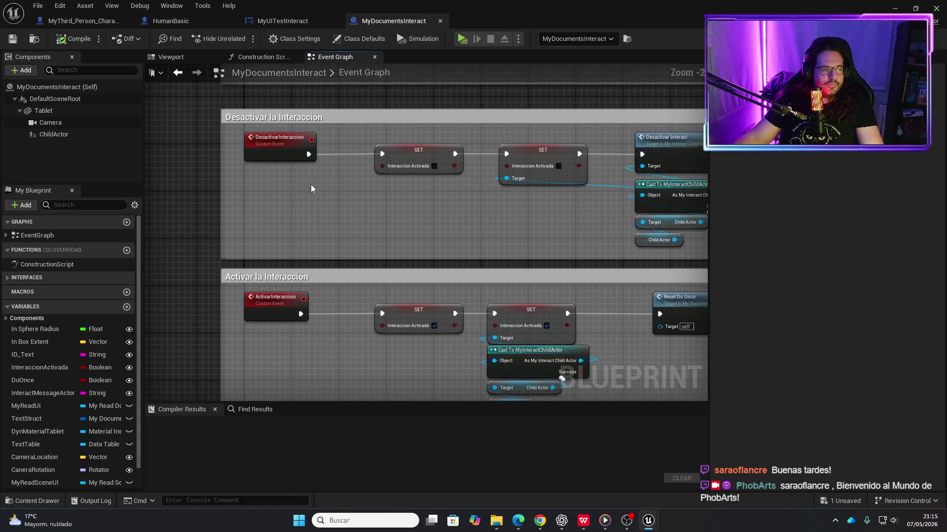
{"action": "scroll", "coordinate": [346, 195], "scroll_direction": "down", "scroll_amount": 5}
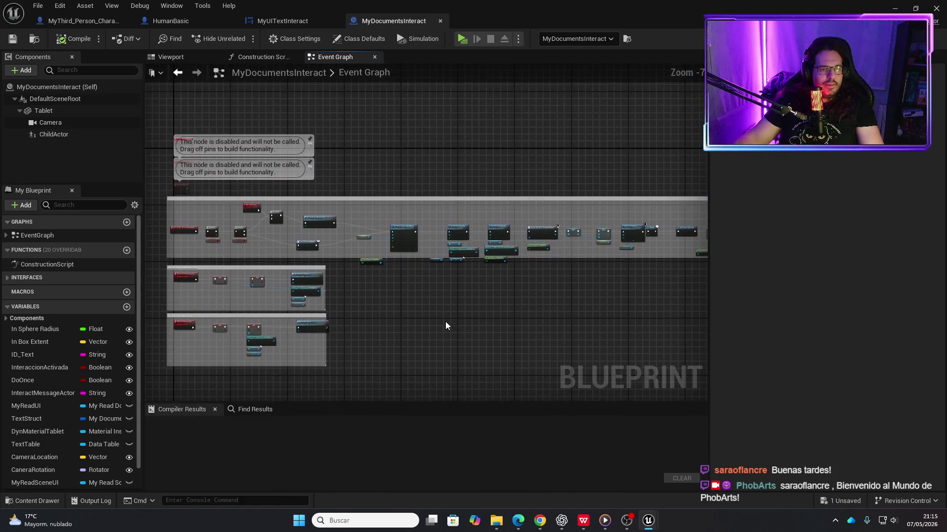
- Open the Construction Script and pan across the data table, Box Extent, Sphere Radius and SET nodes
{"action": "left_click", "coordinate": [275, 58]}
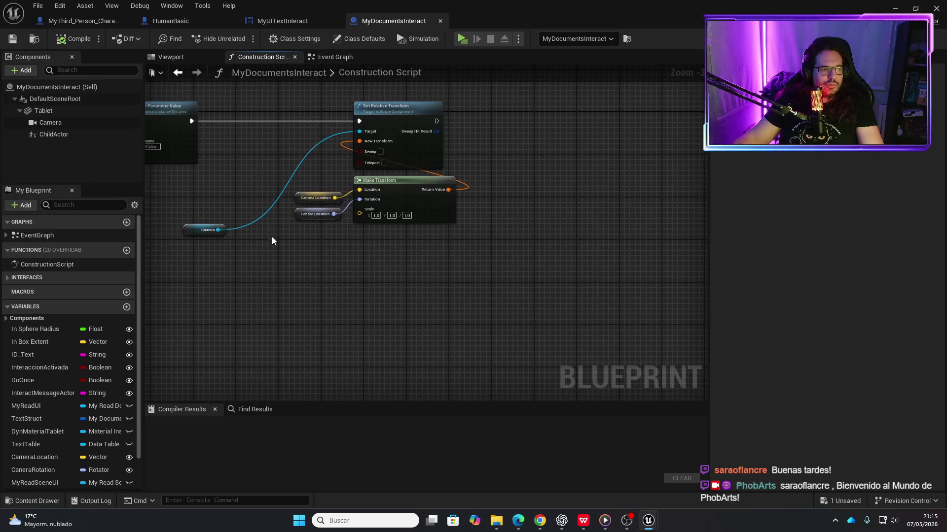
{"action": "scroll", "coordinate": [271, 236], "scroll_direction": "up", "scroll_amount": 4}
{"action": "left_click_drag", "start_coordinate": [370, 281], "coordinate": [486, 313]}
{"action": "left_click_drag", "start_coordinate": [328, 312], "coordinate": [492, 311]}
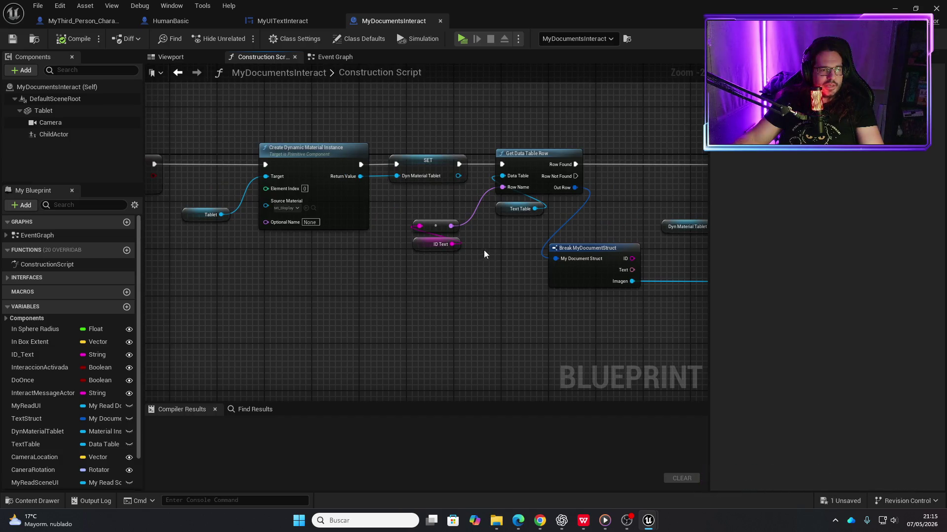
{"action": "left_click_drag", "start_coordinate": [274, 299], "coordinate": [593, 293]}
{"action": "mouse_move", "coordinate": [392, 285]}
{"action": "left_mouse_down"}
{"action": "mouse_move", "coordinate": [368, 262]}
{"action": "mouse_move", "coordinate": [463, 267]}
{"action": "left_mouse_up"}
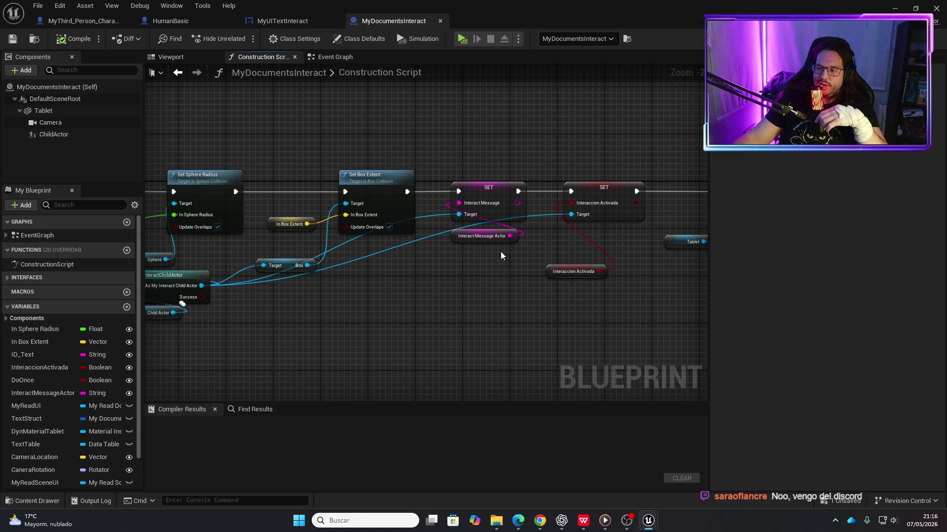
{"action": "left_click_drag", "start_coordinate": [497, 254], "coordinate": [453, 288]}
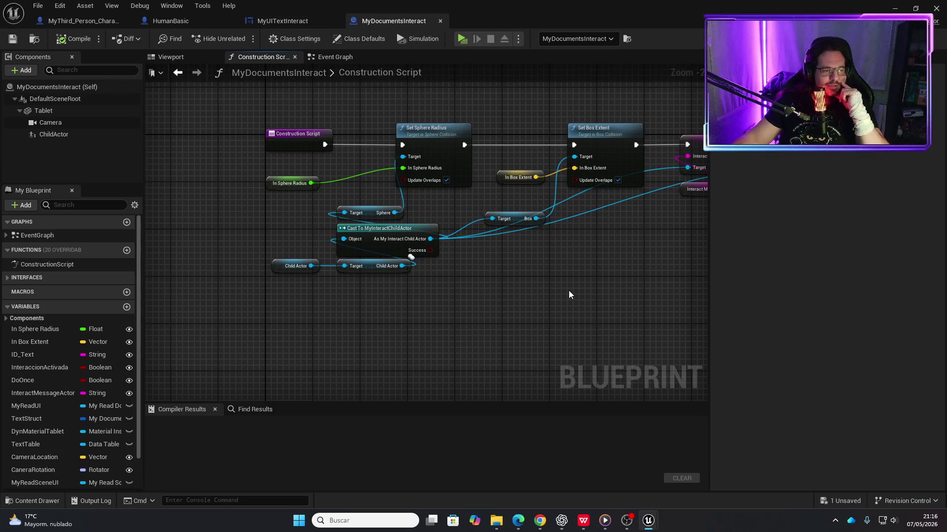
{"action": "mouse_move", "coordinate": [569, 292]}
{"action": "left_mouse_down"}
{"action": "mouse_move", "coordinate": [492, 281]}
{"action": "mouse_move", "coordinate": [579, 267]}
{"action": "mouse_move", "coordinate": [528, 260]}
{"action": "left_mouse_up"}
- Inspect the Interact Message Actor variable and ChildActor component, then open the Content Drawer
{"action": "left_click", "coordinate": [527, 202]}
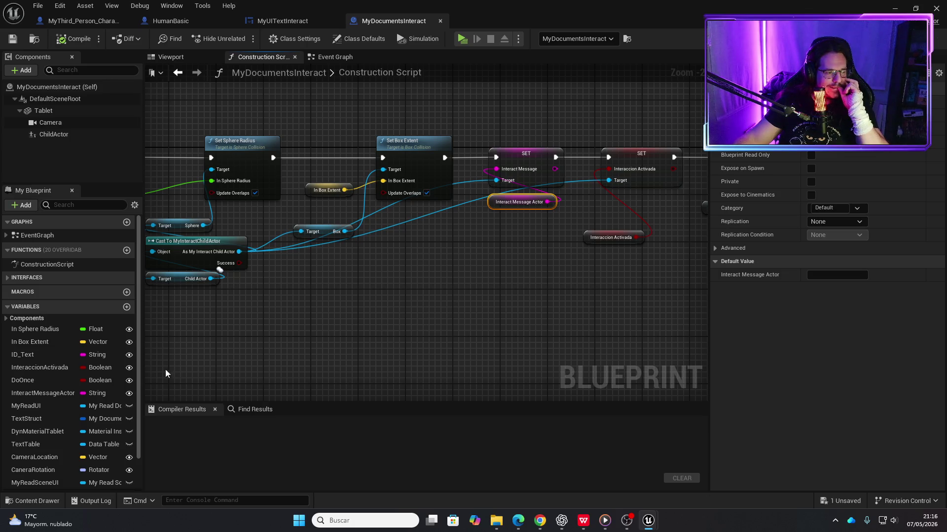
{"action": "left_click", "coordinate": [56, 135]}
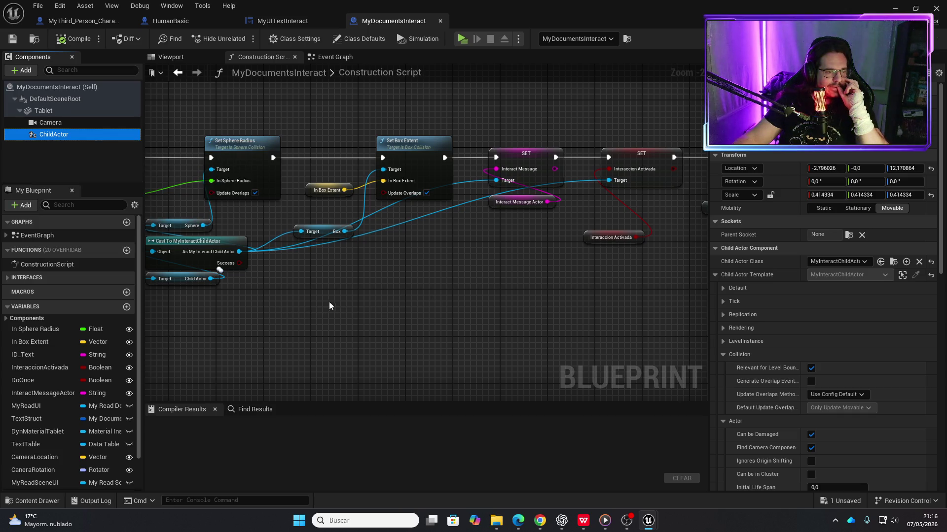
{"action": "left_click_drag", "start_coordinate": [333, 302], "coordinate": [467, 307]}
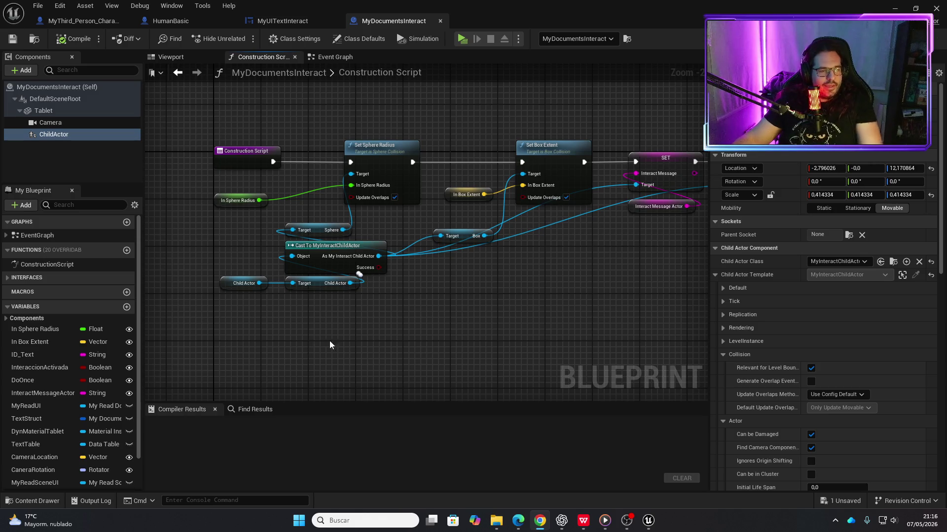
{"action": "scroll", "coordinate": [549, 295], "scroll_direction": "down", "scroll_amount": 1}
{"action": "scroll", "coordinate": [482, 313], "scroll_direction": "down", "scroll_amount": 3}
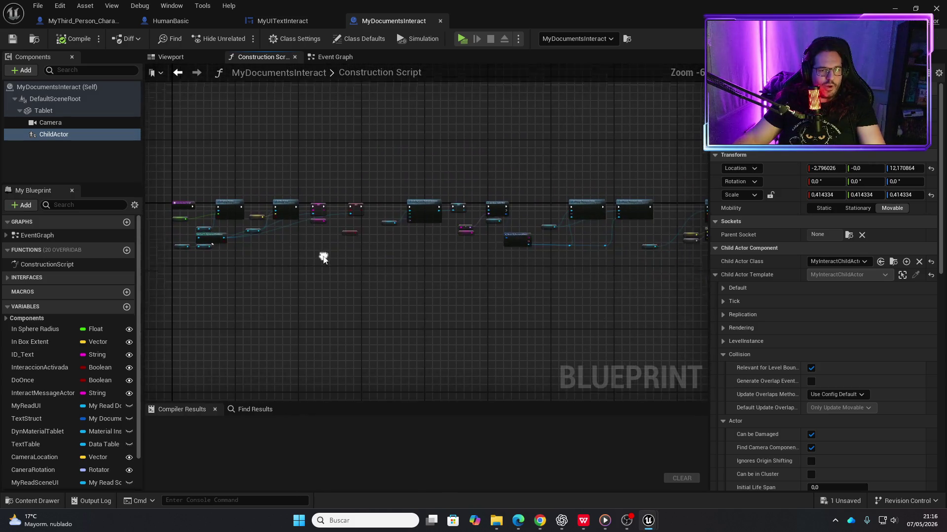
{"action": "scroll", "coordinate": [509, 260], "scroll_direction": "up", "scroll_amount": 4}
{"action": "scroll", "coordinate": [487, 328], "scroll_direction": "down", "scroll_amount": 3}
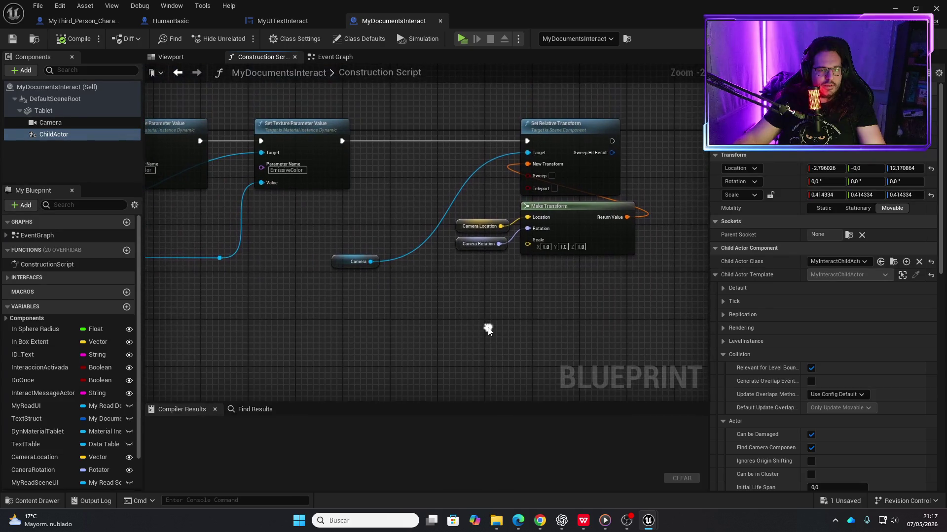
{"action": "scroll", "coordinate": [425, 296], "scroll_direction": "up", "scroll_amount": 1}
{"action": "scroll", "coordinate": [563, 242], "scroll_direction": "up", "scroll_amount": 2}
{"action": "left_click_drag", "start_coordinate": [563, 241], "coordinate": [585, 313]}
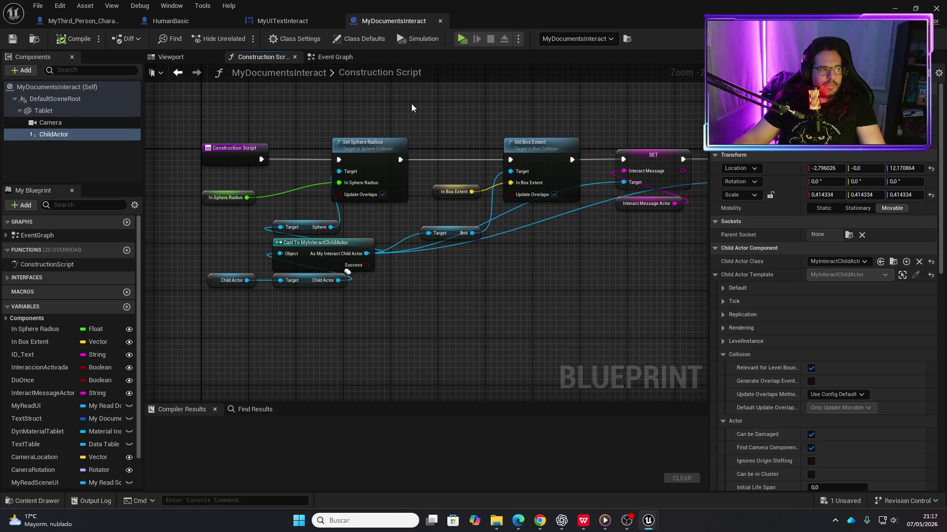
{"action": "key", "text": "ctrl+space"}
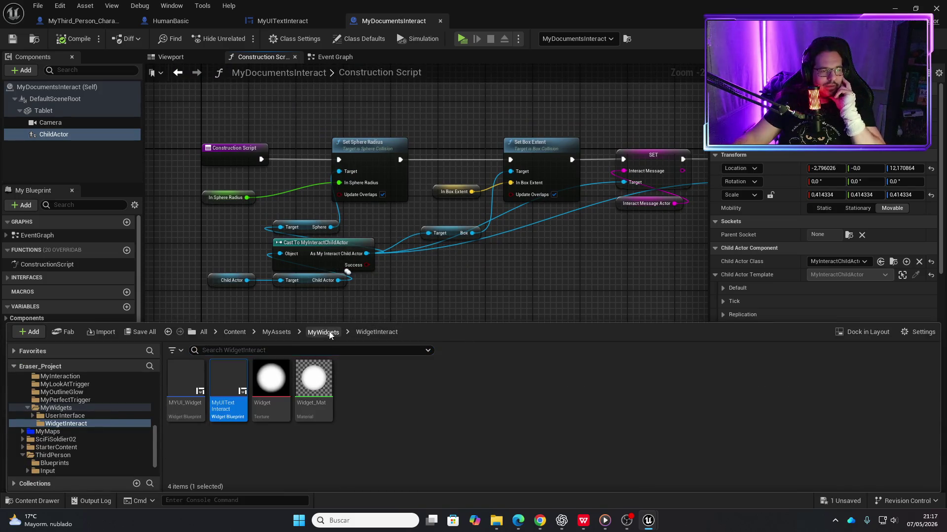
- Go from MyWidgets to the MyInteraction folder and open MyInteractChildActor
{"action": "left_click", "coordinate": [324, 332]}
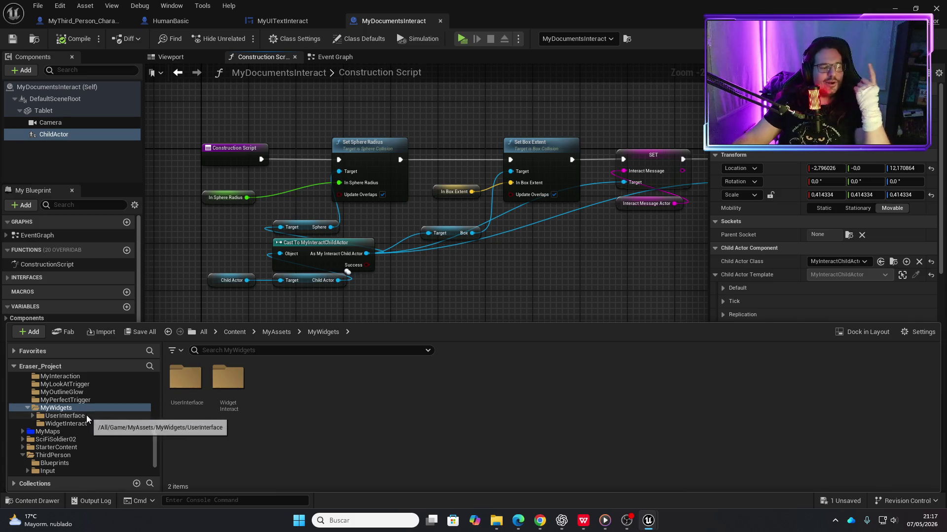
{"action": "scroll", "coordinate": [87, 415], "scroll_direction": "up", "scroll_amount": 2}
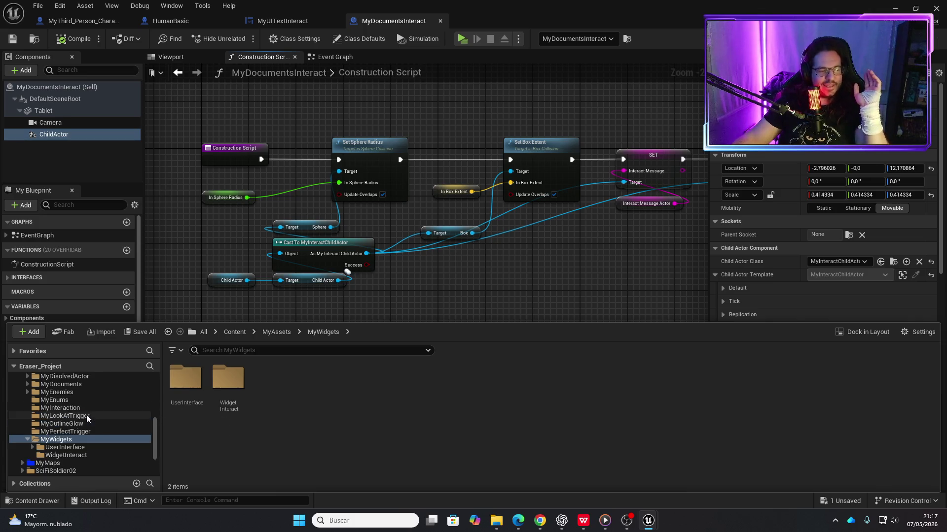
{"action": "left_click", "coordinate": [61, 408]}
{"action": "double_click", "coordinate": [228, 382]}
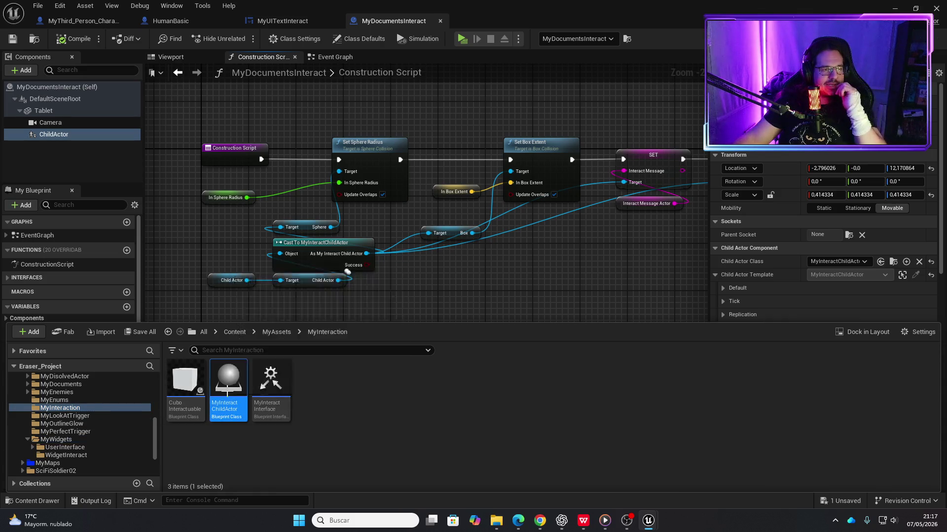
{"action": "scroll", "coordinate": [474, 286], "scroll_direction": "down", "scroll_amount": 2}
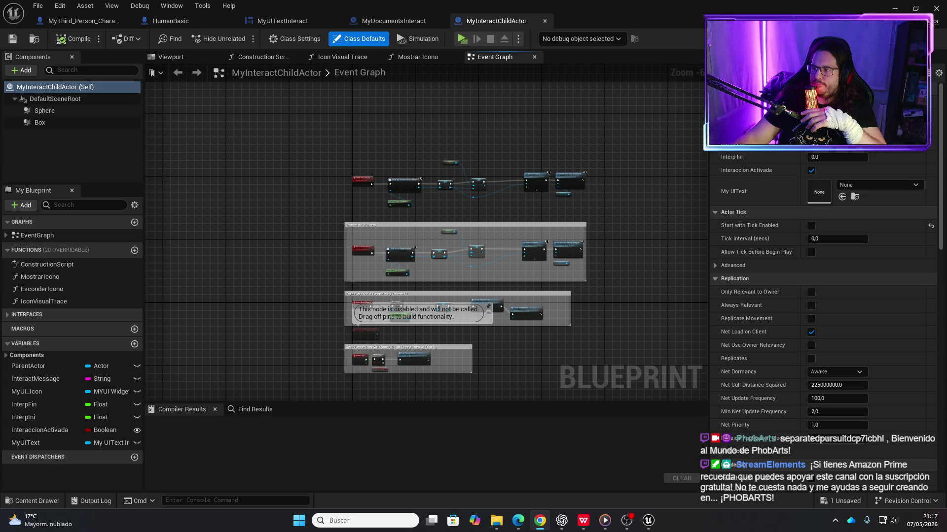
- Pan the Event Graph to the Creación del UI group and Add to Viewport nodes
{"action": "scroll", "coordinate": [345, 155], "scroll_direction": "up", "scroll_amount": 4}
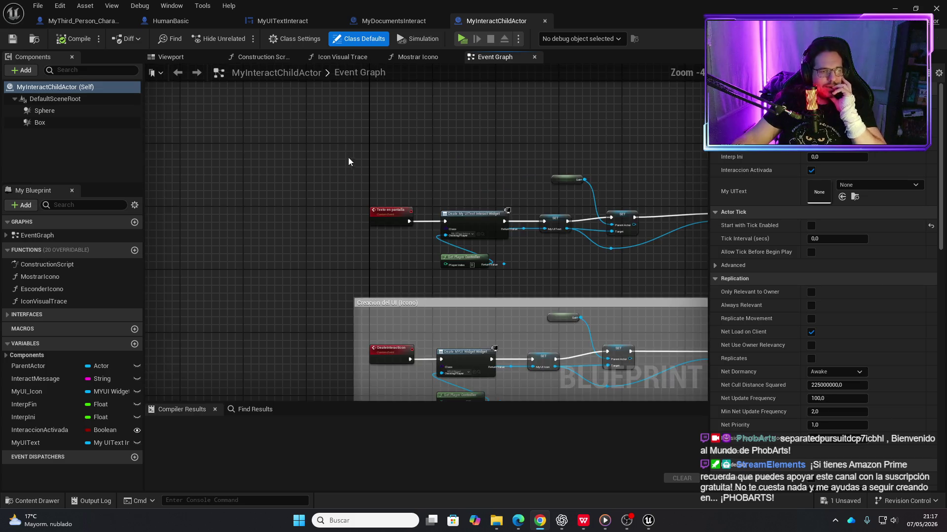
{"action": "mouse_move", "coordinate": [563, 310]}
{"action": "left_mouse_down"}
{"action": "mouse_move", "coordinate": [452, 259]}
{"action": "mouse_move", "coordinate": [555, 244]}
{"action": "left_mouse_up"}
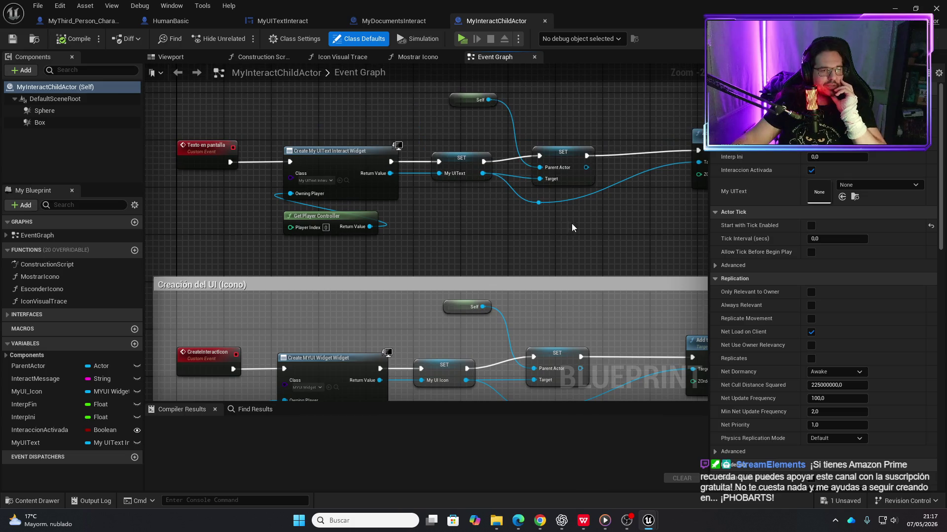
{"action": "scroll", "coordinate": [376, 266], "scroll_direction": "down", "scroll_amount": 2}
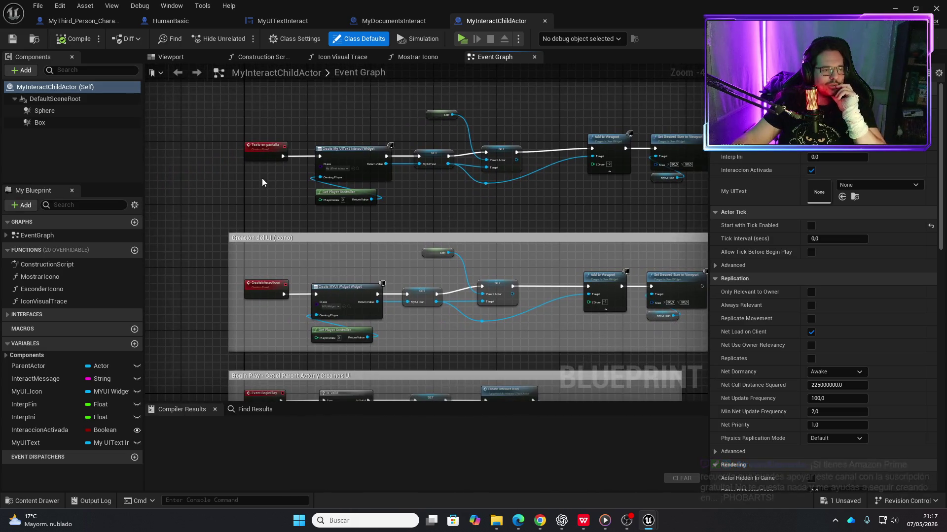
{"action": "right_click", "coordinate": [262, 182]}
{"action": "left_click", "coordinate": [227, 197]}
{"action": "scroll", "coordinate": [274, 197], "scroll_direction": "up", "scroll_amount": 2}
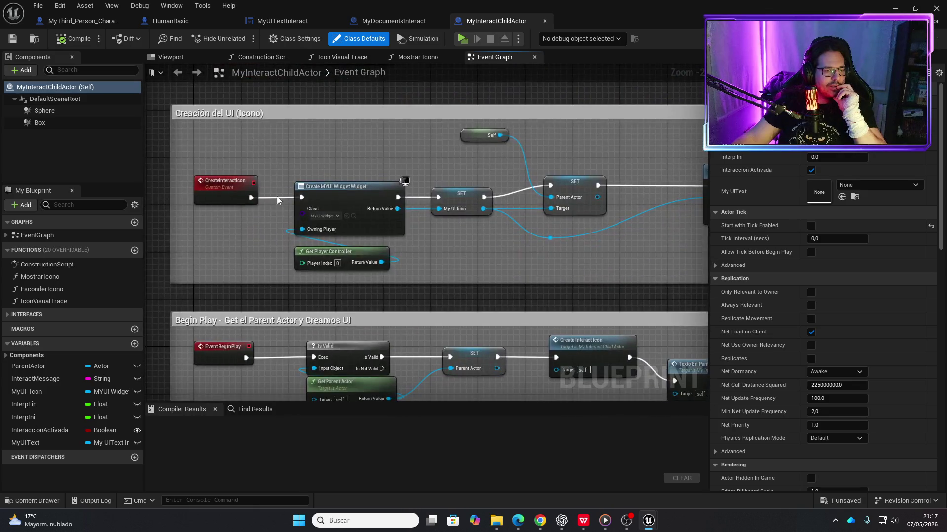
{"action": "scroll", "coordinate": [540, 211], "scroll_direction": "down", "scroll_amount": 1}
{"action": "mouse_move", "coordinate": [540, 212]}
{"action": "left_mouse_down"}
{"action": "mouse_move", "coordinate": [289, 223]}
{"action": "mouse_move", "coordinate": [408, 273]}
{"action": "mouse_move", "coordinate": [394, 272]}
{"action": "mouse_move", "coordinate": [407, 267]}
{"action": "left_mouse_up"}
- Look at Construction Script and Mostrar Icono, then center Icon Visual Trace's Set Render Opacity and FInterp To nodes
{"action": "left_click", "coordinate": [277, 57]}
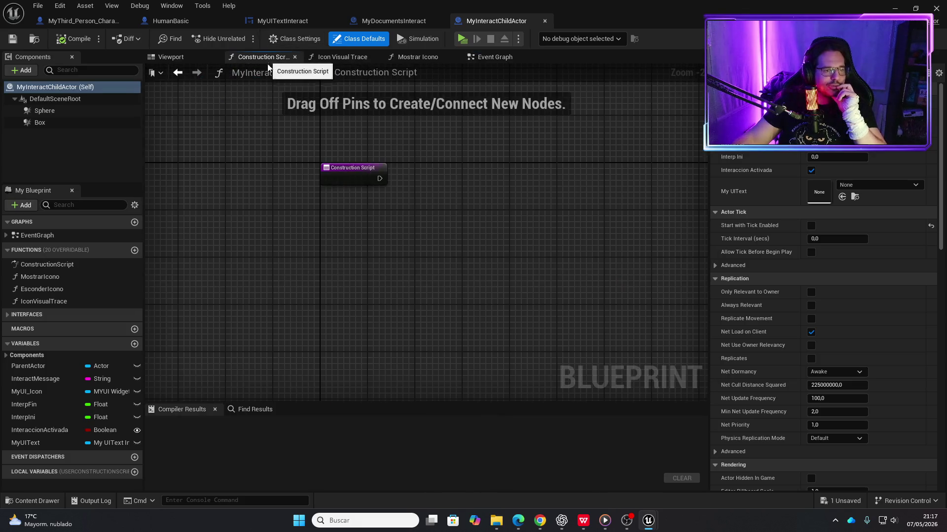
{"action": "left_click", "coordinate": [414, 58]}
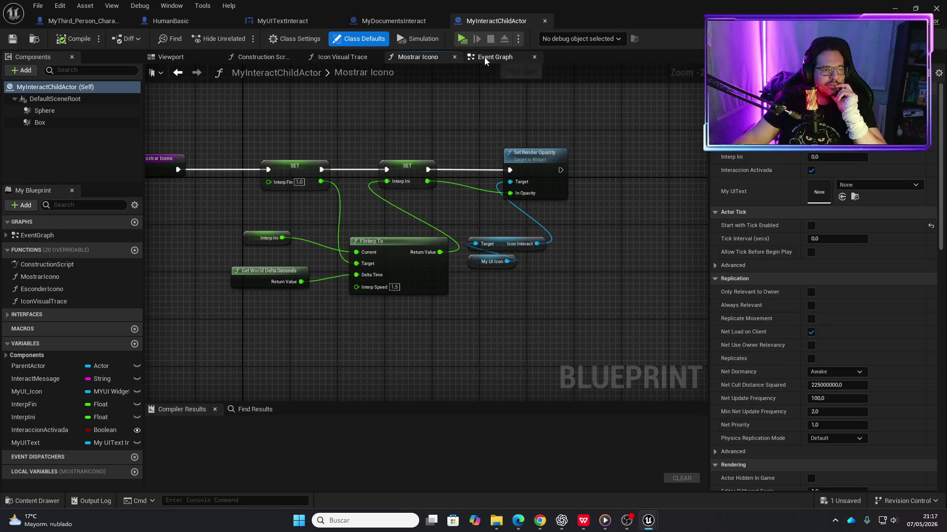
{"action": "left_click", "coordinate": [341, 58]}
{"action": "left_click_drag", "start_coordinate": [551, 211], "coordinate": [466, 171]}
{"action": "scroll", "coordinate": [496, 291], "scroll_direction": "up", "scroll_amount": 3}
{"action": "mouse_move", "coordinate": [584, 316]}
{"action": "left_mouse_down"}
{"action": "mouse_move", "coordinate": [555, 323]}
{"action": "mouse_move", "coordinate": [451, 298]}
{"action": "left_mouse_up"}
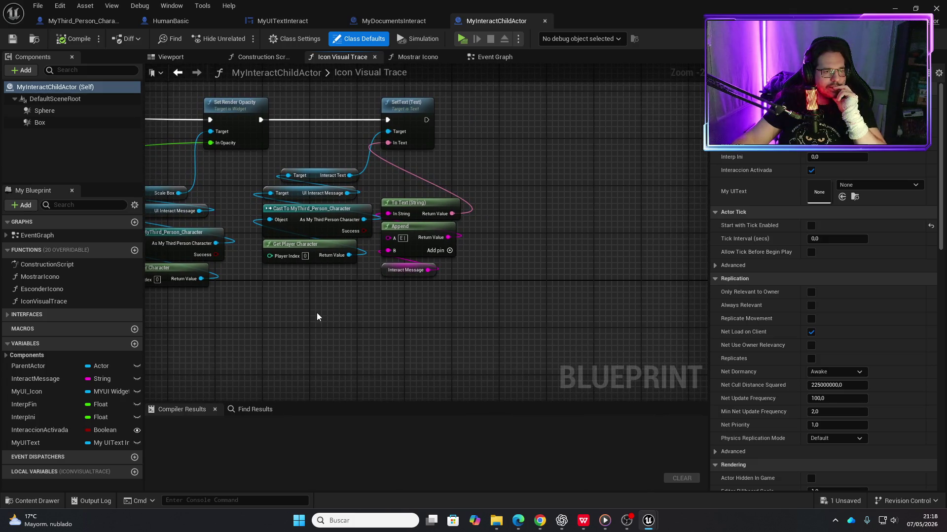
{"action": "left_click_drag", "start_coordinate": [240, 320], "coordinate": [394, 291]}
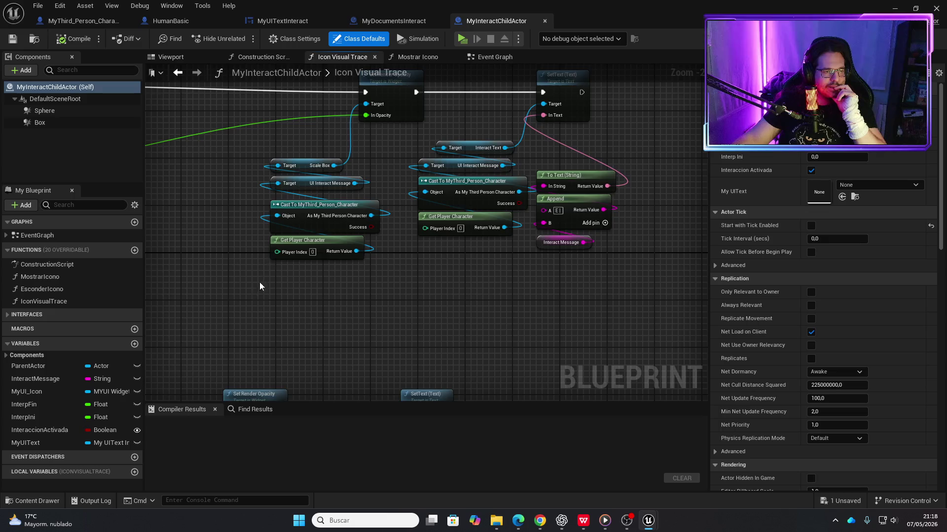
{"action": "left_click_drag", "start_coordinate": [260, 277], "coordinate": [428, 176]}
{"action": "scroll", "coordinate": [359, 186], "scroll_direction": "down", "scroll_amount": 3}
{"action": "scroll", "coordinate": [380, 291], "scroll_direction": "up", "scroll_amount": 4}
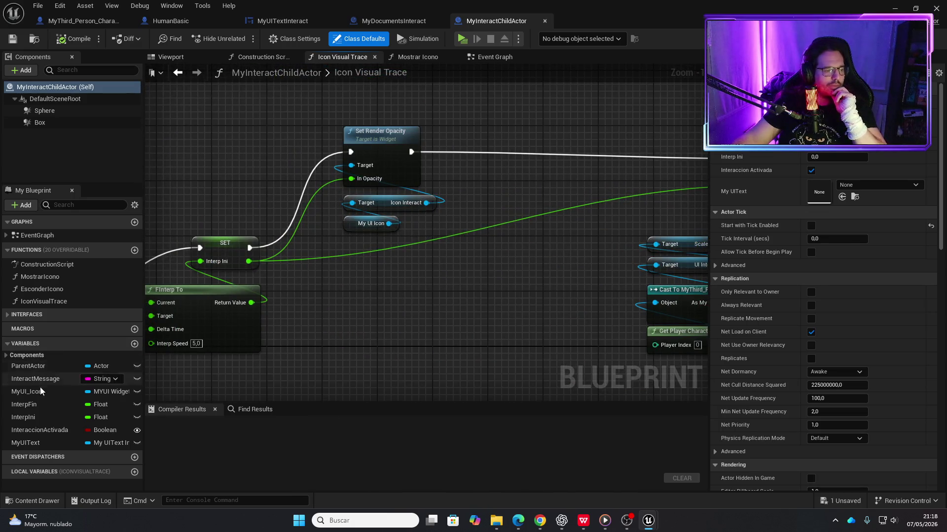
- Add a MyUIText getter to the graph and check the text widget's Coger TextBlock
{"action": "left_click", "coordinate": [28, 446]}
{"action": "mouse_move", "coordinate": [87, 437]}
{"action": "left_mouse_down"}
{"action": "mouse_move", "coordinate": [471, 273]}
{"action": "mouse_move", "coordinate": [483, 248]}
{"action": "left_mouse_up"}
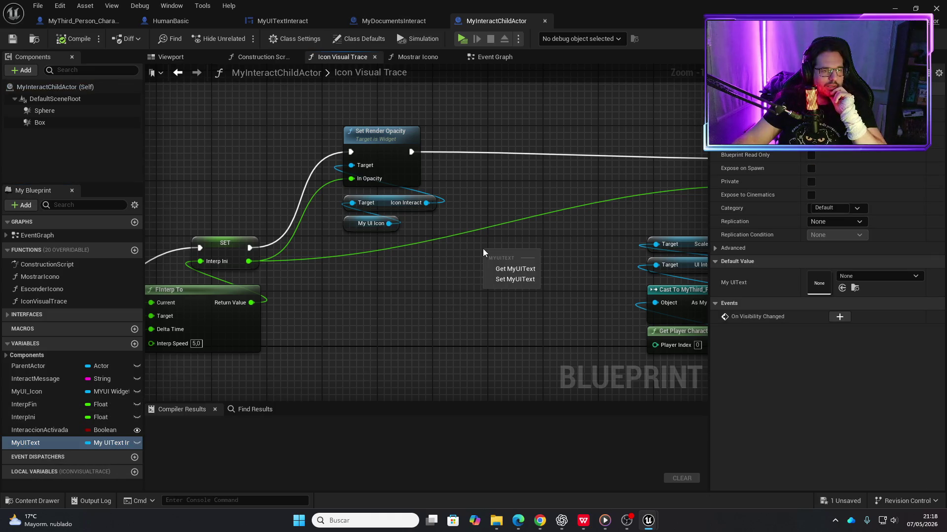
{"action": "left_click", "coordinate": [513, 270]}
{"action": "left_click", "coordinate": [282, 21]}
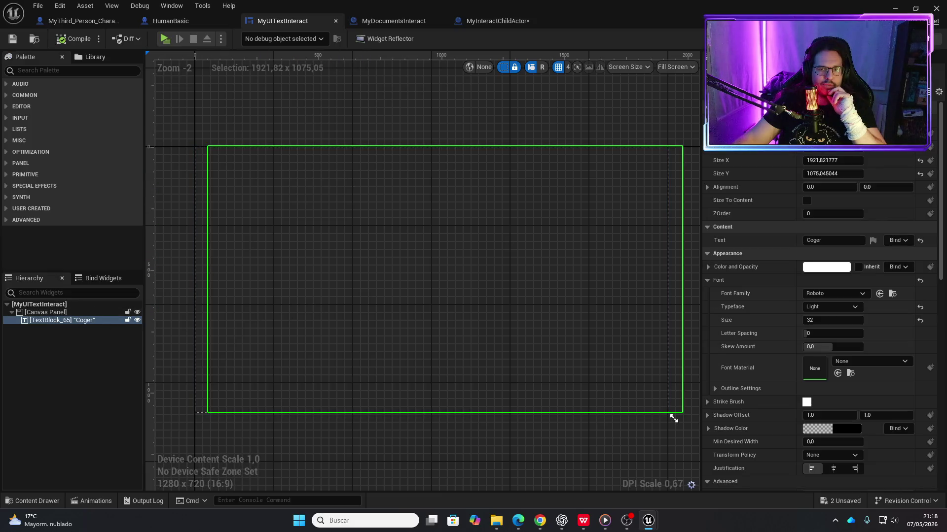
{"action": "left_click", "coordinate": [937, 39]}
{"action": "left_click", "coordinate": [467, 23]}
- From My UI Text, get Text Block 65 and add a Set Render Opacity node for it
{"action": "left_click_drag", "start_coordinate": [527, 250], "coordinate": [491, 221]}
{"action": "type", "text": "get t"}
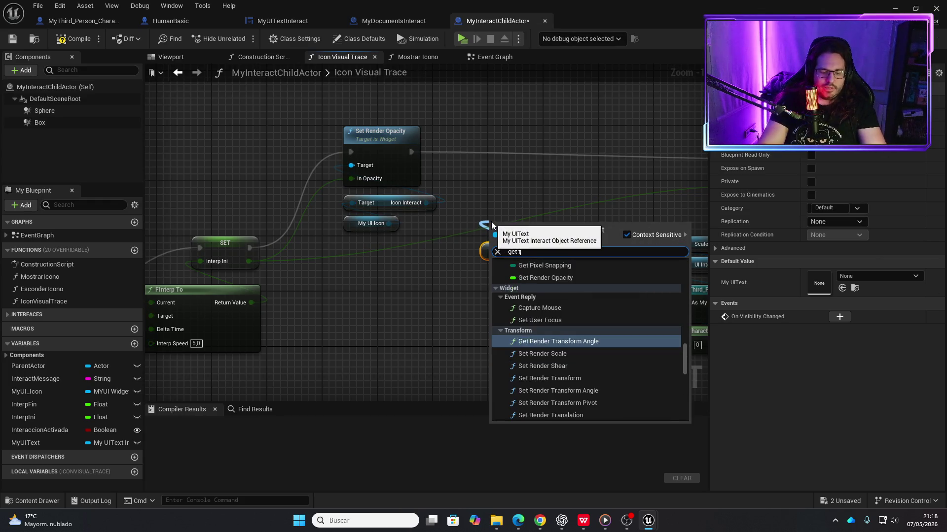
{"action": "type", "text": "ex"}
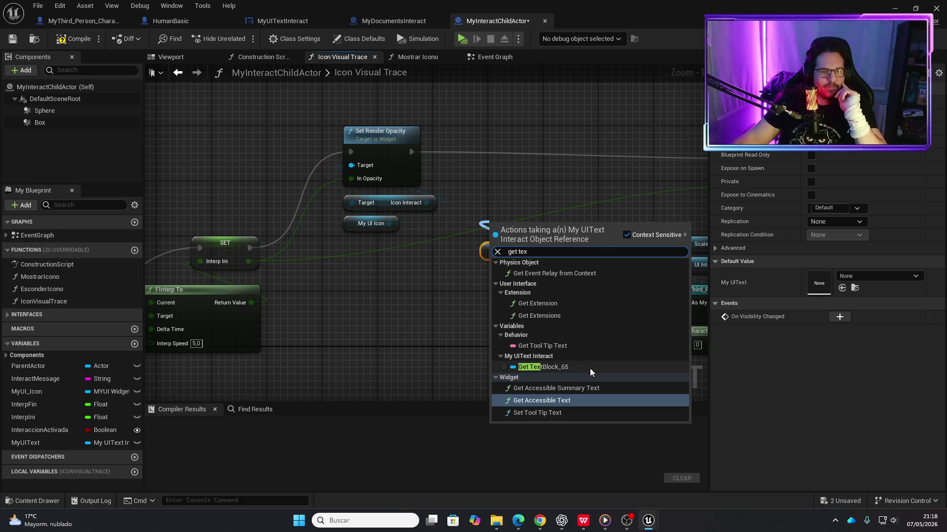
{"action": "left_click", "coordinate": [572, 368]}
{"action": "mouse_move", "coordinate": [574, 223]}
{"action": "left_mouse_down"}
{"action": "mouse_move", "coordinate": [553, 187]}
{"action": "mouse_move", "coordinate": [529, 178]}
{"action": "left_mouse_up"}
{"action": "type", "text": "set rende"}
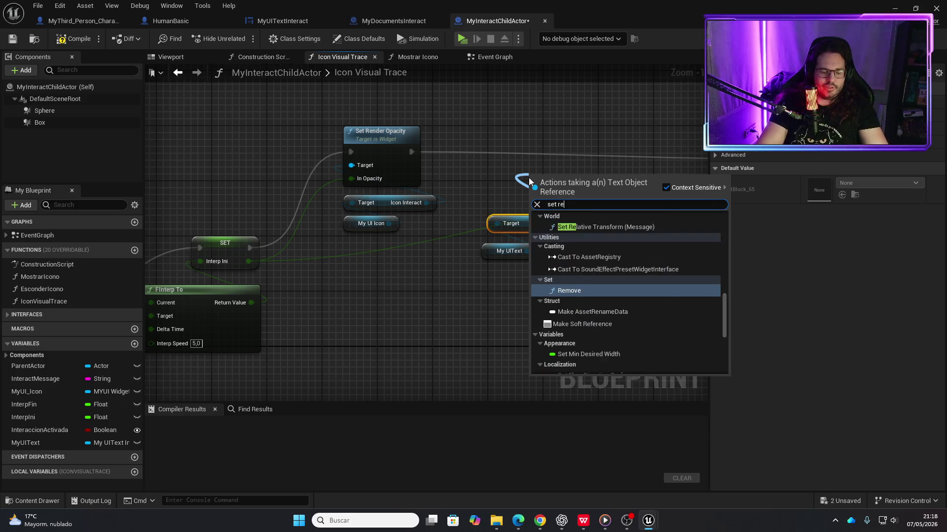
{"action": "key", "text": "Up"}
{"action": "key", "text": "Up"}
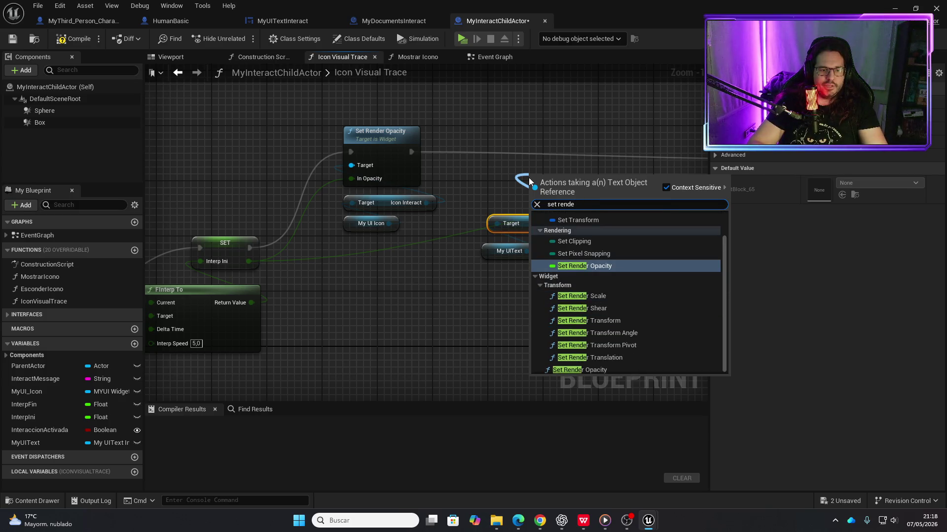
{"action": "left_click", "coordinate": [604, 367]}
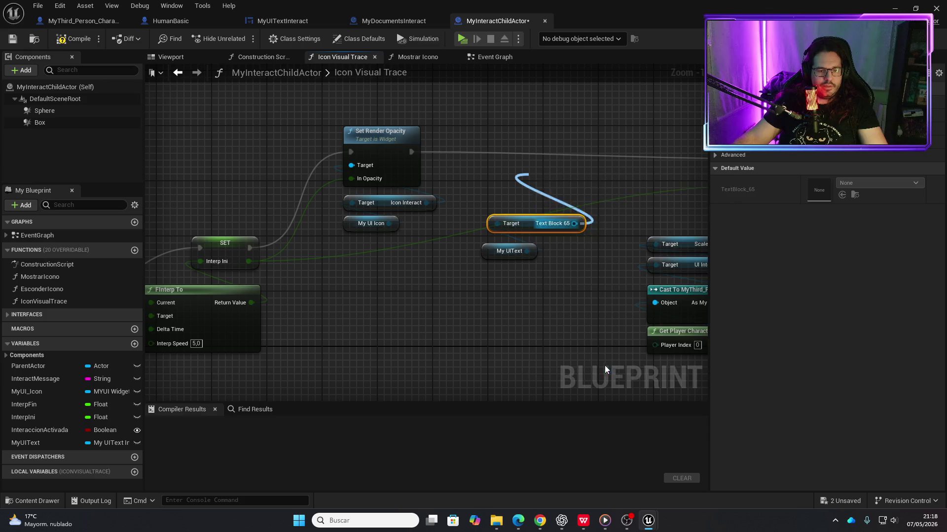
{"action": "left_click_drag", "start_coordinate": [543, 180], "coordinate": [508, 152]}
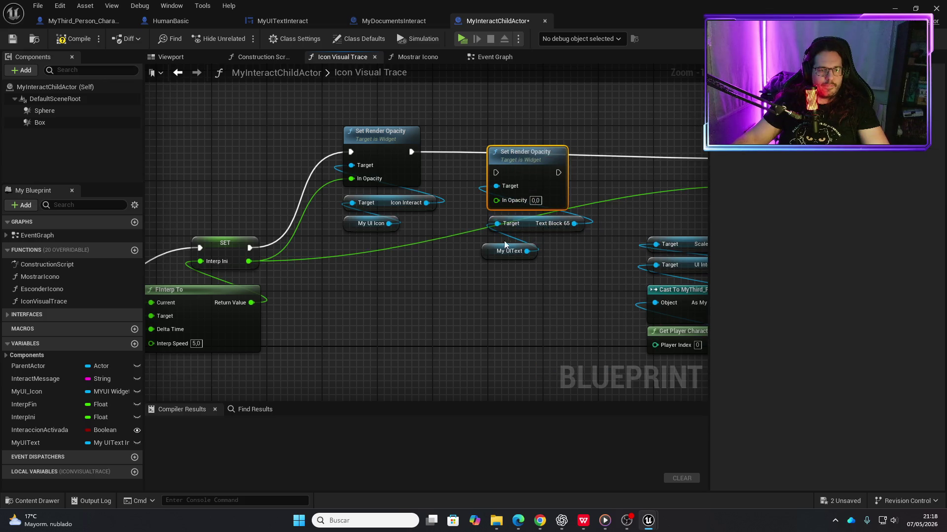
{"action": "left_click_drag", "start_coordinate": [489, 251], "coordinate": [495, 245]}
- Chain the text's opacity node after the icon's and line up the new nodes
{"action": "left_click_drag", "start_coordinate": [412, 152], "coordinate": [557, 173]}
{"action": "left_click_drag", "start_coordinate": [411, 151], "coordinate": [496, 173]}
{"action": "left_click_drag", "start_coordinate": [498, 261], "coordinate": [526, 202]}
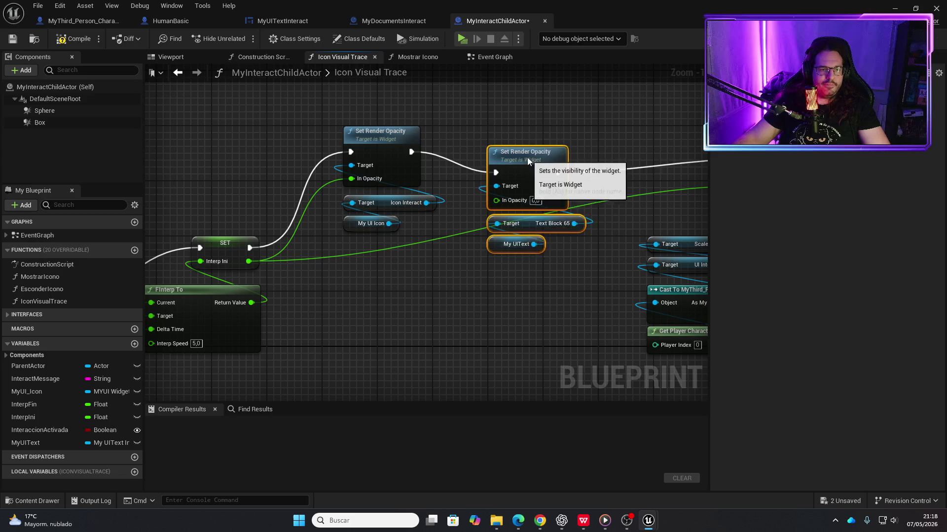
{"action": "left_click_drag", "start_coordinate": [527, 158], "coordinate": [516, 136]}
{"action": "mouse_move", "coordinate": [249, 261]}
{"action": "left_mouse_down"}
{"action": "mouse_move", "coordinate": [463, 278]}
{"action": "mouse_move", "coordinate": [488, 179]}
{"action": "left_mouse_up"}
{"action": "scroll", "coordinate": [533, 300], "scroll_direction": "down", "scroll_amount": 3}
{"action": "mouse_move", "coordinate": [524, 306]}
{"action": "left_mouse_down"}
{"action": "mouse_move", "coordinate": [451, 138]}
{"action": "mouse_move", "coordinate": [478, 194]}
{"action": "mouse_move", "coordinate": [469, 207]}
{"action": "left_mouse_up"}
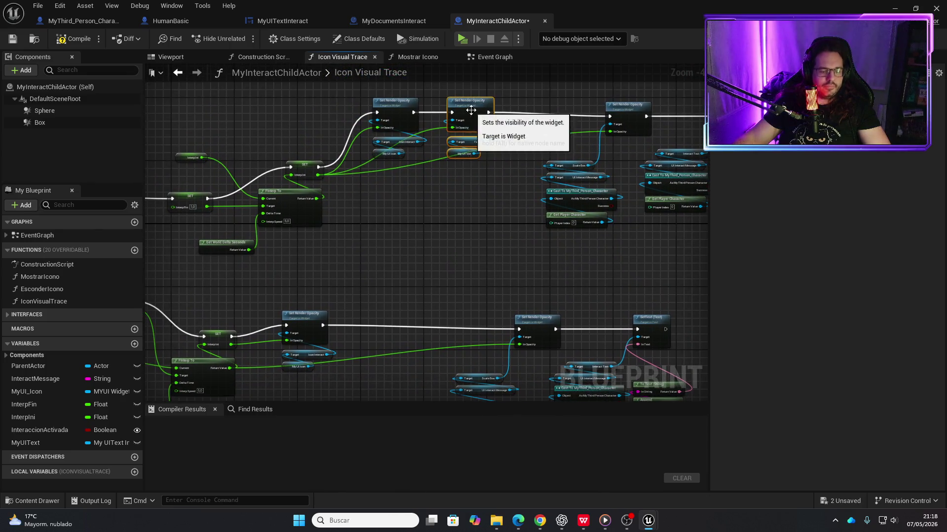
{"action": "scroll", "coordinate": [472, 241], "scroll_direction": "up", "scroll_amount": 2}
{"action": "left_click_drag", "start_coordinate": [286, 168], "coordinate": [481, 169]}
- Paste a copy of the opacity nodes, chain it in, and drive In Opacity from Interp Ini
{"action": "key", "text": "ctrl+v"}
{"action": "left_click_drag", "start_coordinate": [356, 161], "coordinate": [431, 168]}
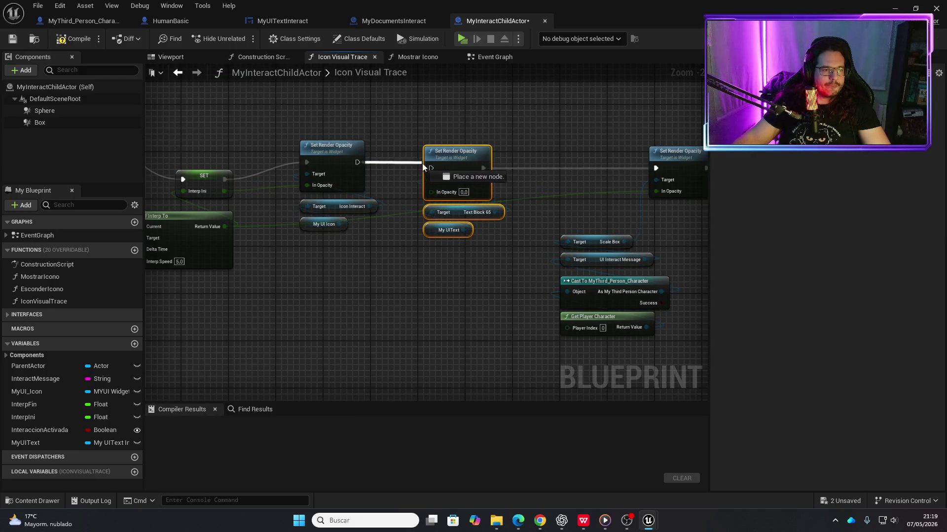
{"action": "scroll", "coordinate": [492, 249], "scroll_direction": "down", "scroll_amount": 2}
{"action": "scroll", "coordinate": [318, 222], "scroll_direction": "up", "scroll_amount": 1}
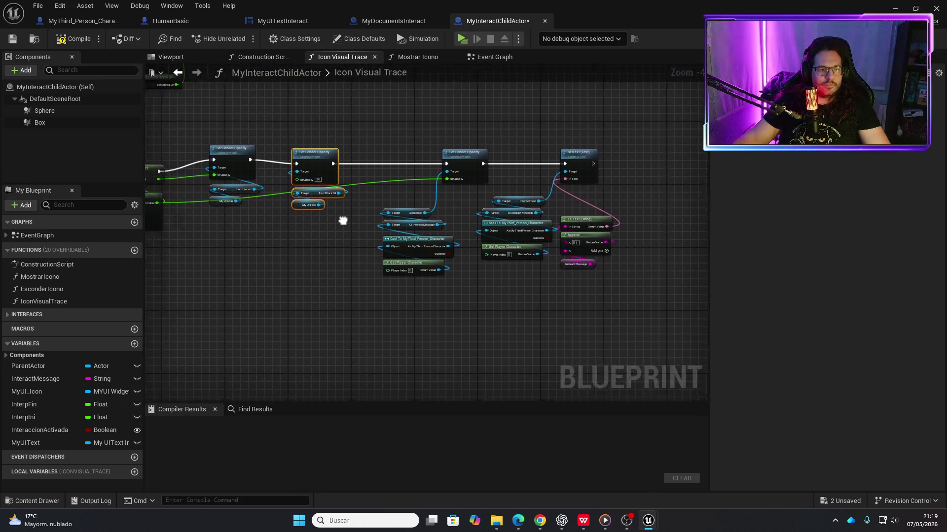
{"action": "scroll", "coordinate": [415, 204], "scroll_direction": "up", "scroll_amount": 1}
{"action": "left_click_drag", "start_coordinate": [225, 165], "coordinate": [437, 167]}
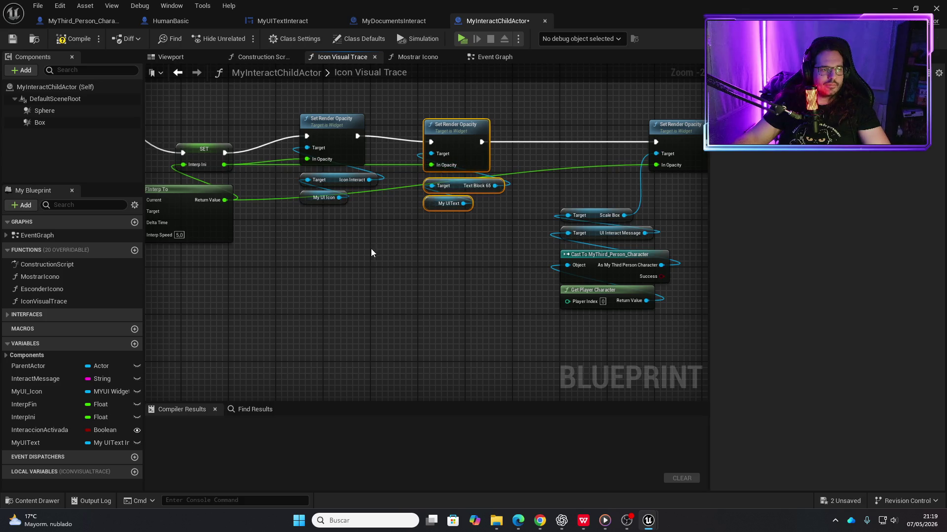
{"action": "scroll", "coordinate": [384, 241], "scroll_direction": "down", "scroll_amount": 2}
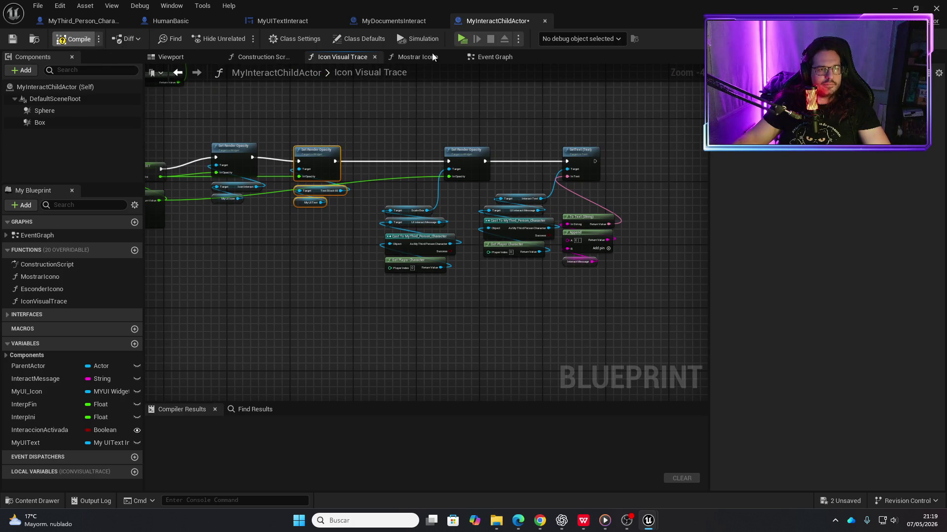
- Compile, launch a play-test, and walk the character up to the desk tablet
{"action": "left_click", "coordinate": [460, 40]}
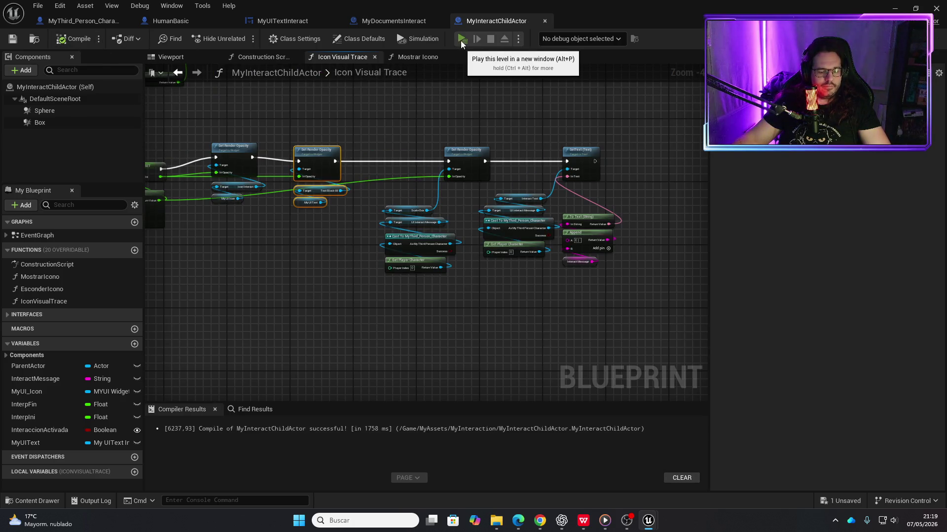
{"action": "key", "text": "w"}
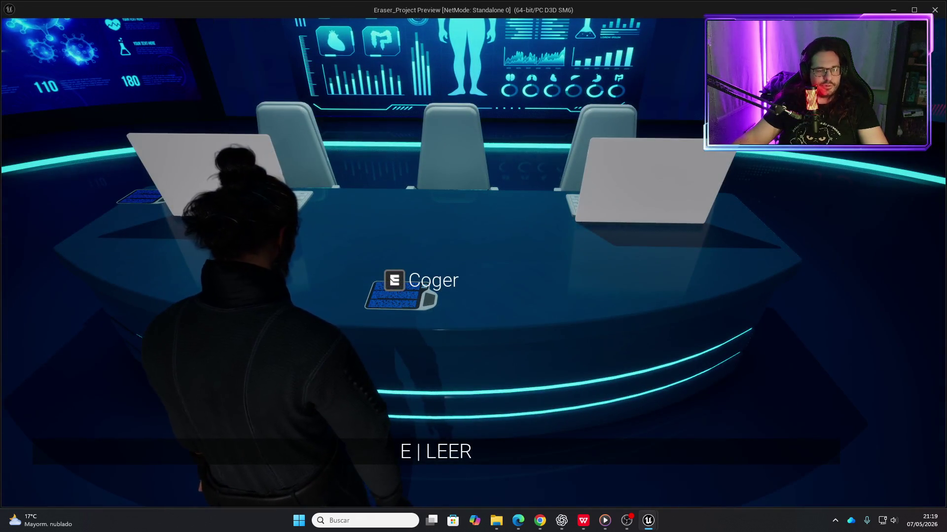
{"action": "key", "text": "w"}
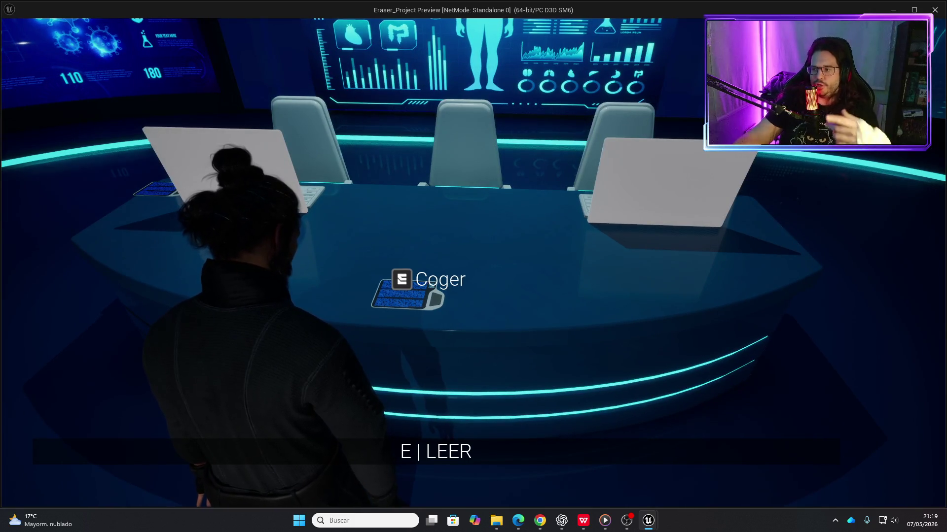
{"action": "mouse_move", "coordinate": [474, 266]}
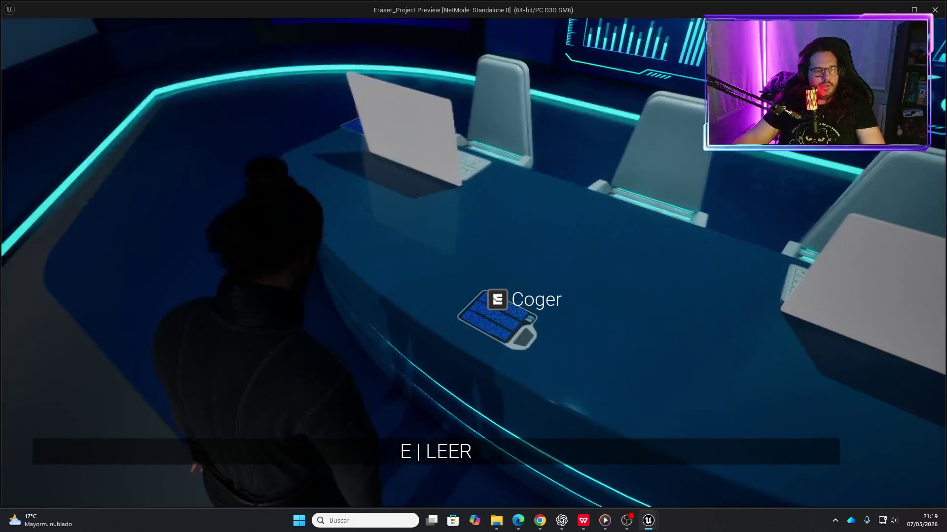
- Pick up the tablet with E, go through Leer and Continuar, then close the game with Esc
{"action": "key", "text": "e"}
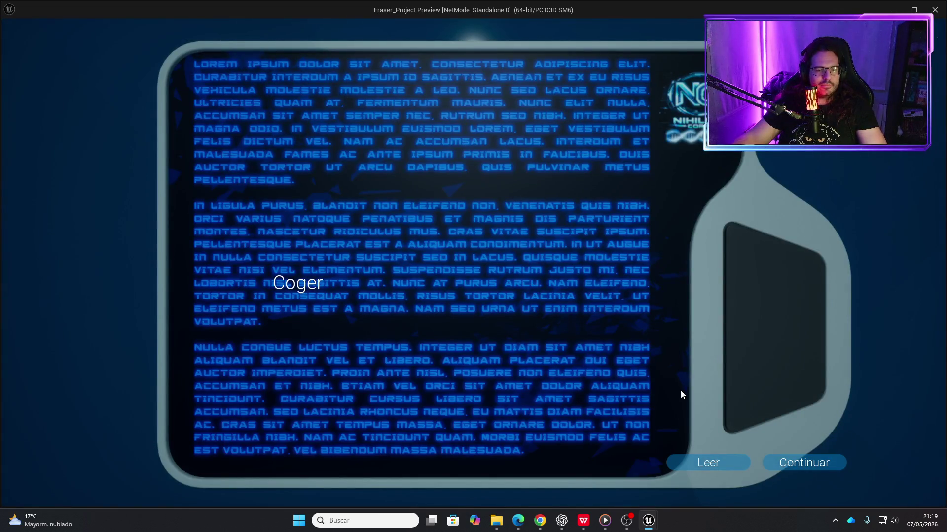
{"action": "left_click", "coordinate": [738, 461]}
{"action": "left_click", "coordinate": [743, 463]}
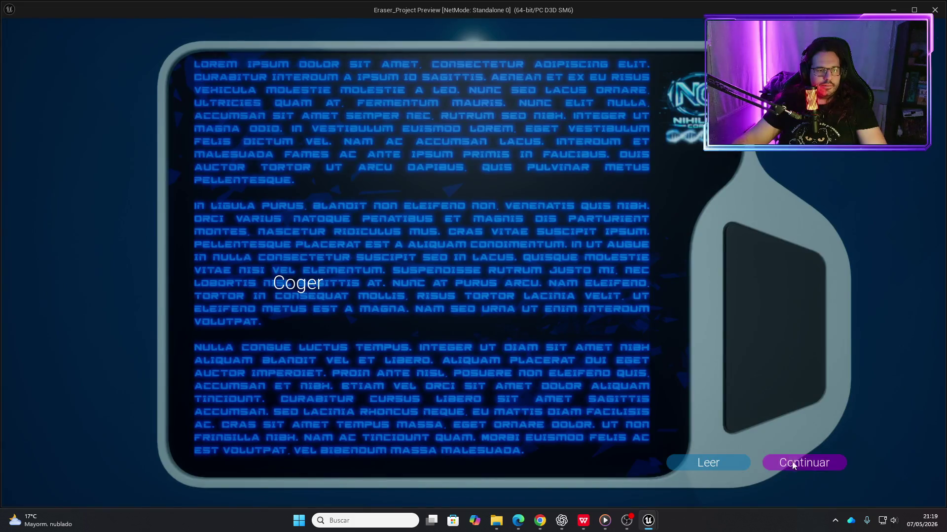
{"action": "left_click", "coordinate": [801, 461]}
{"action": "key", "text": "Escape"}
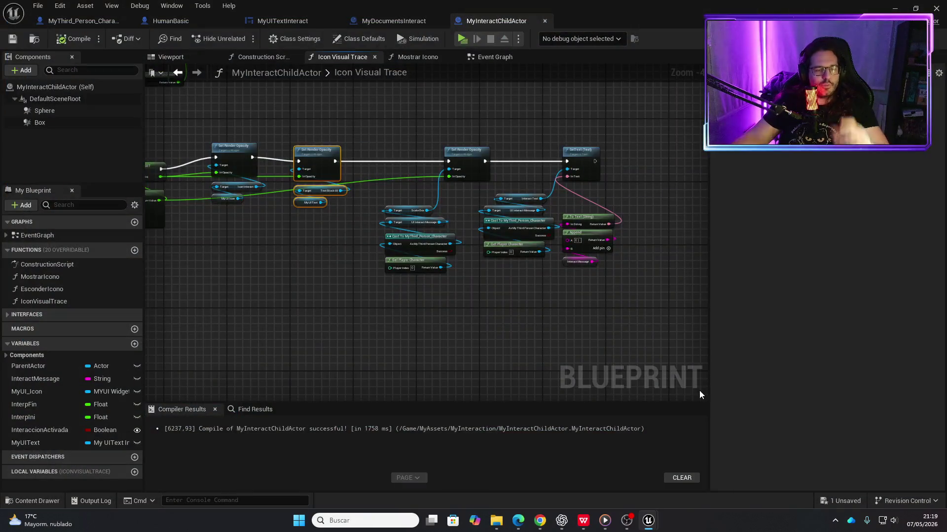
- Bring the Icon Visual Trace graph into view and postpone the pending autosave
{"action": "scroll", "coordinate": [477, 326], "scroll_direction": "down", "scroll_amount": 2}
{"action": "scroll", "coordinate": [482, 173], "scroll_direction": "up", "scroll_amount": 3}
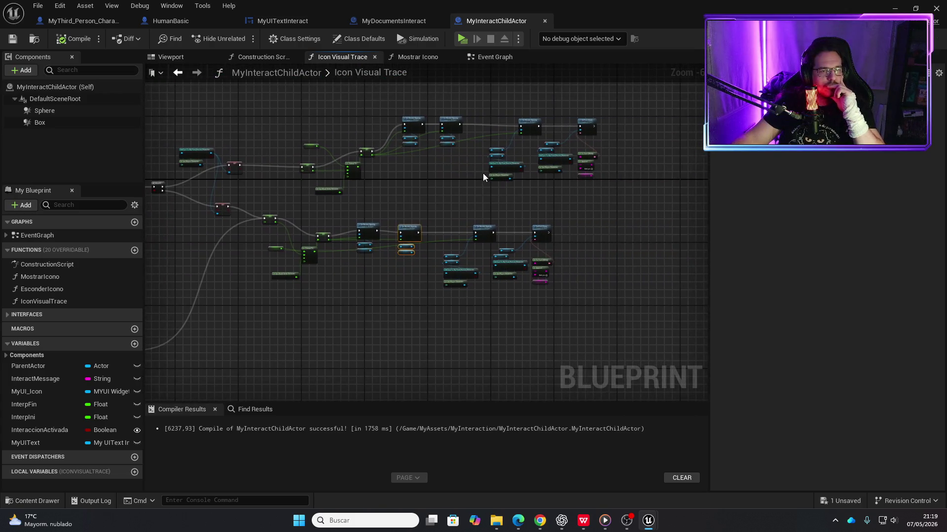
{"action": "scroll", "coordinate": [551, 203], "scroll_direction": "down", "scroll_amount": 3}
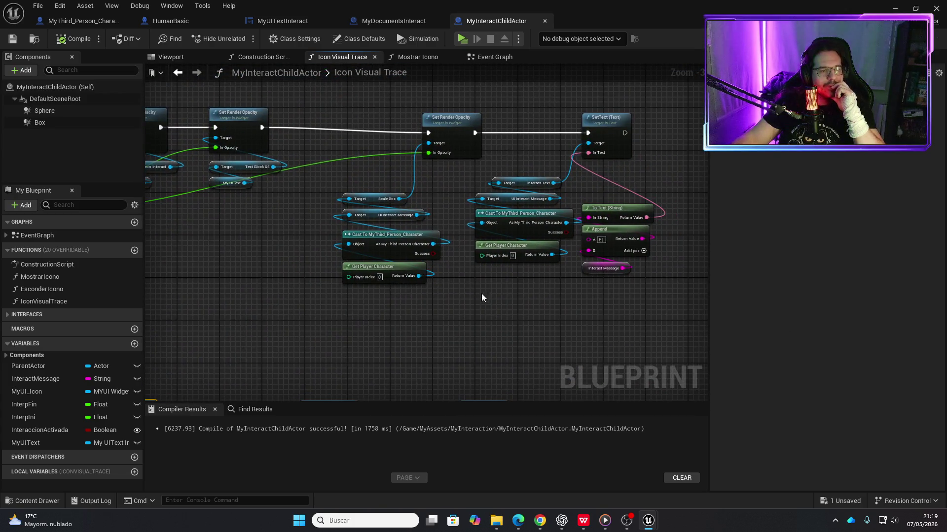
{"action": "scroll", "coordinate": [507, 188], "scroll_direction": "up", "scroll_amount": 3}
{"action": "scroll", "coordinate": [508, 192], "scroll_direction": "down", "scroll_amount": 3}
{"action": "mouse_move", "coordinate": [362, 341]}
{"action": "left_mouse_down"}
{"action": "mouse_move", "coordinate": [528, 268]}
{"action": "mouse_move", "coordinate": [490, 342]}
{"action": "mouse_move", "coordinate": [427, 342]}
{"action": "left_mouse_up"}
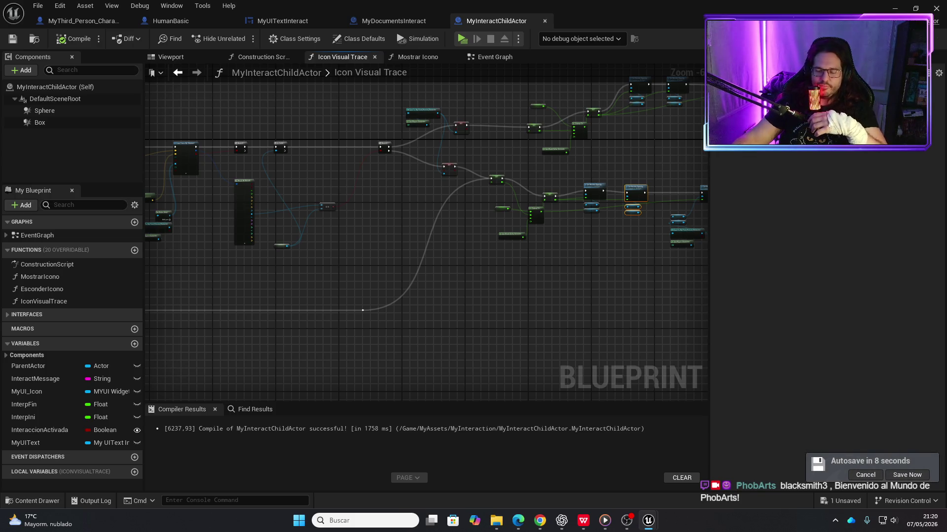
{"action": "left_click", "coordinate": [877, 477]}
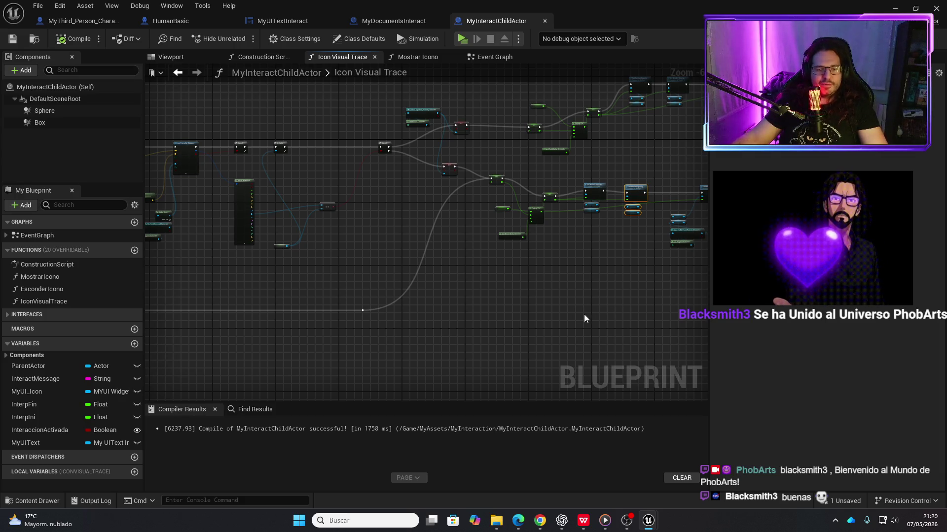
- Wire the first Set Render Opacity's exec output into the second Set Render Opacity node
{"action": "scroll", "coordinate": [584, 315], "scroll_direction": "up", "scroll_amount": 1}
{"action": "scroll", "coordinate": [515, 304], "scroll_direction": "up", "scroll_amount": 1}
{"action": "left_click_drag", "start_coordinate": [525, 300], "coordinate": [397, 374]}
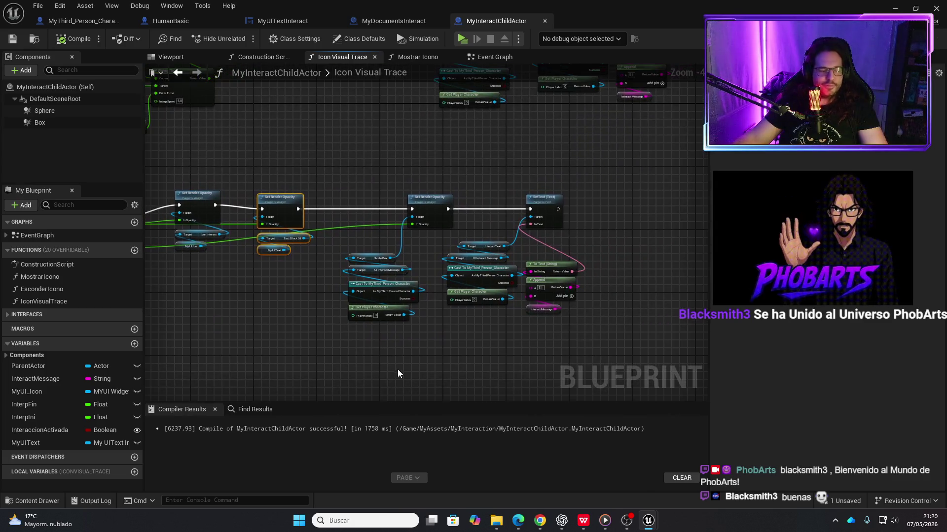
{"action": "scroll", "coordinate": [428, 356], "scroll_direction": "down", "scroll_amount": 1}
{"action": "scroll", "coordinate": [430, 355], "scroll_direction": "down", "scroll_amount": 1}
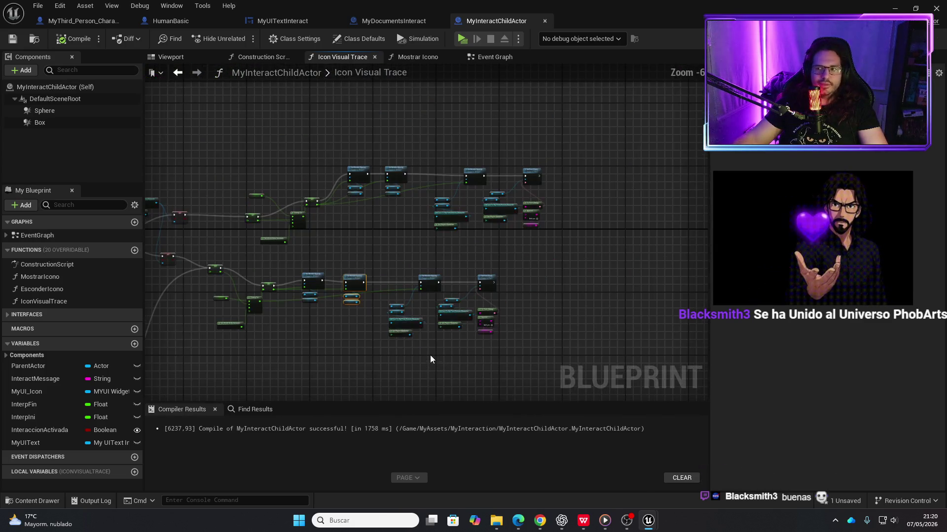
{"action": "scroll", "coordinate": [559, 227], "scroll_direction": "up", "scroll_amount": 3}
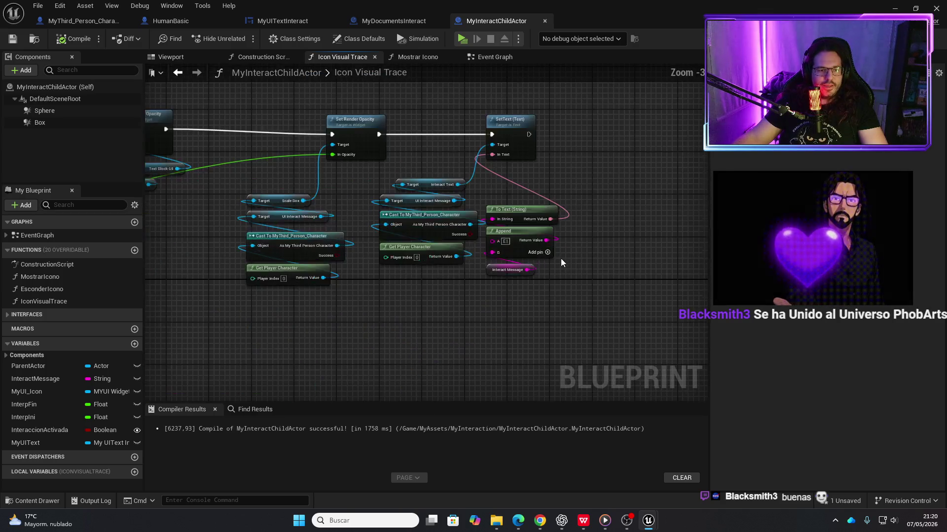
{"action": "scroll", "coordinate": [562, 296], "scroll_direction": "down", "scroll_amount": 3}
{"action": "scroll", "coordinate": [528, 329], "scroll_direction": "up", "scroll_amount": 4}
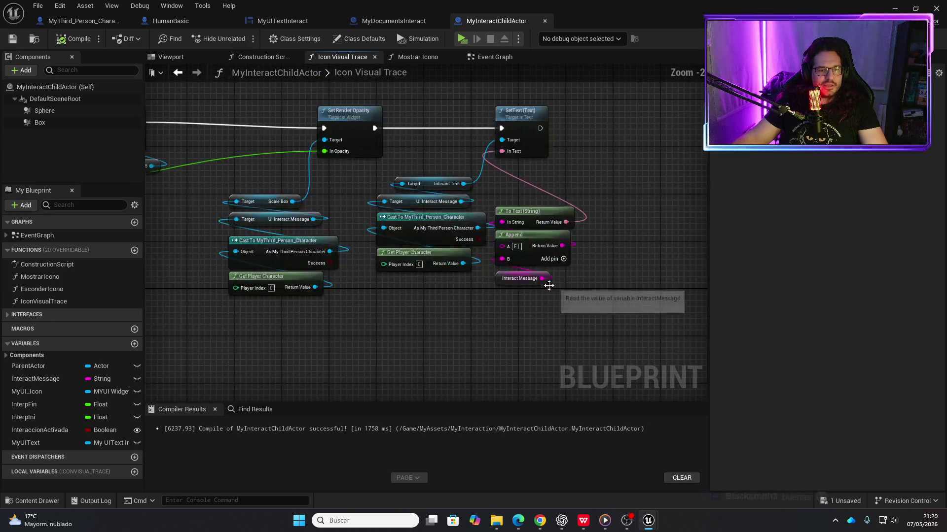
{"action": "mouse_move", "coordinate": [493, 332]}
{"action": "left_mouse_down"}
{"action": "mouse_move", "coordinate": [581, 315]}
{"action": "mouse_move", "coordinate": [625, 333]}
{"action": "left_mouse_up"}
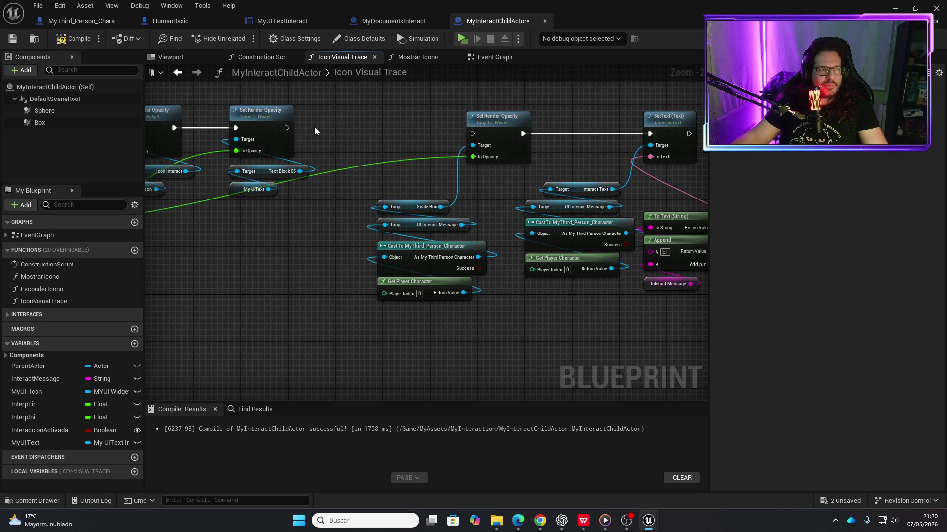
{"action": "left_click_drag", "start_coordinate": [286, 128], "coordinate": [472, 133]}
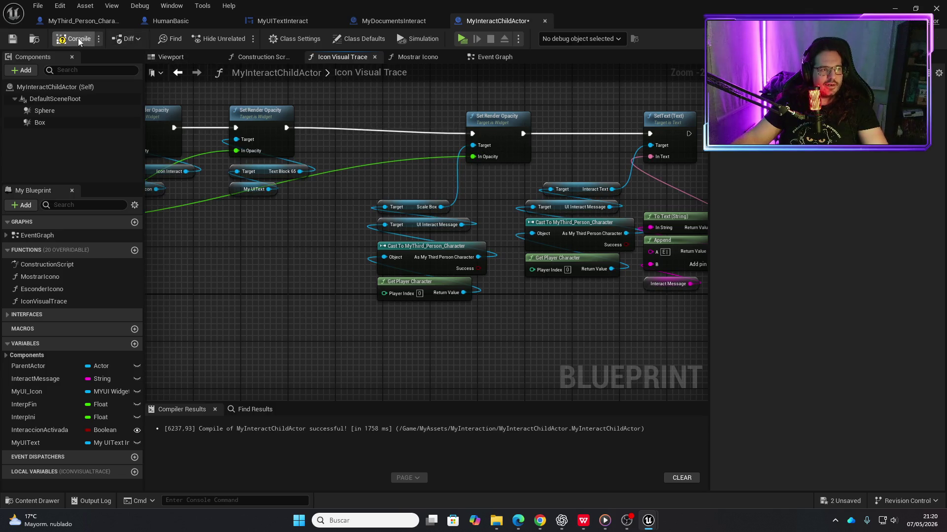
- Launch a standalone play-test and walk repeatedly up to the desk tablet to trigger its Coger prompt
{"action": "left_click", "coordinate": [468, 42]}
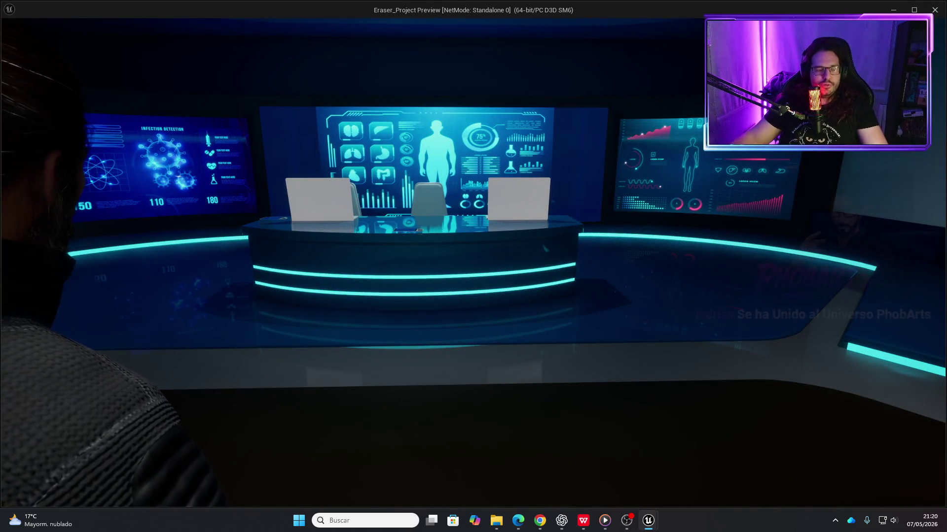
{"action": "key", "text": "w"}
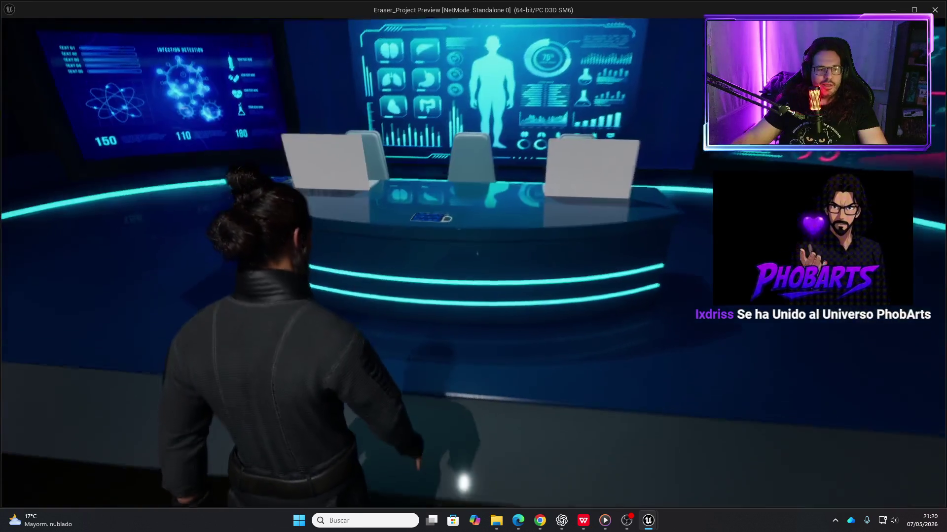
{"action": "key", "text": "w"}
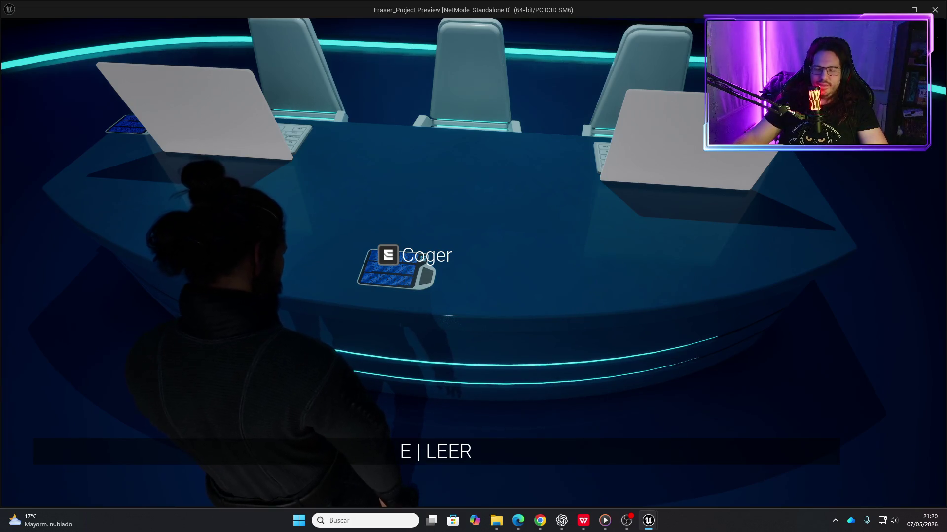
{"action": "key", "text": "s"}
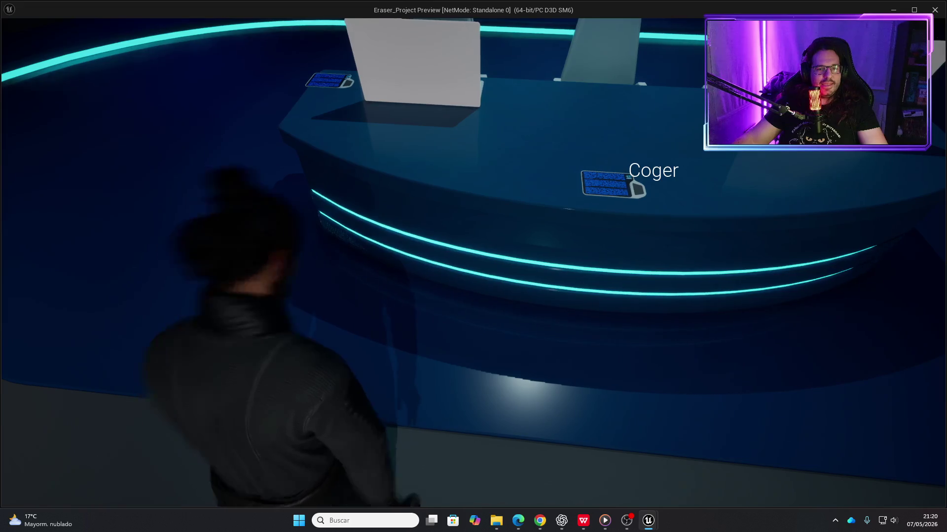
{"action": "key", "text": "w"}
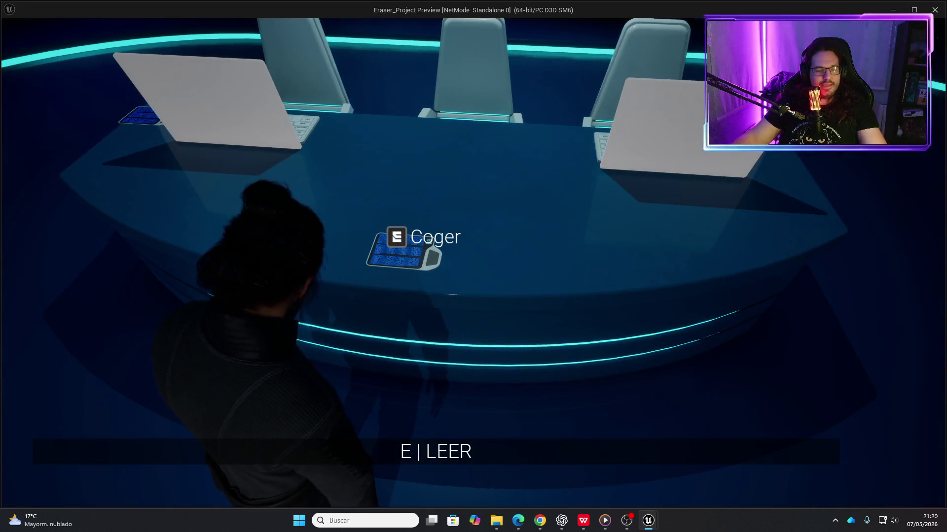
{"action": "key", "text": "s"}
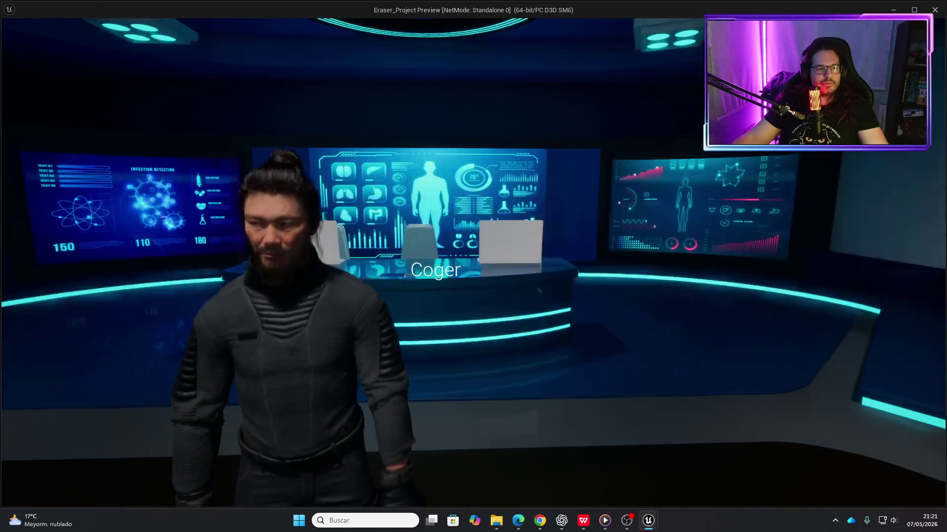
{"action": "key", "text": "w"}
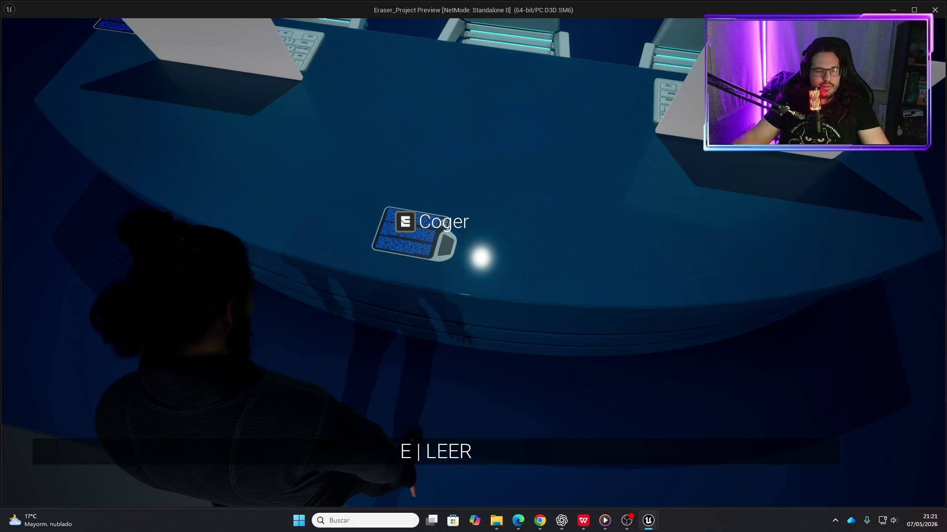
{"action": "key", "text": "s"}
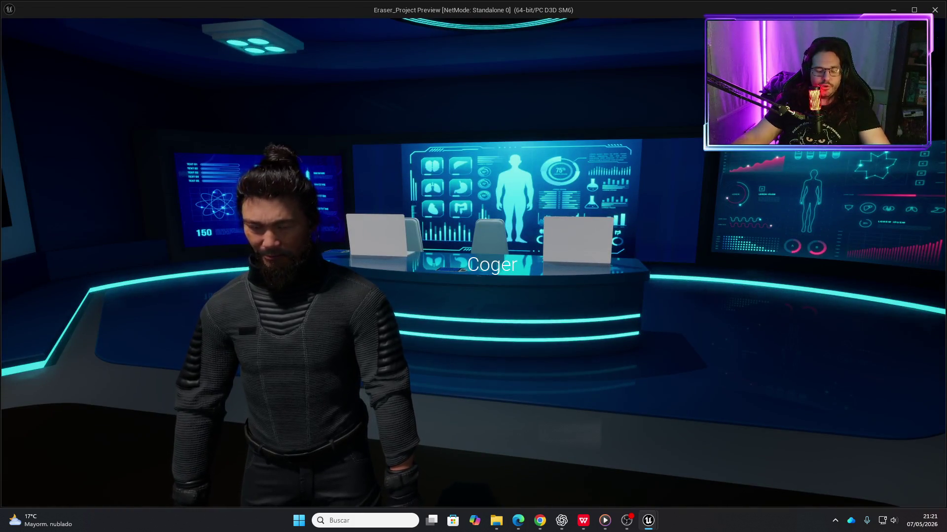
{"action": "key", "text": "w"}
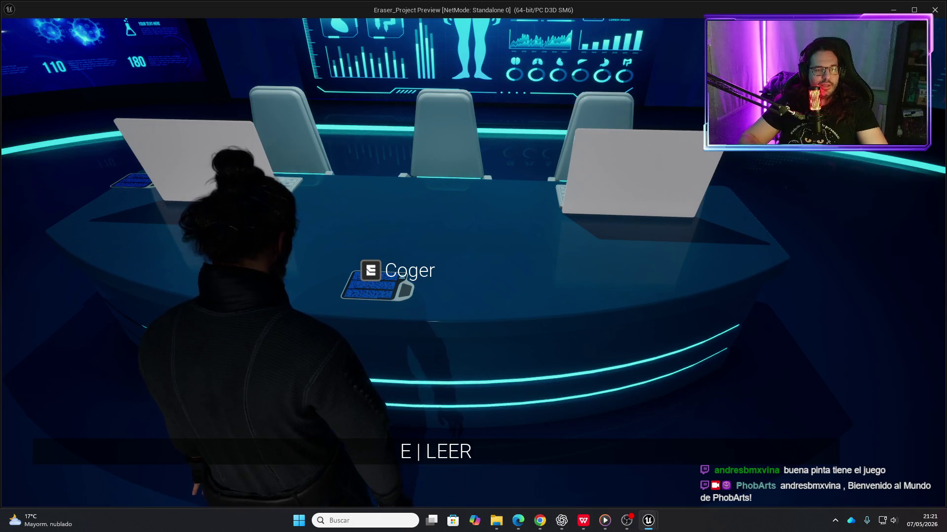
- Read the tablet, then walk through the lounge and neon corridor to grab the first cylinder
{"action": "key", "text": "e"}
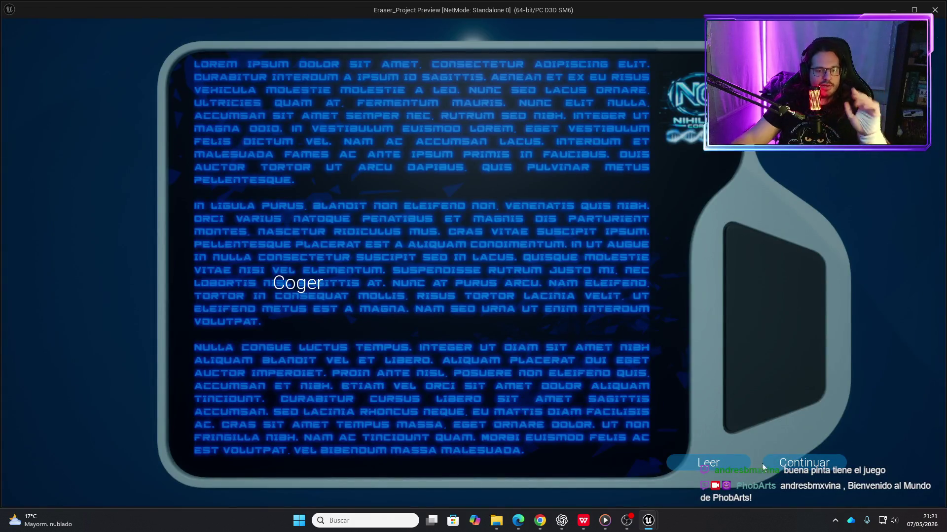
{"action": "left_click", "coordinate": [801, 467]}
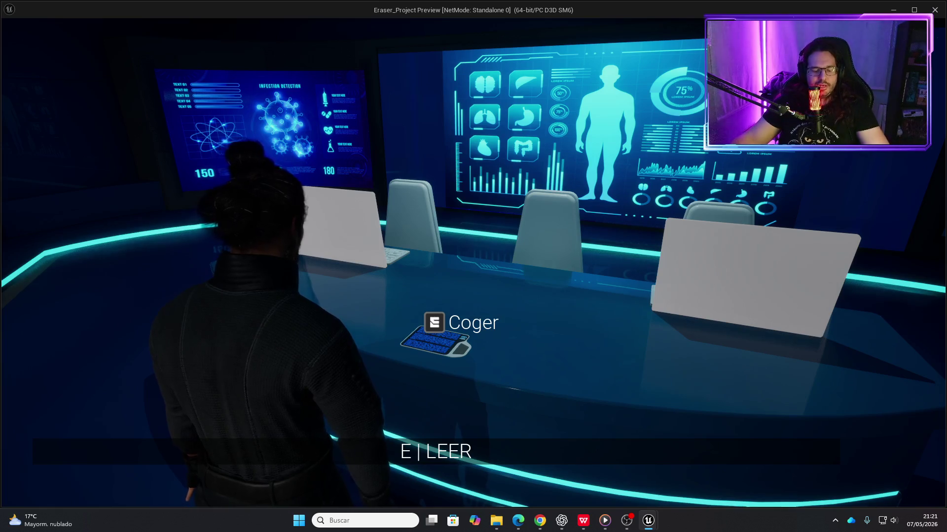
{"action": "key", "text": "w"}
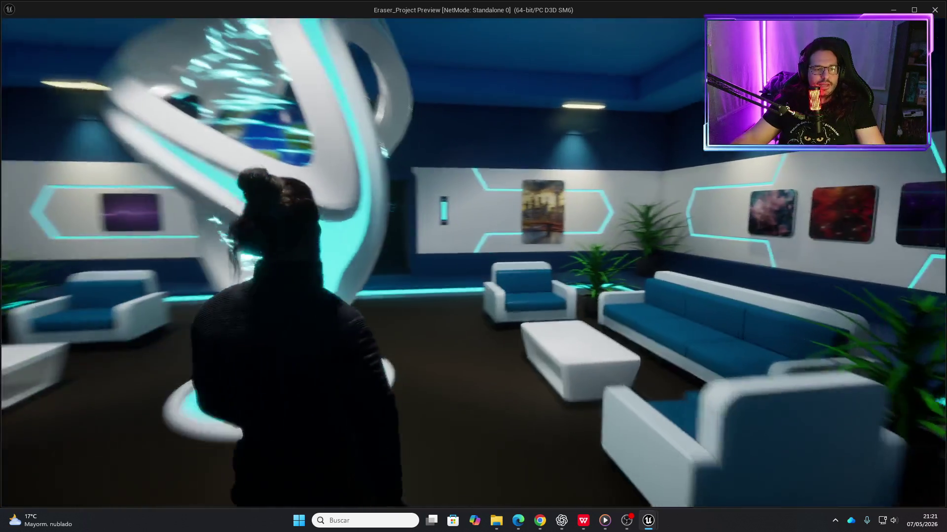
{"action": "key", "text": "w"}
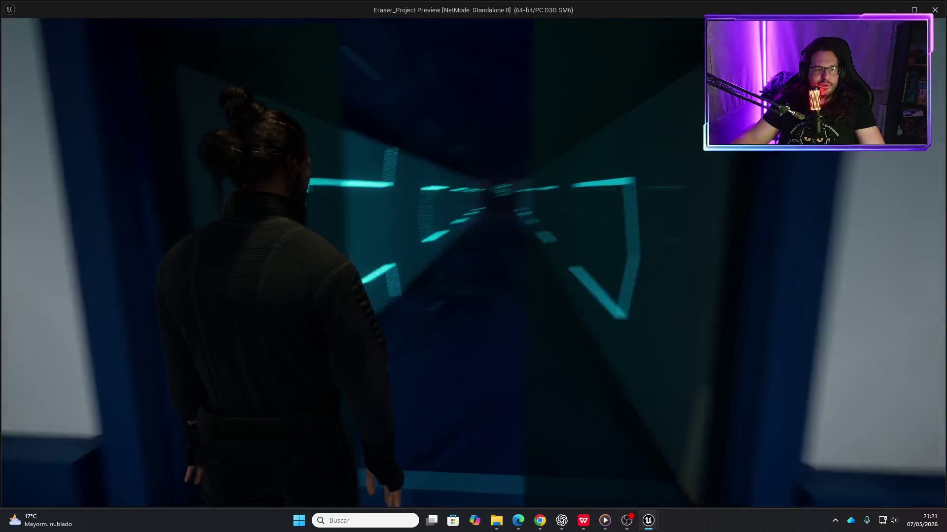
{"action": "key", "text": "w"}
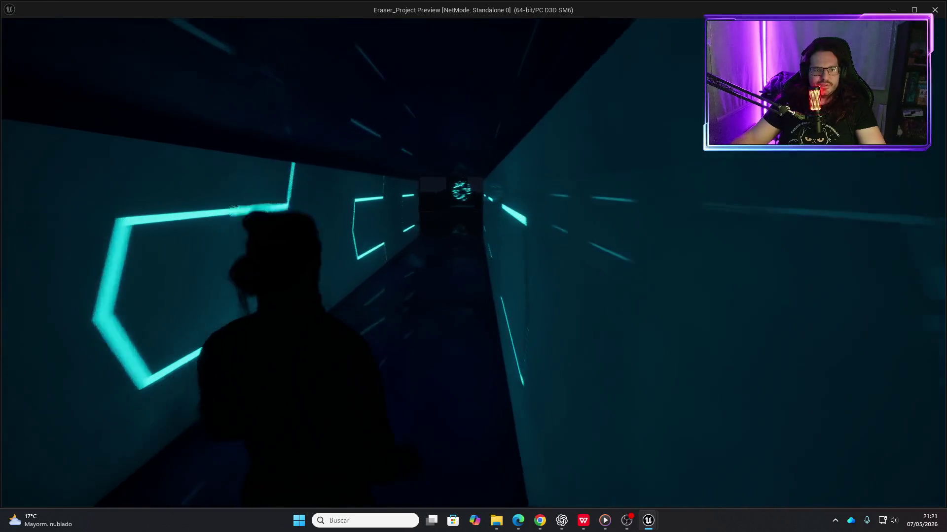
{"action": "key", "text": "w"}
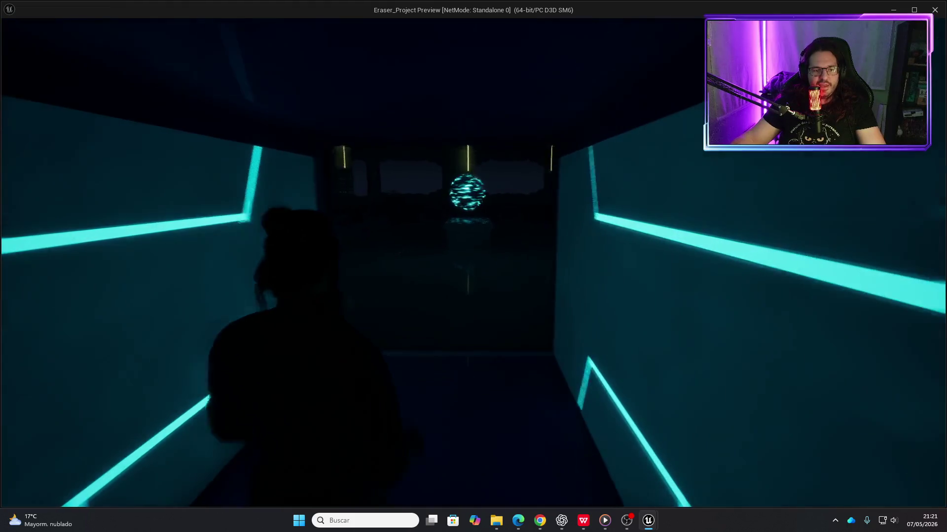
{"action": "key", "text": "w"}
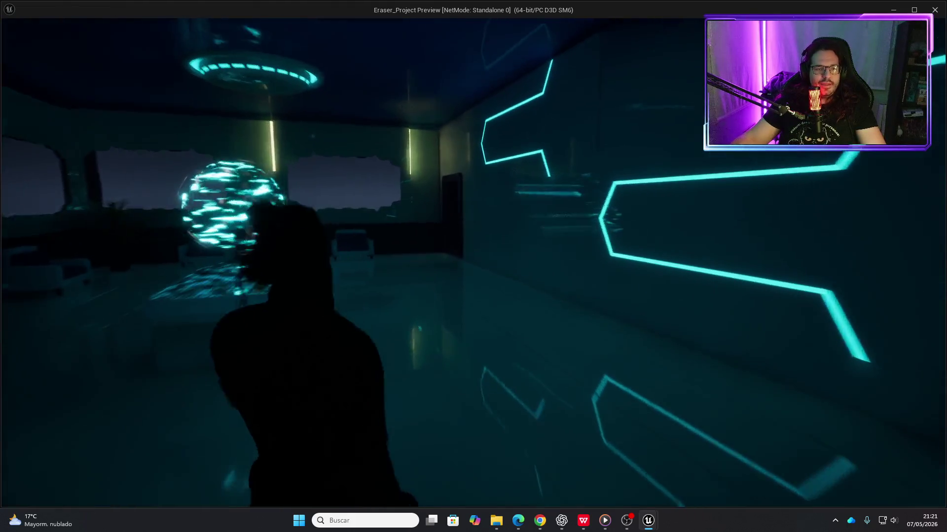
{"action": "key", "text": "w"}
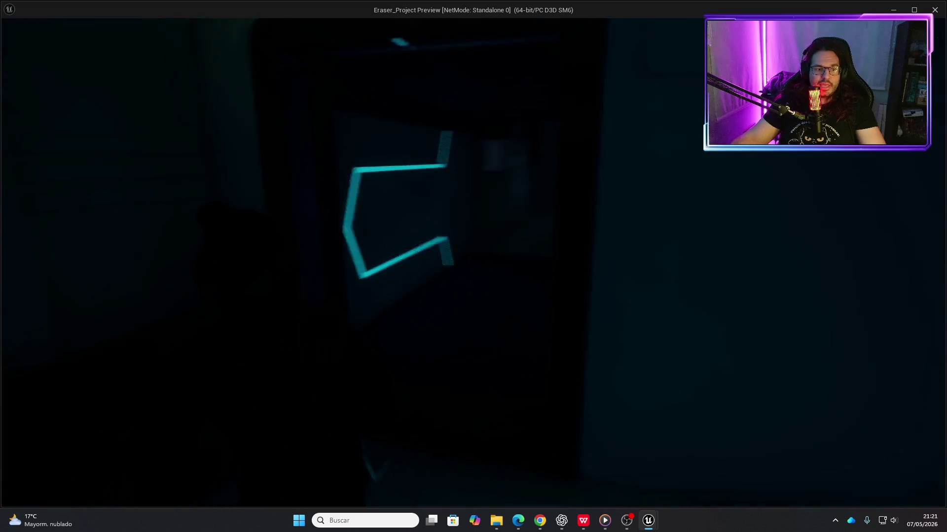
{"action": "key", "text": "w"}
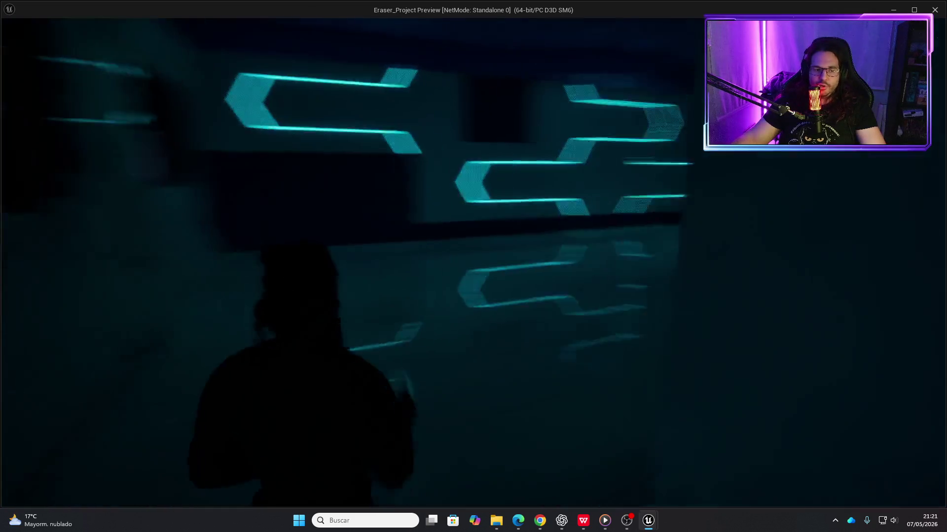
{"action": "key", "text": "e"}
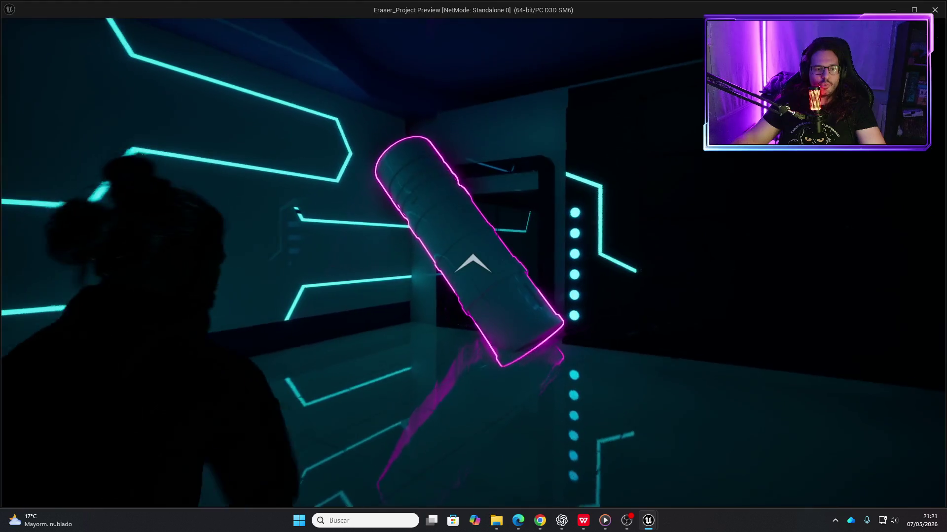
- Walk through the neon-framed doorway down the corridor and pick up the second cylinder
{"action": "key", "text": "w"}
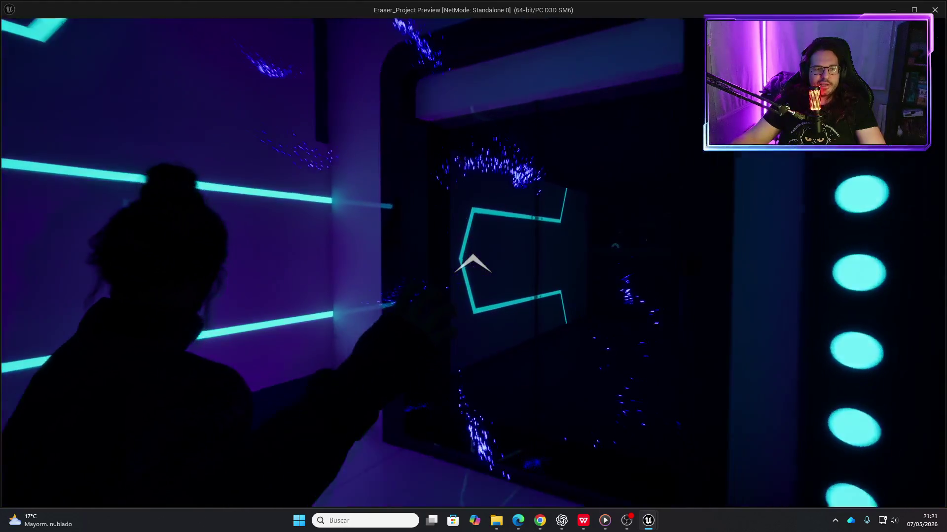
{"action": "key", "text": "w"}
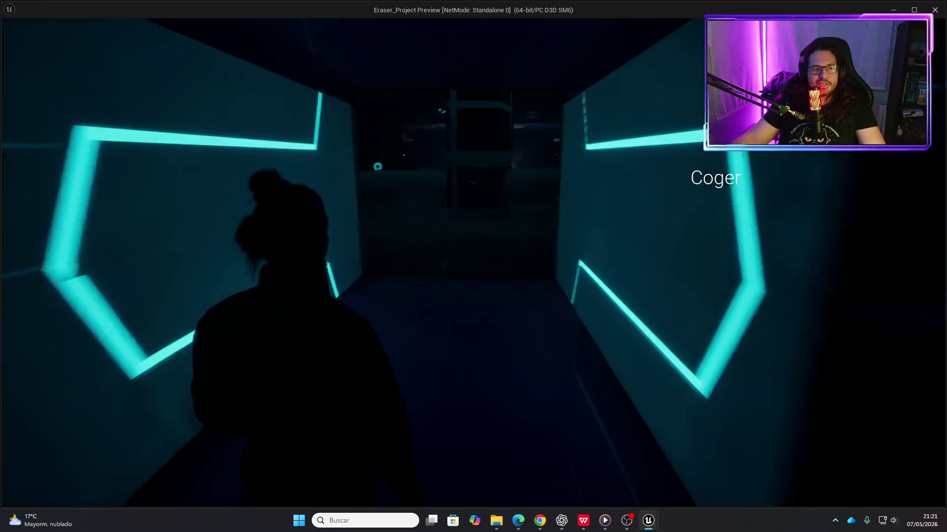
{"action": "key", "text": "w"}
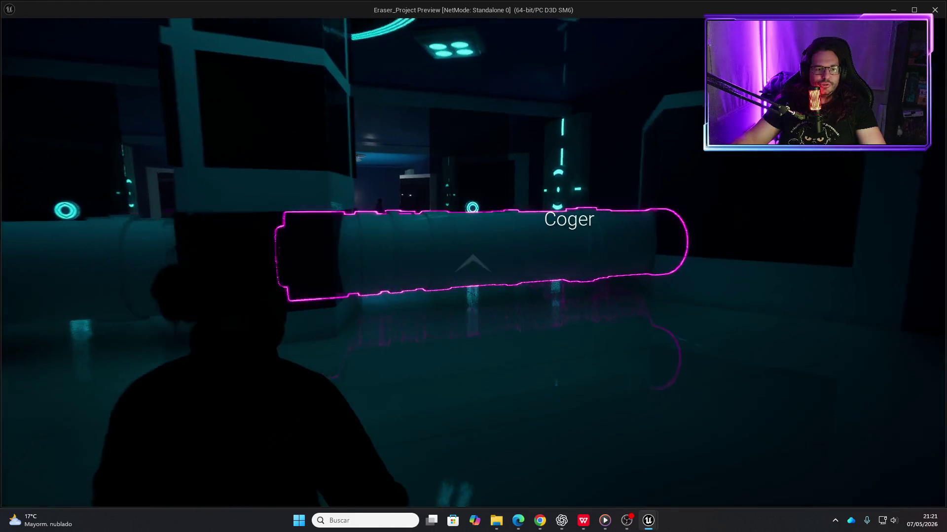
{"action": "key", "text": "e"}
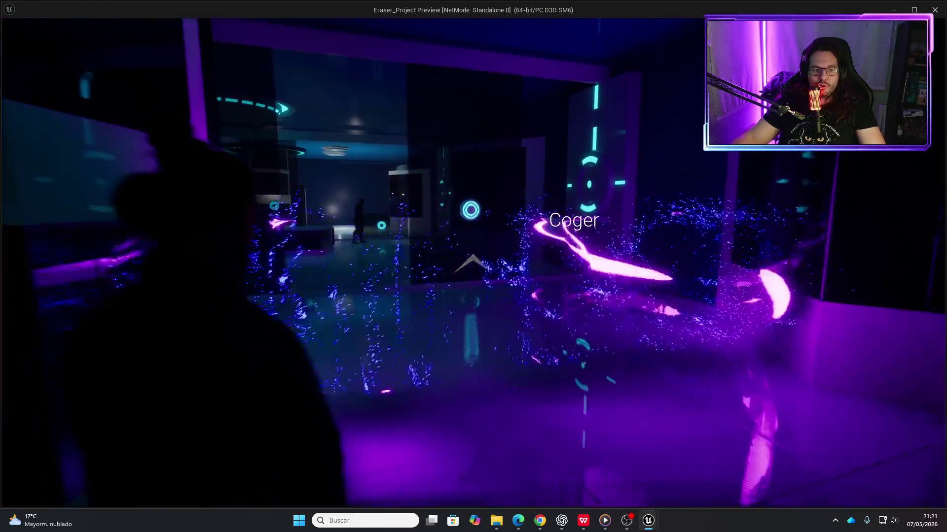
- Explore the room around the central pillar, running toward the enemy
{"action": "key", "text": "w"}
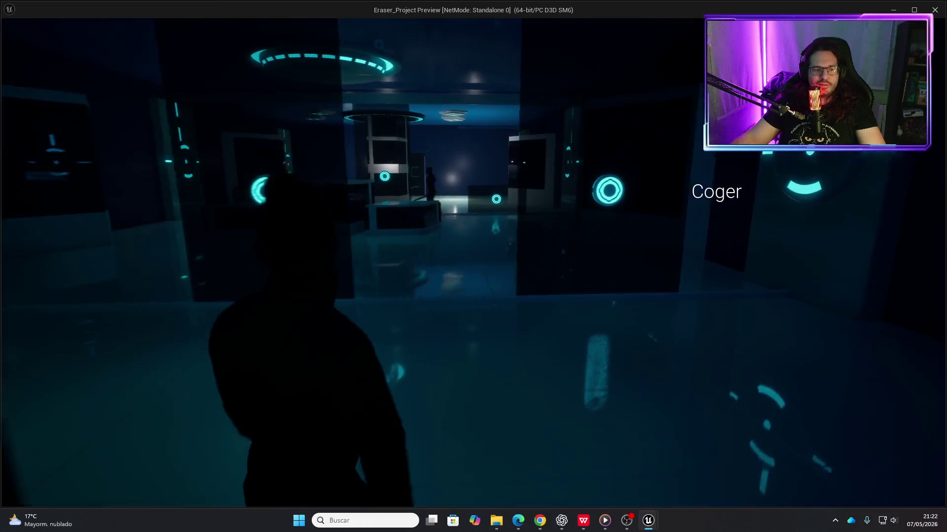
{"action": "key", "text": "w"}
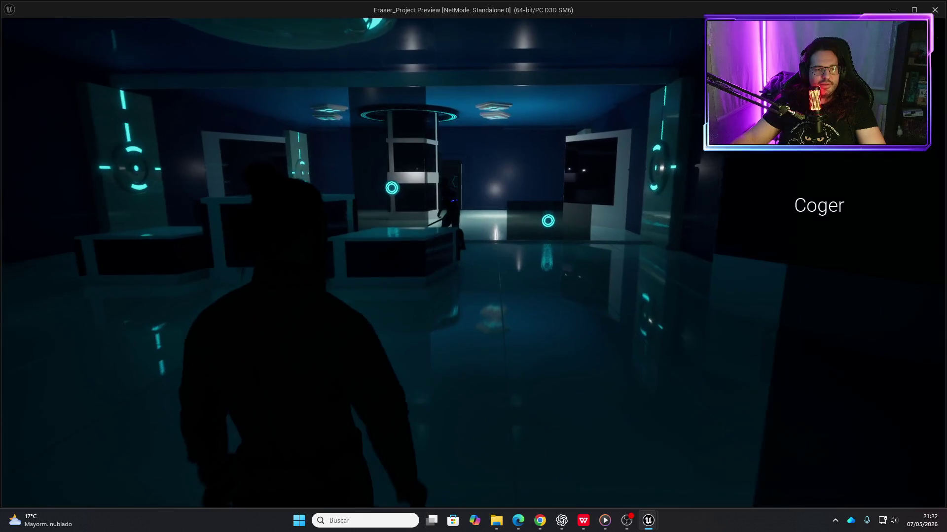
{"action": "key", "text": "w"}
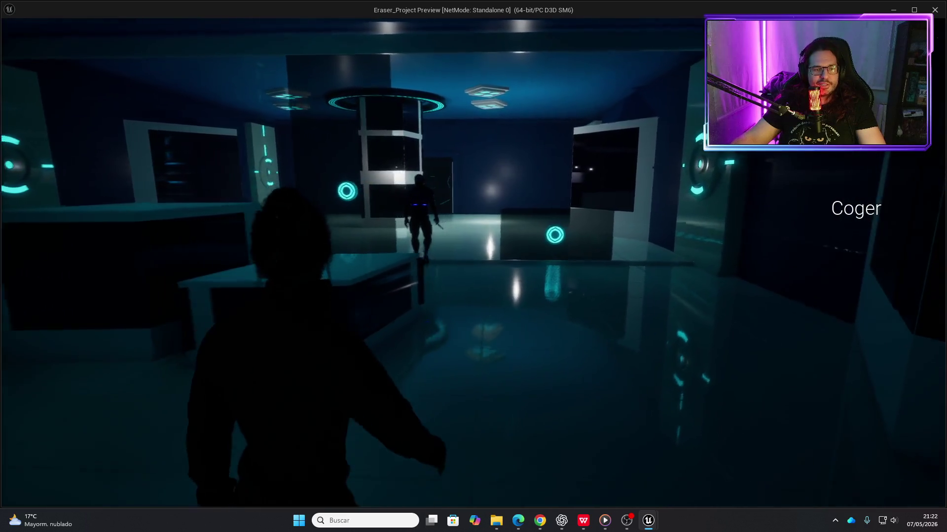
{"action": "key", "text": "w"}
{"action": "key", "text": "w"}
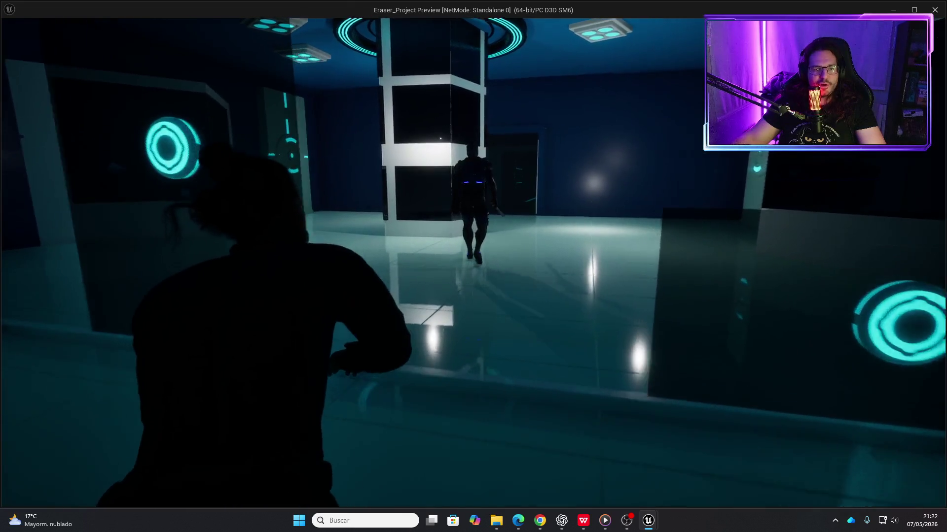
{"action": "key", "text": "w"}
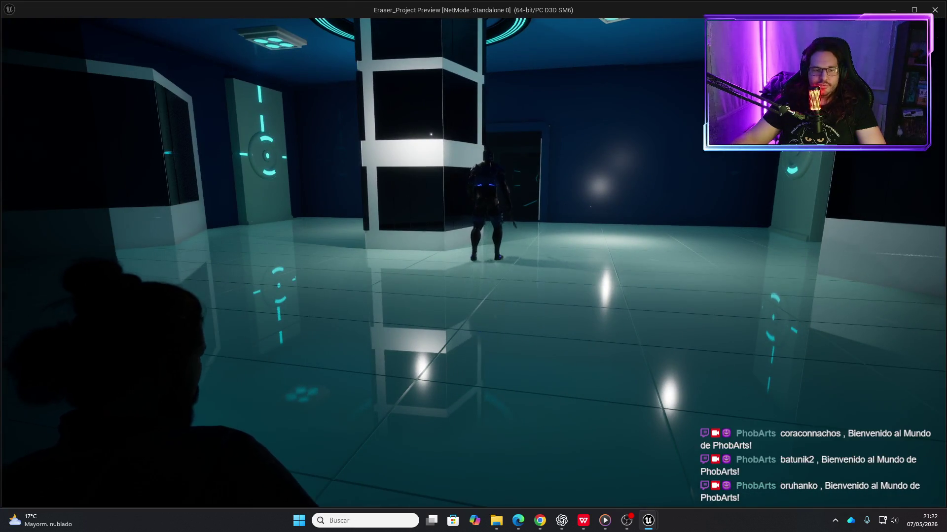
{"action": "key", "text": "w"}
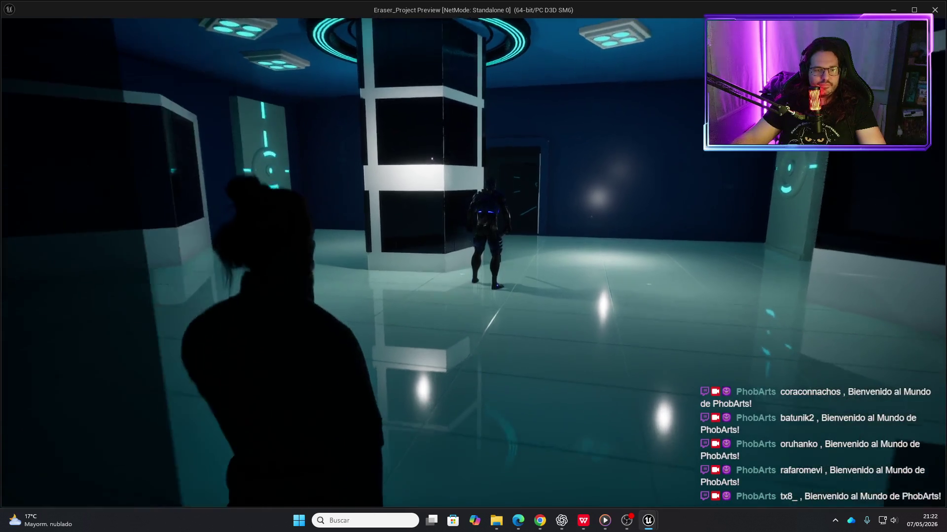
{"action": "key", "text": "w"}
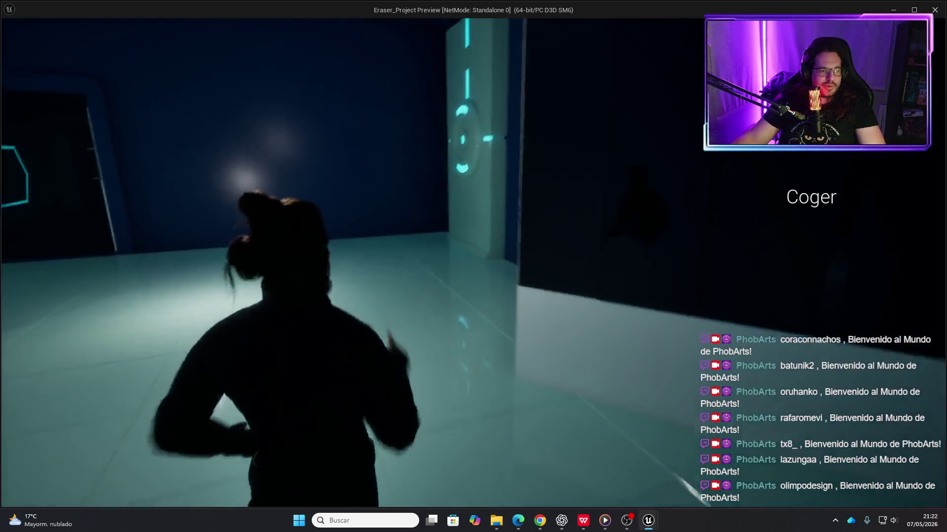
{"action": "key", "text": "w"}
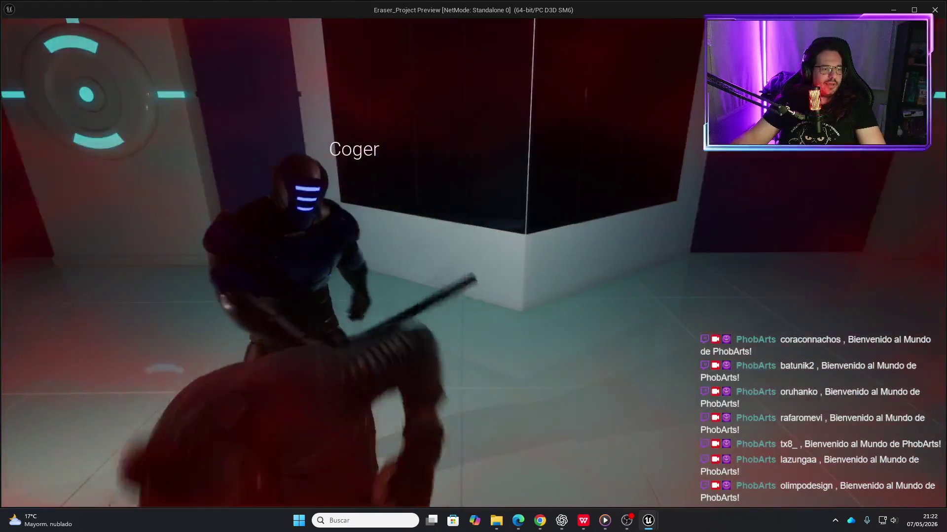
- Fight the glowing enemies around the lit room, then stop the play-test with Esc
{"action": "key", "text": "w"}
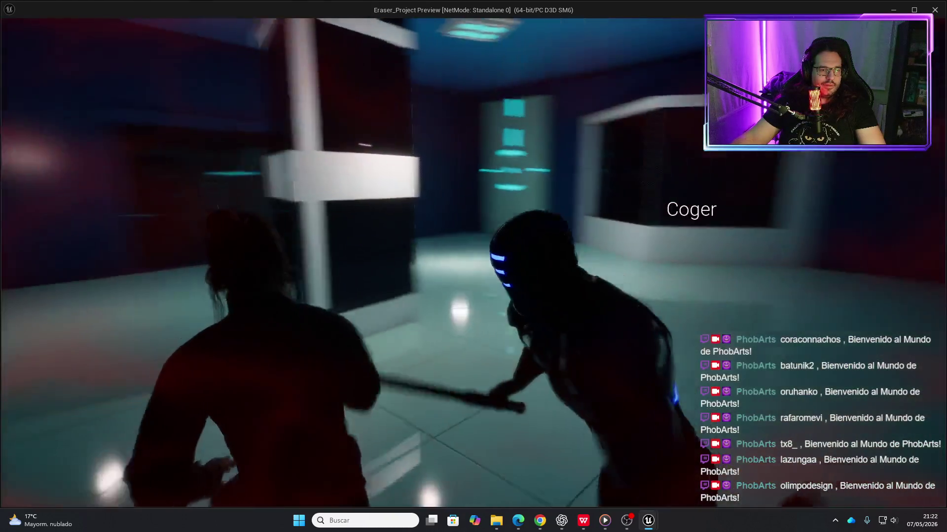
{"action": "key", "text": "w"}
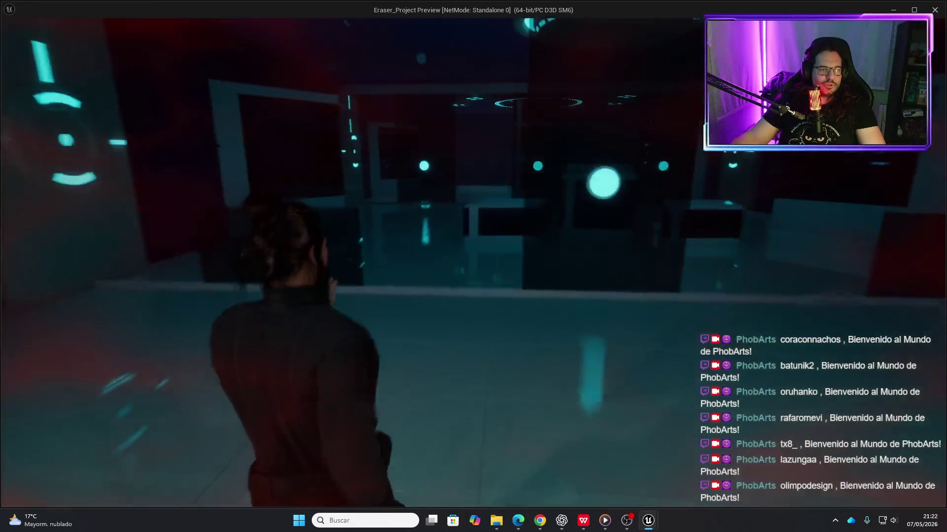
{"action": "key", "text": "w"}
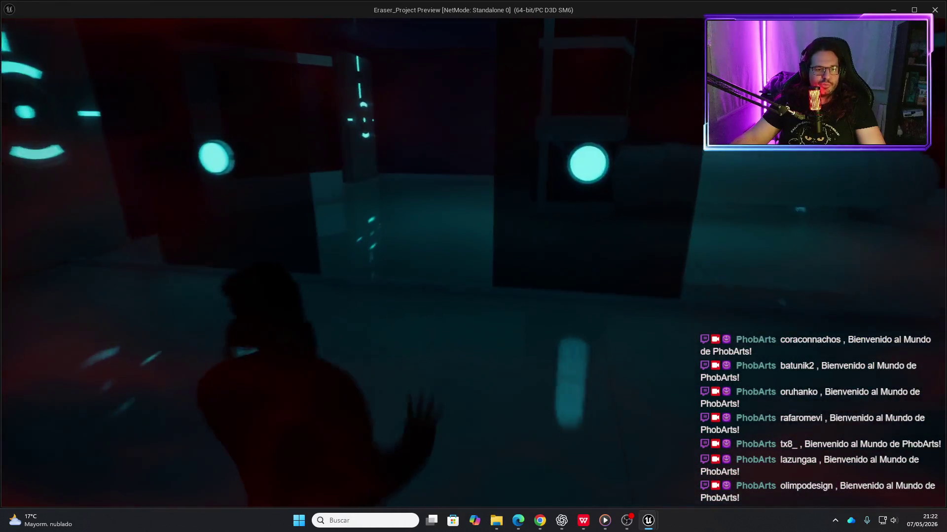
{"action": "key", "text": "w"}
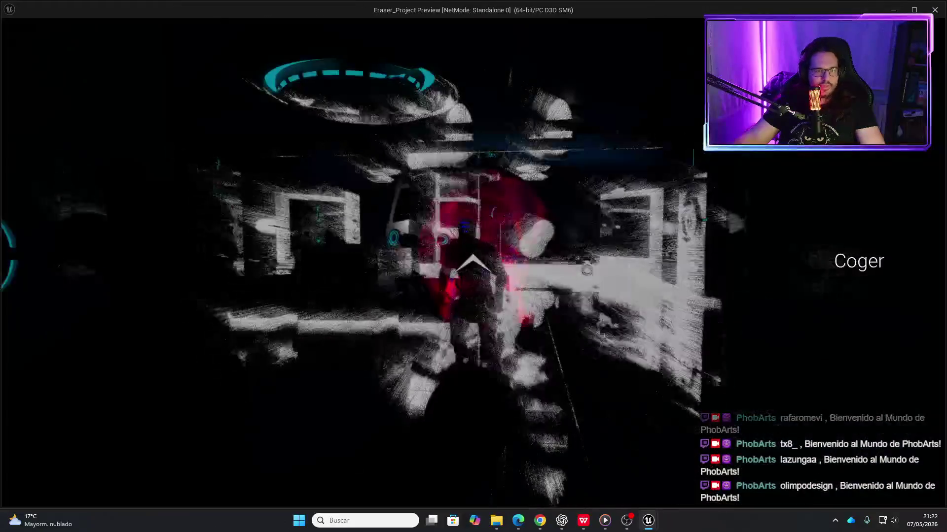
{"action": "key", "text": "w"}
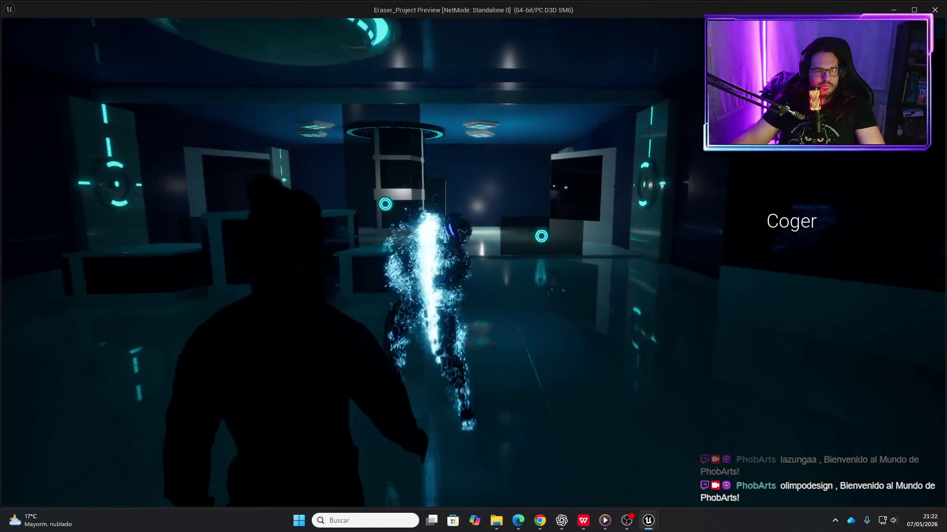
{"action": "key", "text": "w"}
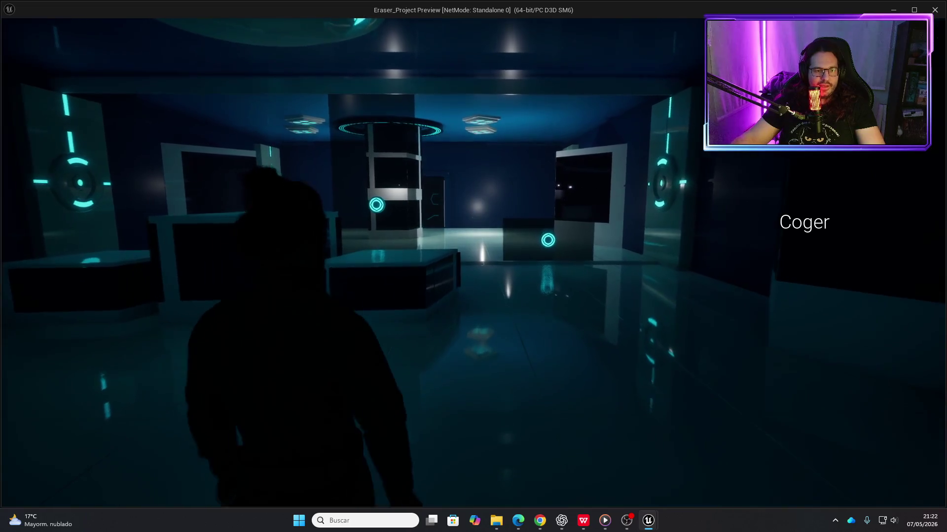
{"action": "key", "text": "Escape"}
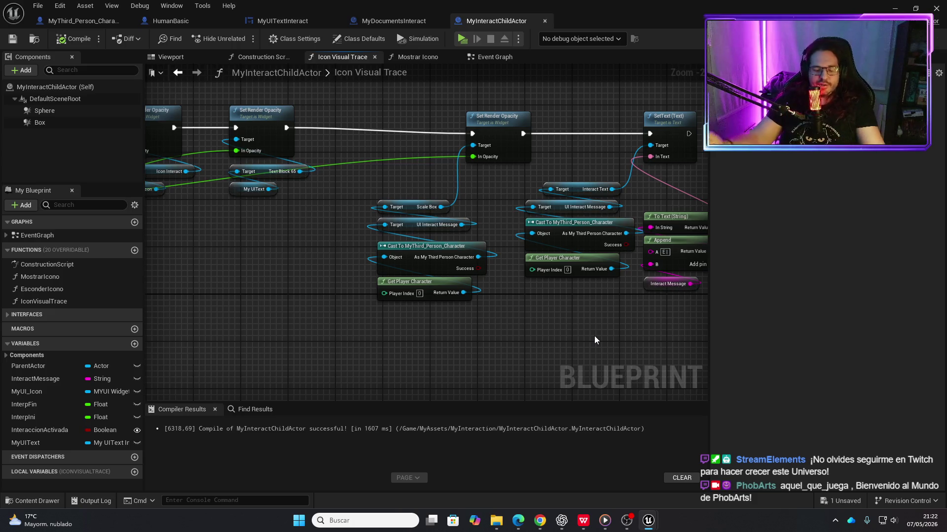
- Pan across the FInterp To, Branch and SET nodes to review the Set Render Opacity chain
{"action": "scroll", "coordinate": [596, 335], "scroll_direction": "down", "scroll_amount": 3}
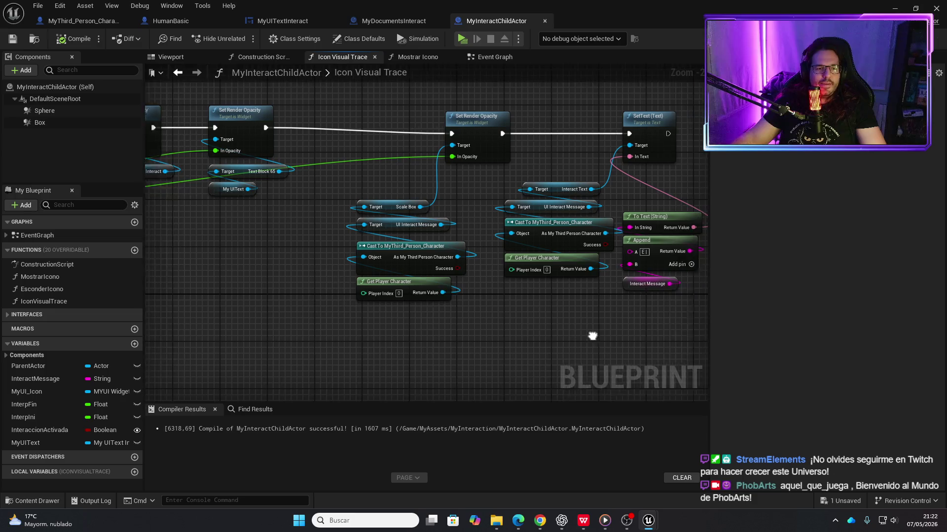
{"action": "scroll", "coordinate": [404, 252], "scroll_direction": "up", "scroll_amount": 4}
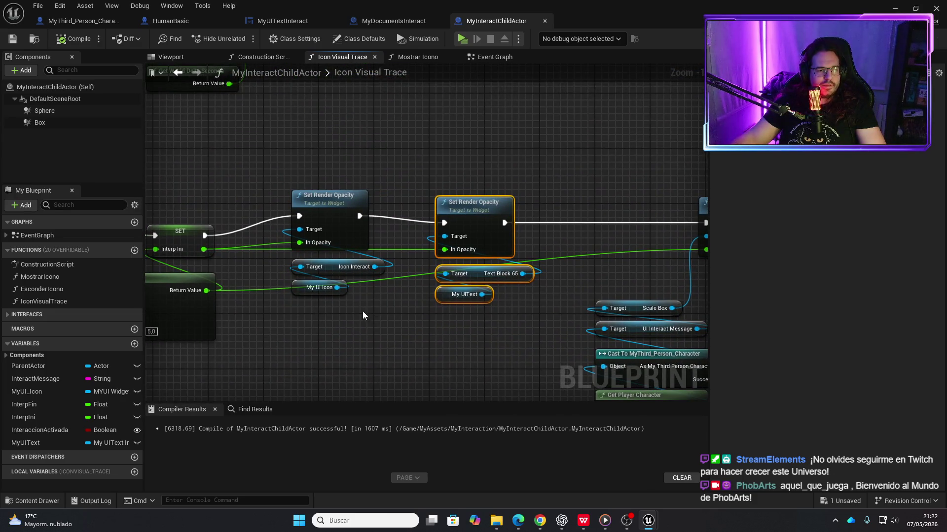
{"action": "left_click_drag", "start_coordinate": [363, 315], "coordinate": [430, 311]}
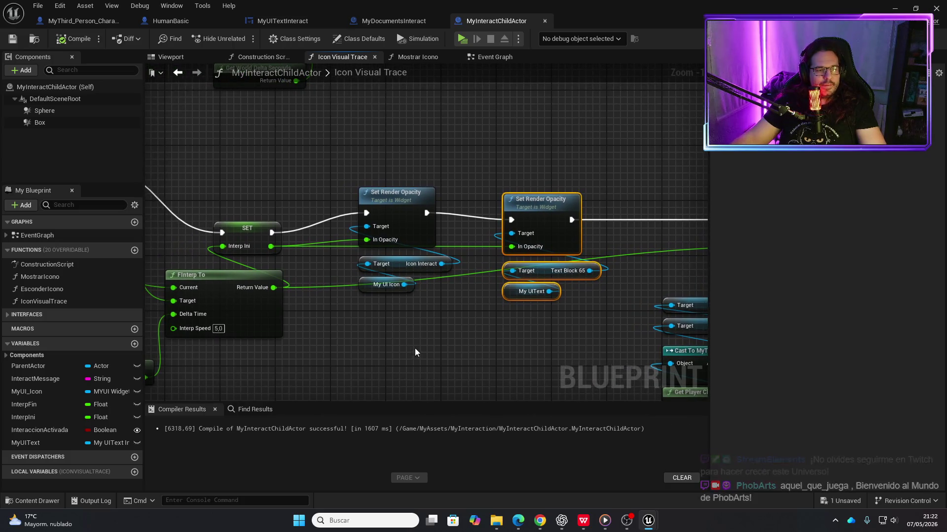
{"action": "scroll", "coordinate": [414, 348], "scroll_direction": "down", "scroll_amount": 2}
{"action": "mouse_move", "coordinate": [560, 333]}
{"action": "left_mouse_down"}
{"action": "mouse_move", "coordinate": [513, 339]}
{"action": "mouse_move", "coordinate": [650, 372]}
{"action": "left_mouse_up"}
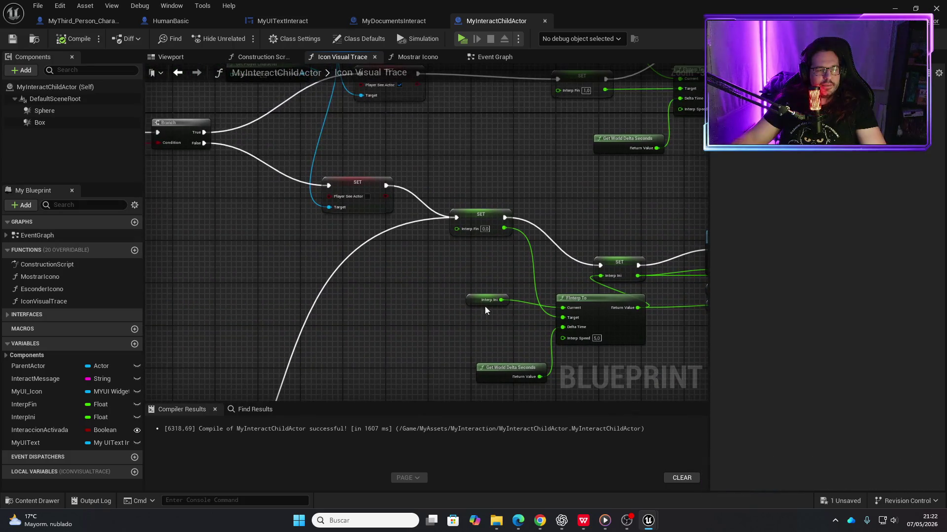
{"action": "scroll", "coordinate": [460, 306], "scroll_direction": "down", "scroll_amount": 2}
{"action": "left_click_drag", "start_coordinate": [430, 344], "coordinate": [472, 225]}
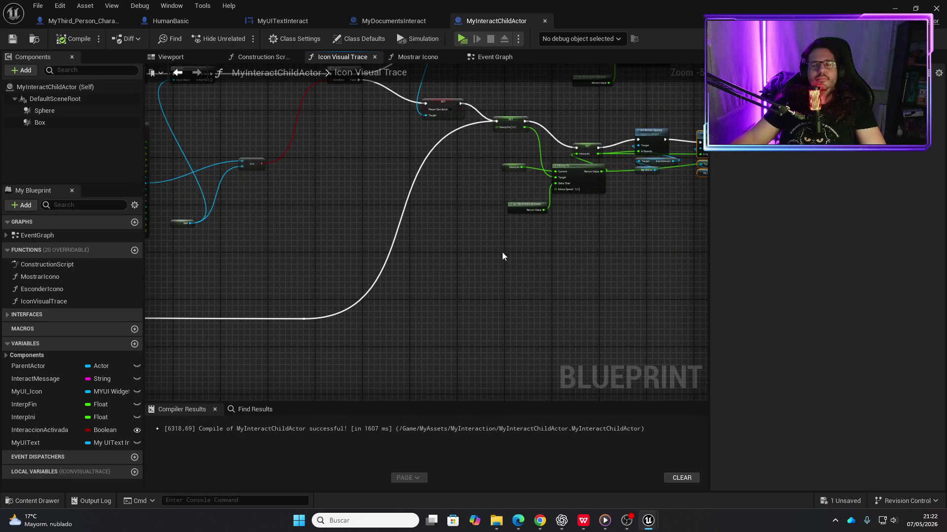
{"action": "mouse_move", "coordinate": [520, 267]}
{"action": "left_mouse_down"}
{"action": "mouse_move", "coordinate": [488, 271]}
{"action": "mouse_move", "coordinate": [649, 232]}
{"action": "mouse_move", "coordinate": [339, 255]}
{"action": "left_mouse_up"}
- Play-test, walk to the desk to check the Coger and E | LEER prompts, then stop with Esc
{"action": "left_click", "coordinate": [462, 39]}
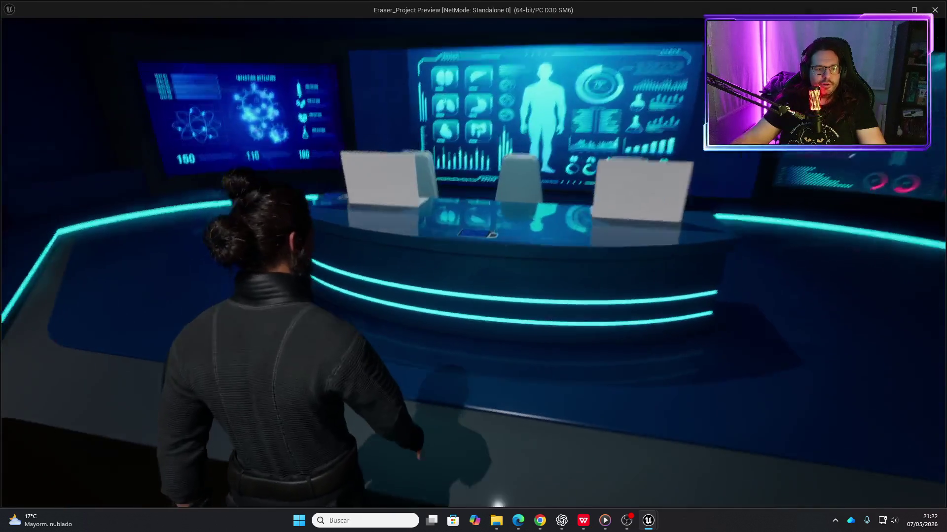
{"action": "key", "text": "w"}
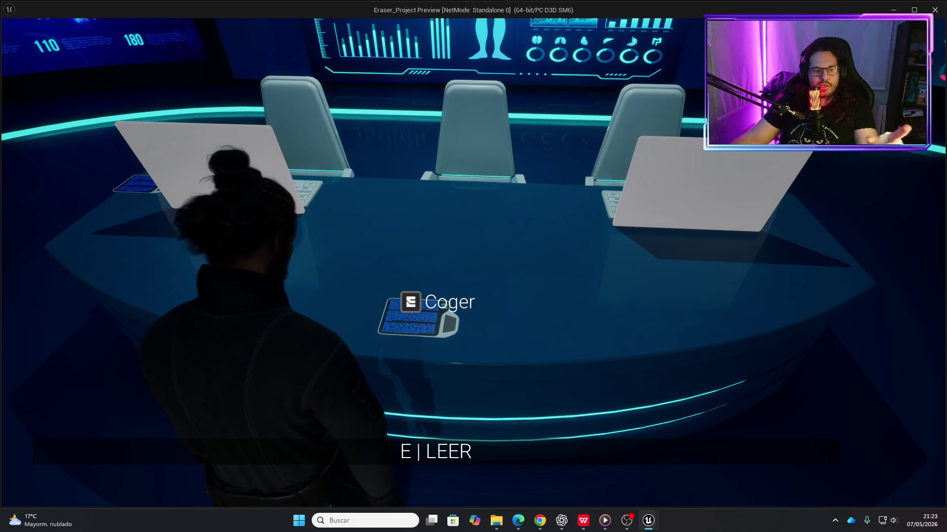
{"action": "key", "text": "Escape"}
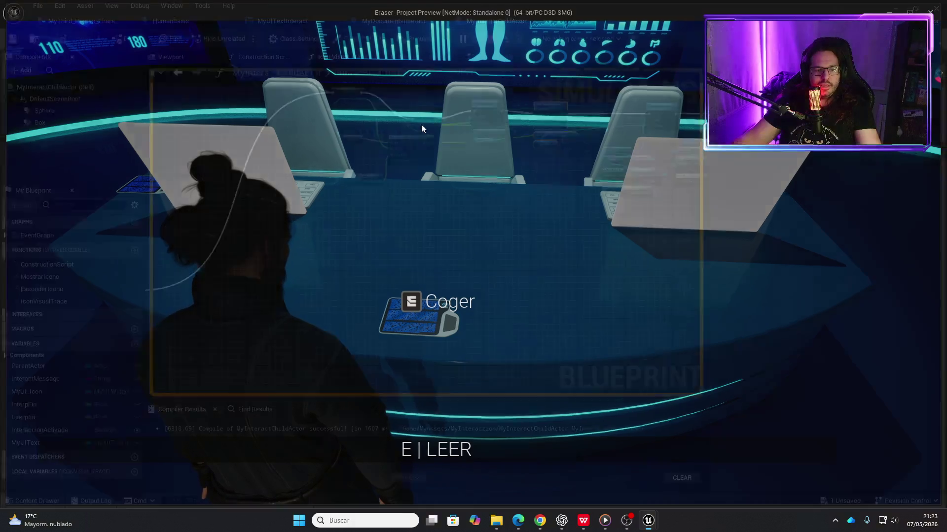
{"action": "scroll", "coordinate": [433, 251], "scroll_direction": "down", "scroll_amount": 2}
{"action": "scroll", "coordinate": [433, 255], "scroll_direction": "up", "scroll_amount": 2}
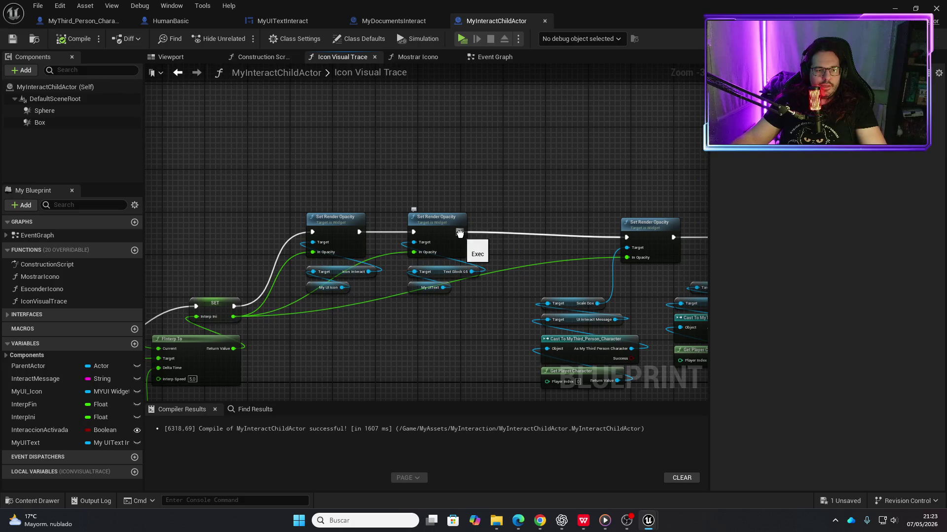
{"action": "mouse_move", "coordinate": [467, 374]}
{"action": "left_mouse_down"}
{"action": "mouse_move", "coordinate": [488, 143]}
{"action": "mouse_move", "coordinate": [455, 90]}
{"action": "left_mouse_up"}
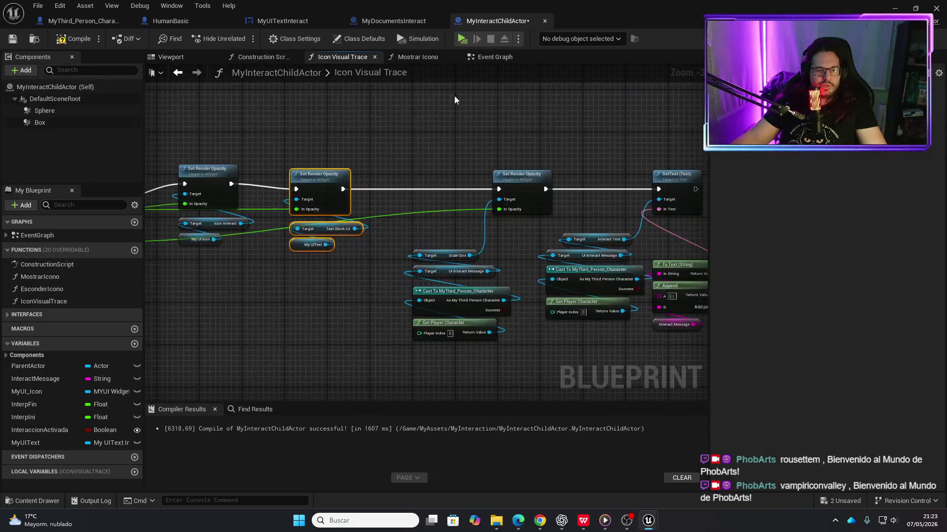
{"action": "left_click_drag", "start_coordinate": [498, 152], "coordinate": [327, 126]}
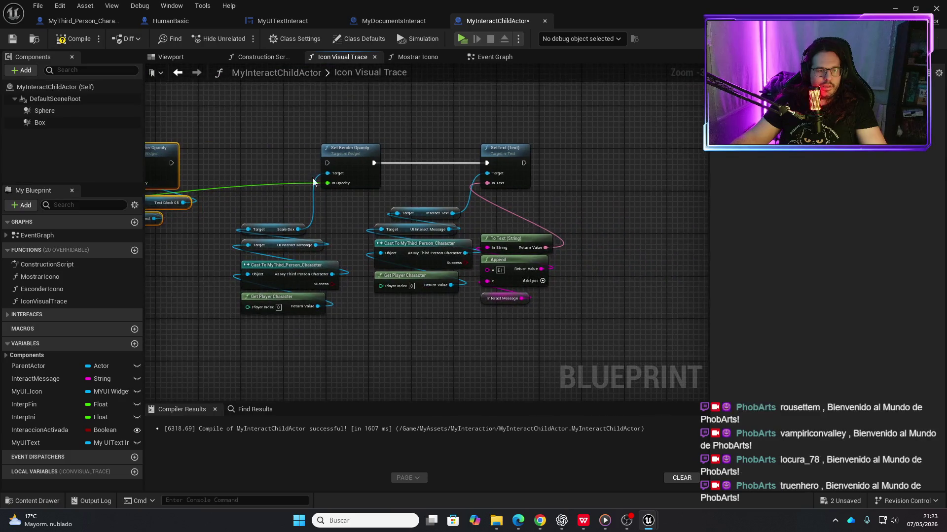
{"action": "left_click_drag", "start_coordinate": [347, 206], "coordinate": [483, 208]}
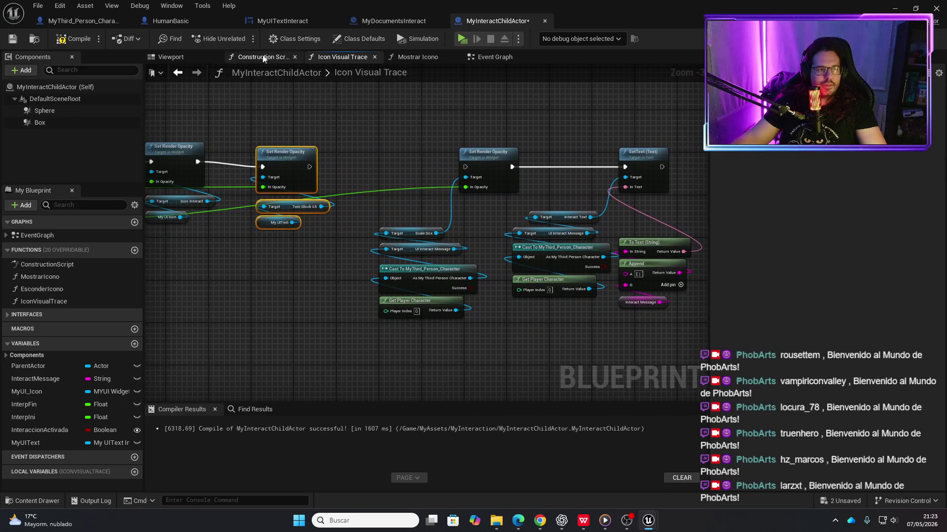
{"action": "left_click", "coordinate": [462, 42]}
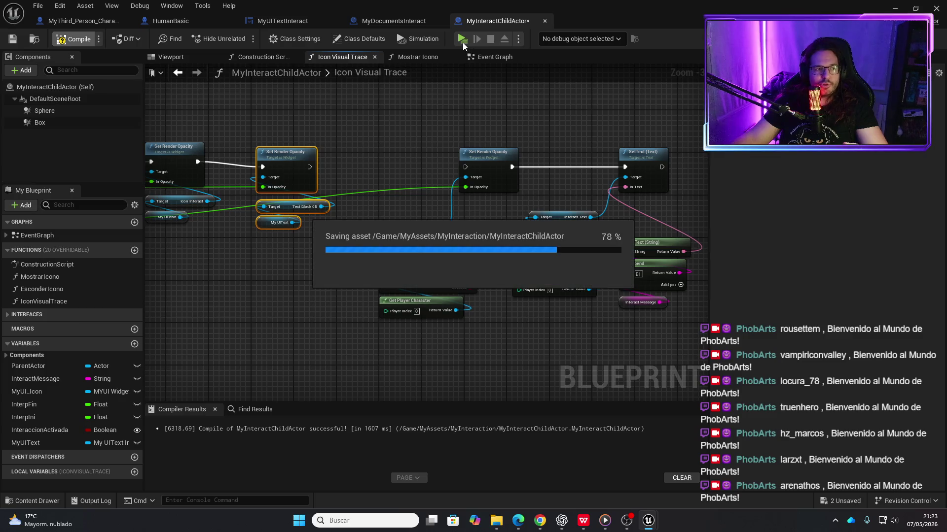
- Walk to the tablet, back off and return to show the Coger prompt, then stop the play-test
{"action": "key", "text": "w"}
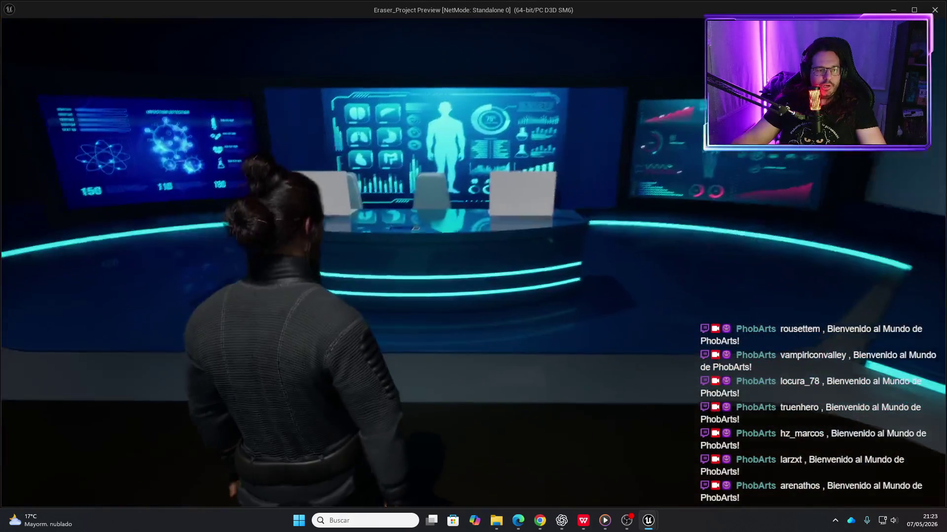
{"action": "key", "text": "s"}
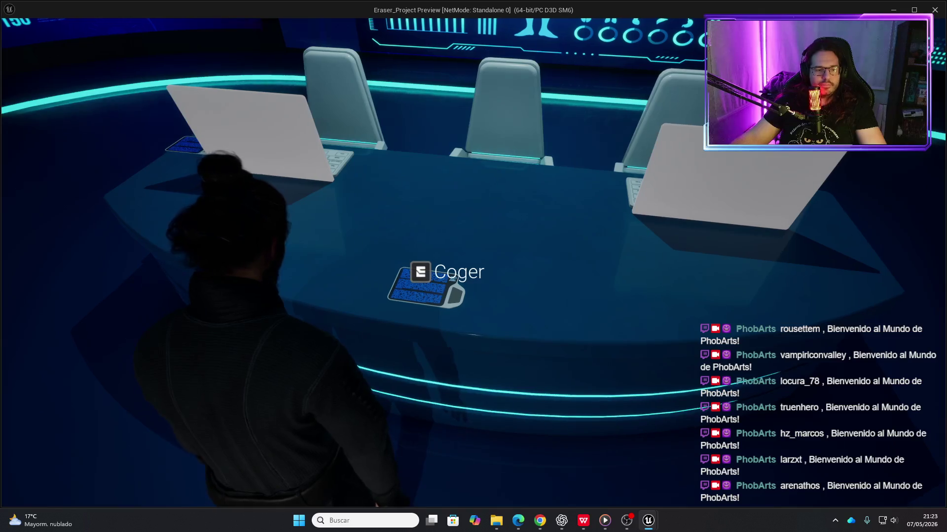
{"action": "key", "text": "w"}
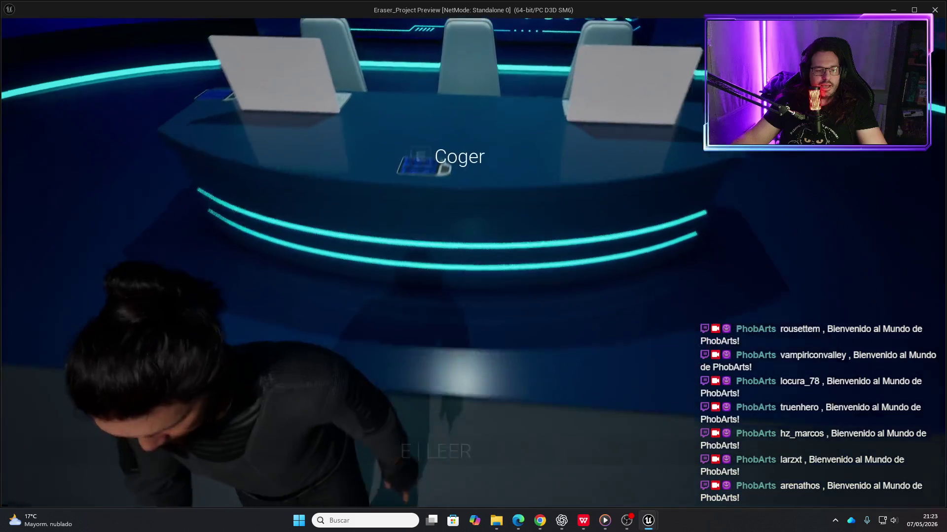
{"action": "key", "text": "Escape"}
- Glance at the MyDocumentsInteract blueprint, then return to MyInteractChildActor
{"action": "scroll", "coordinate": [353, 226], "scroll_direction": "up", "scroll_amount": 4}
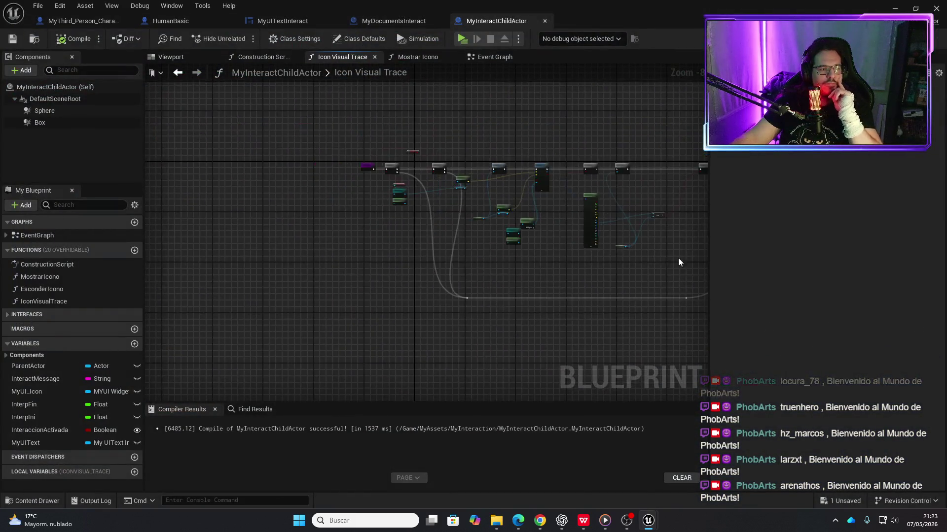
{"action": "mouse_move", "coordinate": [451, 202]}
{"action": "left_mouse_down"}
{"action": "mouse_move", "coordinate": [510, 260]}
{"action": "mouse_move", "coordinate": [589, 288]}
{"action": "mouse_move", "coordinate": [507, 250]}
{"action": "mouse_move", "coordinate": [342, 271]}
{"action": "left_mouse_up"}
{"action": "scroll", "coordinate": [351, 182], "scroll_direction": "up", "scroll_amount": 5}
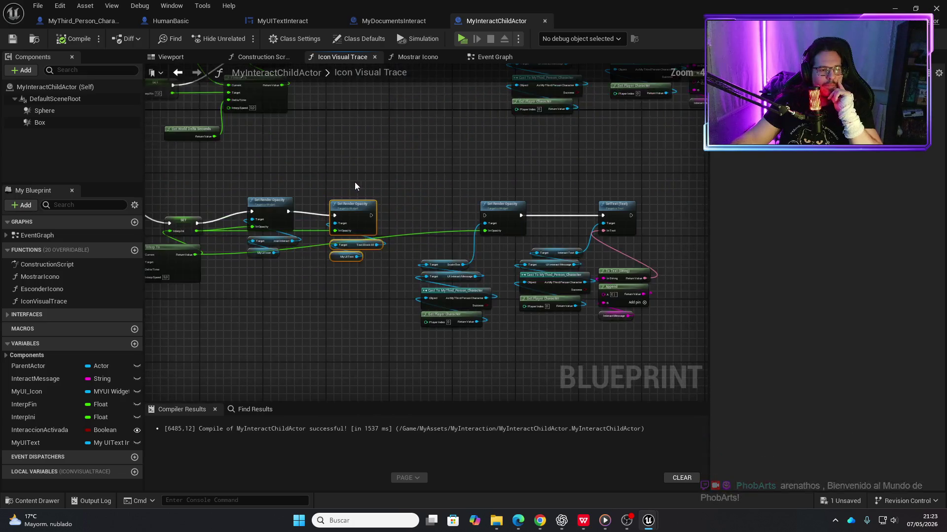
{"action": "left_click", "coordinate": [412, 24]}
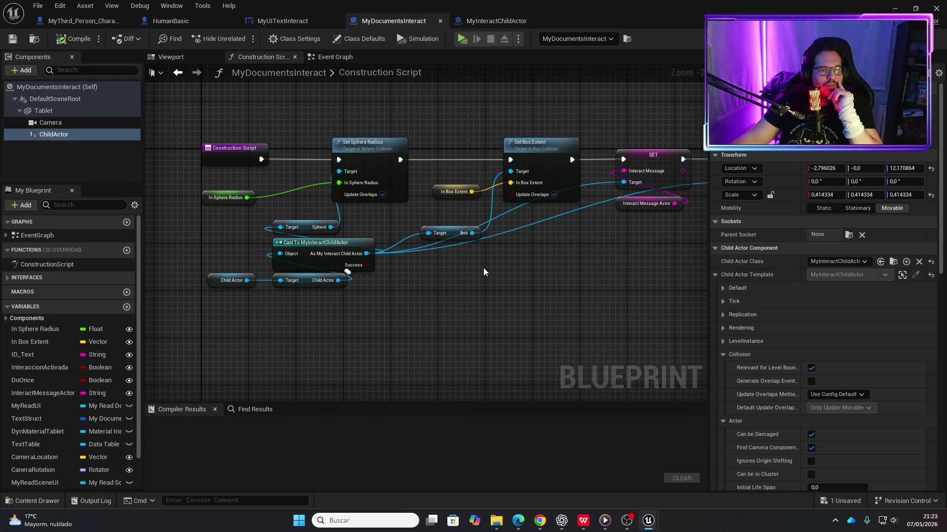
{"action": "scroll", "coordinate": [483, 286], "scroll_direction": "down", "scroll_amount": 5}
{"action": "scroll", "coordinate": [495, 318], "scroll_direction": "up", "scroll_amount": 3}
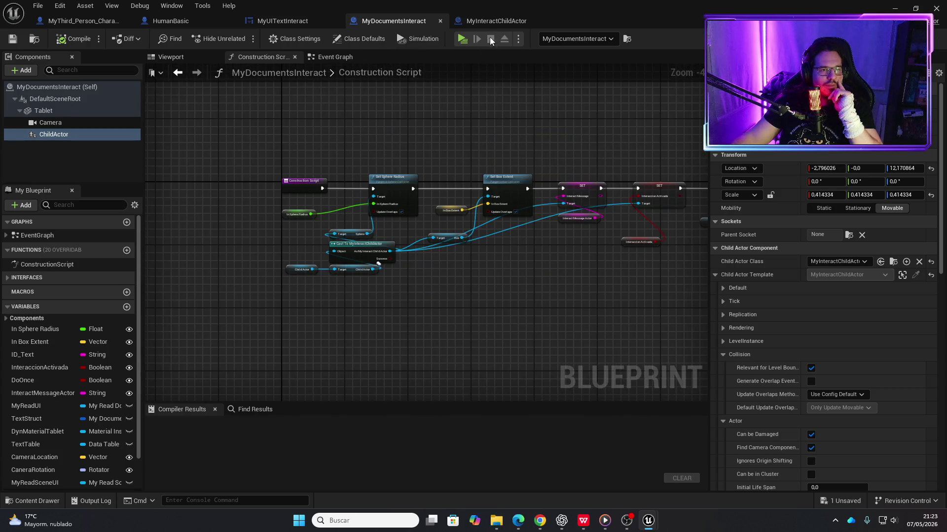
{"action": "left_click", "coordinate": [496, 21]}
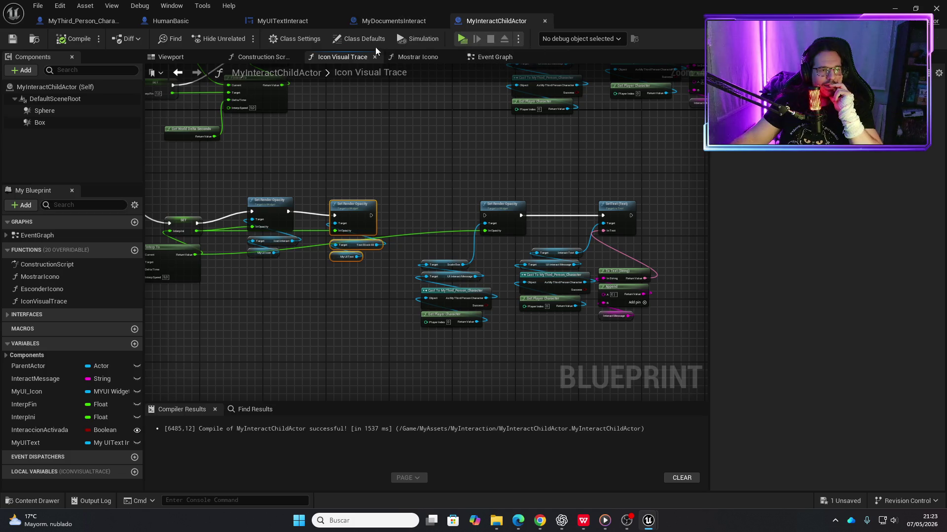
- In the Event Graph, pan past Is Valid, Sequence and Timeline to centre the icon's Set Render Opacity
{"action": "left_click", "coordinate": [475, 61]}
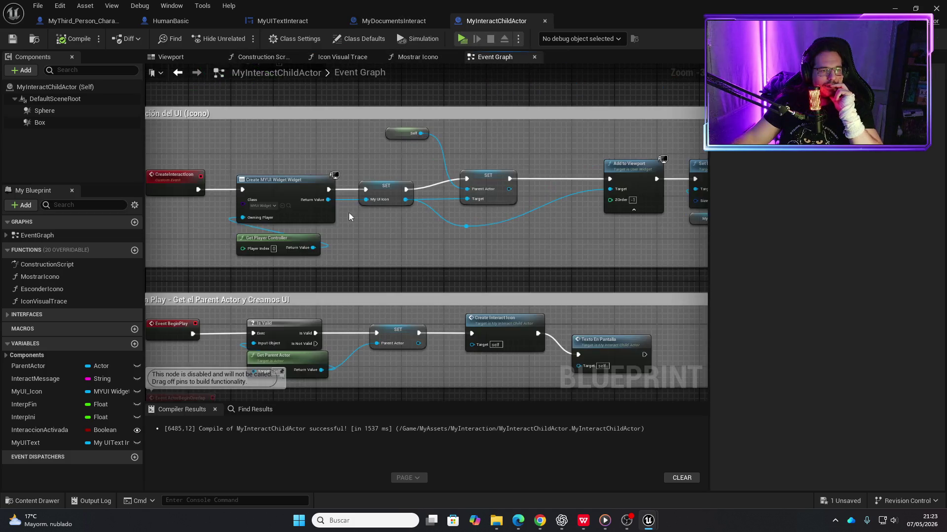
{"action": "scroll", "coordinate": [464, 212], "scroll_direction": "up", "scroll_amount": 4}
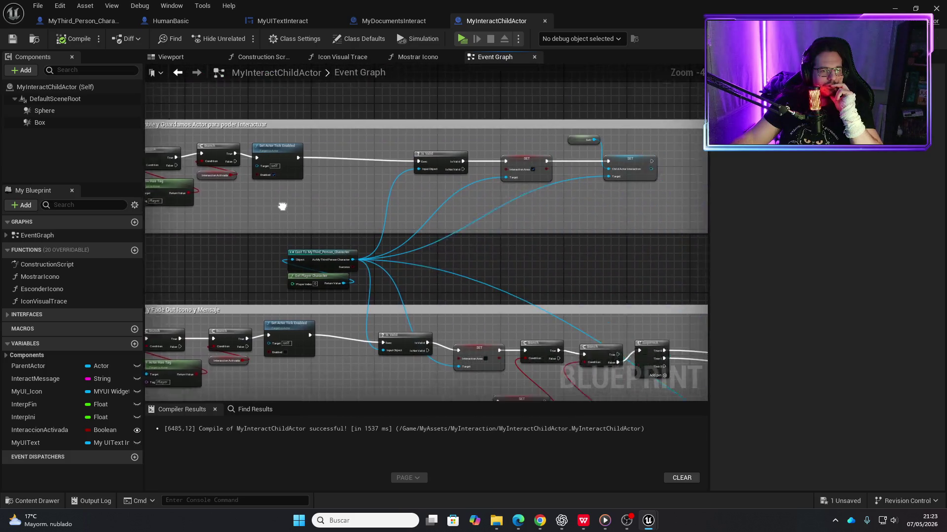
{"action": "scroll", "coordinate": [450, 197], "scroll_direction": "down", "scroll_amount": 1}
{"action": "scroll", "coordinate": [453, 196], "scroll_direction": "up", "scroll_amount": 3}
{"action": "scroll", "coordinate": [457, 198], "scroll_direction": "down", "scroll_amount": 3}
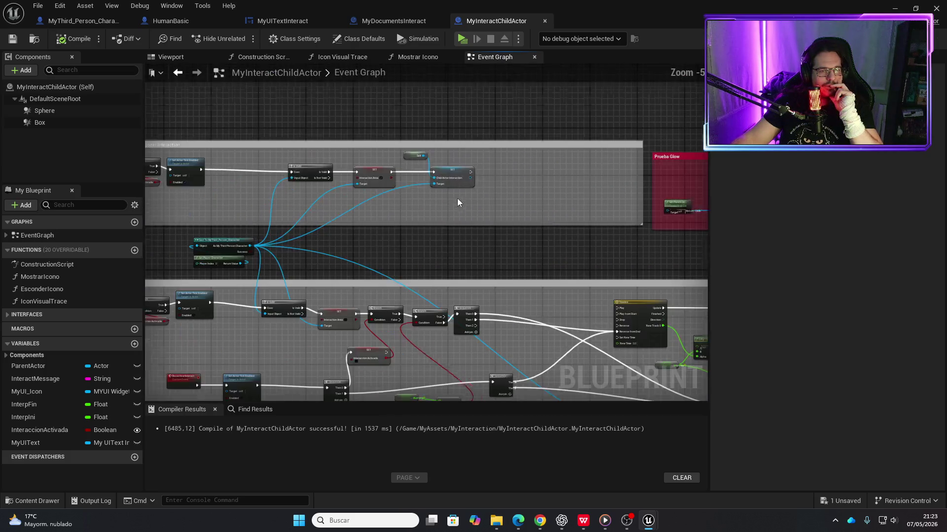
{"action": "scroll", "coordinate": [442, 214], "scroll_direction": "up", "scroll_amount": 4}
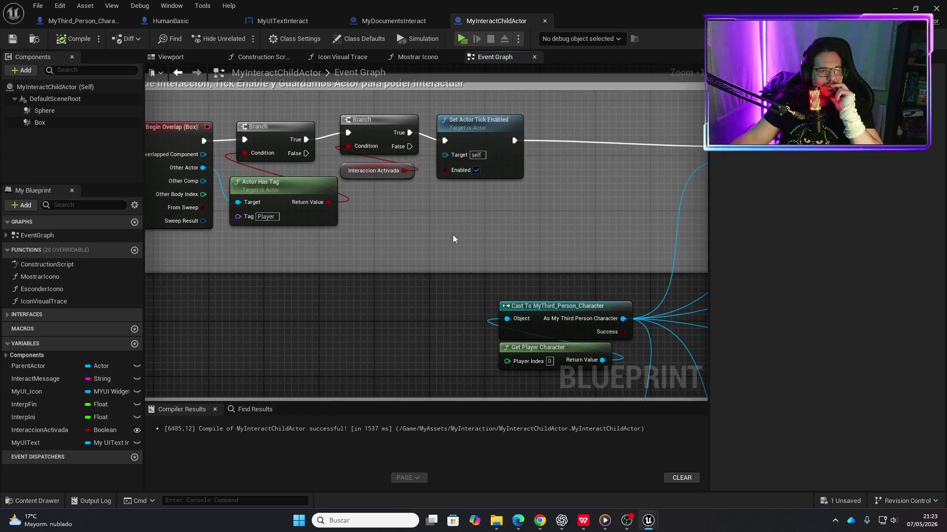
{"action": "scroll", "coordinate": [452, 235], "scroll_direction": "down", "scroll_amount": 4}
{"action": "scroll", "coordinate": [296, 217], "scroll_direction": "down", "scroll_amount": 2}
{"action": "scroll", "coordinate": [283, 213], "scroll_direction": "up", "scroll_amount": 2}
{"action": "scroll", "coordinate": [273, 211], "scroll_direction": "down", "scroll_amount": 1}
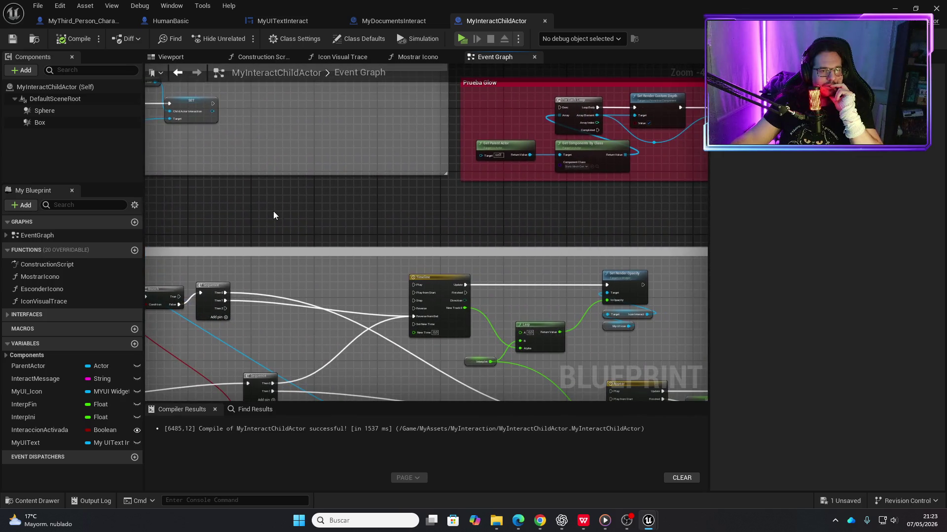
{"action": "scroll", "coordinate": [273, 211], "scroll_direction": "down", "scroll_amount": 2}
{"action": "scroll", "coordinate": [247, 138], "scroll_direction": "up", "scroll_amount": 4}
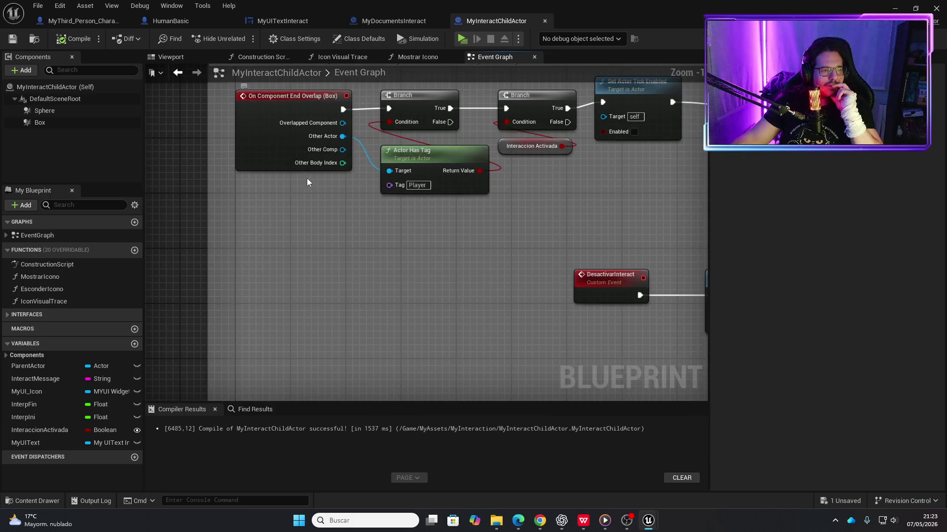
{"action": "scroll", "coordinate": [377, 228], "scroll_direction": "down", "scroll_amount": 3}
{"action": "scroll", "coordinate": [437, 258], "scroll_direction": "up", "scroll_amount": 1}
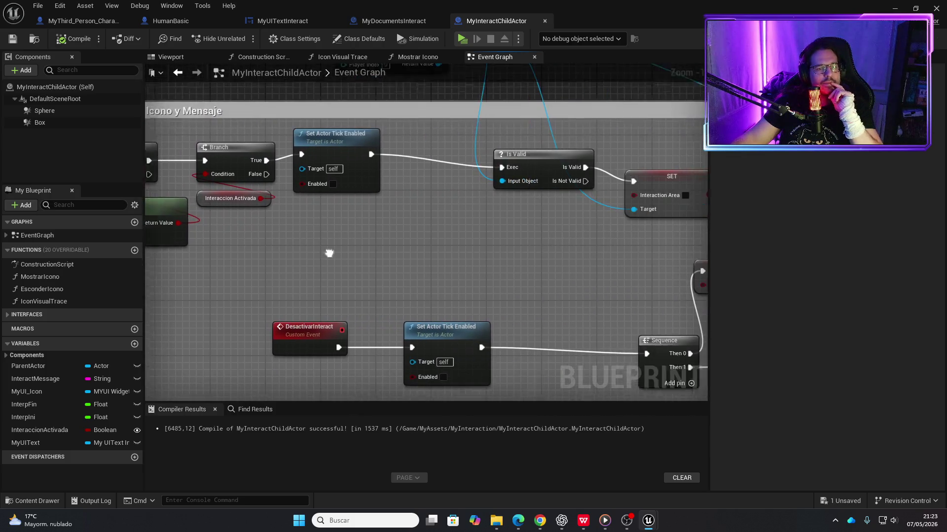
{"action": "left_click_drag", "start_coordinate": [434, 269], "coordinate": [313, 237]}
{"action": "left_click_drag", "start_coordinate": [389, 267], "coordinate": [276, 231]}
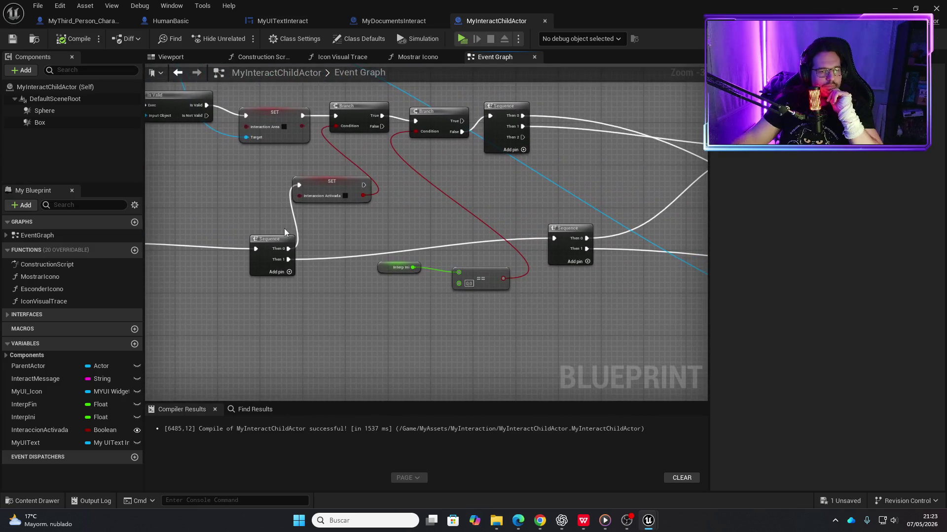
{"action": "mouse_move", "coordinate": [492, 245]}
{"action": "left_mouse_down"}
{"action": "mouse_move", "coordinate": [260, 190]}
{"action": "mouse_move", "coordinate": [366, 275]}
{"action": "mouse_move", "coordinate": [540, 296]}
{"action": "mouse_move", "coordinate": [440, 266]}
{"action": "mouse_move", "coordinate": [465, 249]}
{"action": "left_mouse_up"}
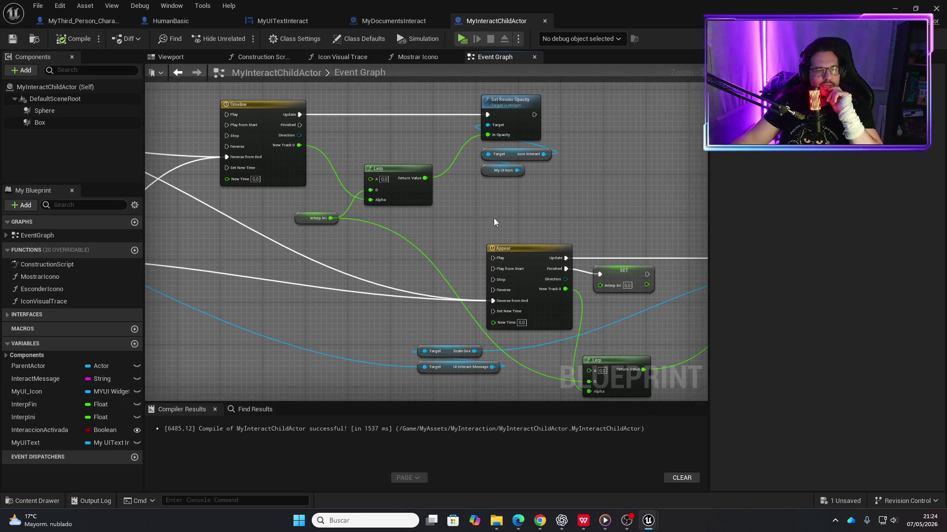
{"action": "left_click_drag", "start_coordinate": [494, 220], "coordinate": [396, 275]}
- Place a My UIText getter beside the icon's Set Render Opacity node
{"action": "scroll", "coordinate": [404, 267], "scroll_direction": "up", "scroll_amount": 2}
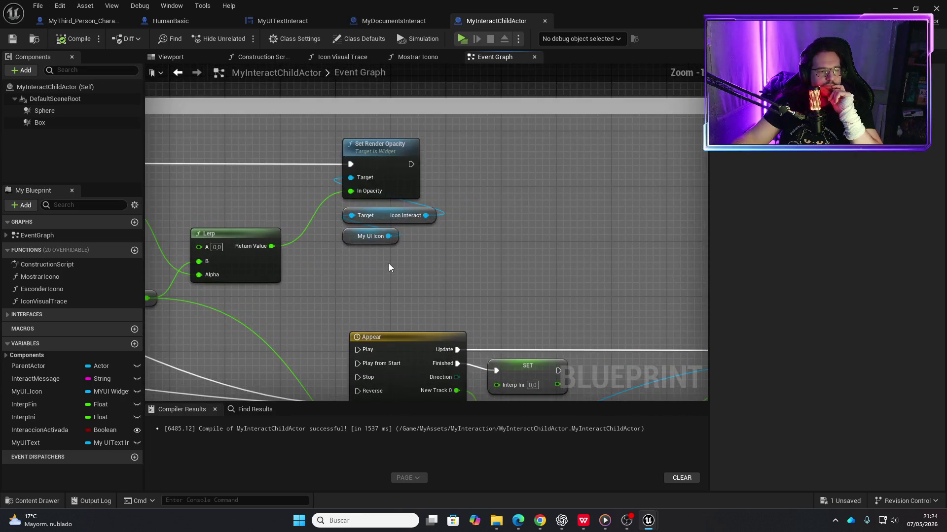
{"action": "left_click_drag", "start_coordinate": [393, 264], "coordinate": [422, 281]}
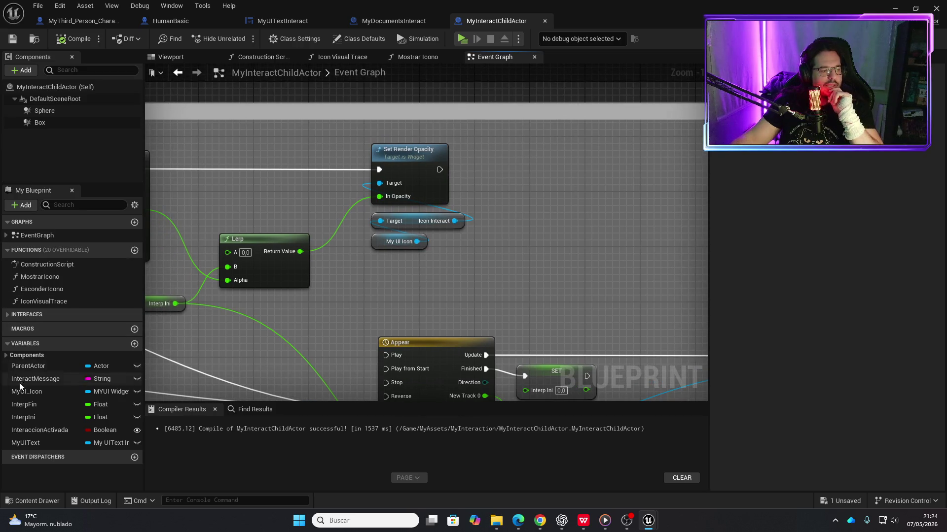
{"action": "mouse_move", "coordinate": [34, 442]}
{"action": "left_mouse_down"}
{"action": "mouse_move", "coordinate": [380, 332]}
{"action": "mouse_move", "coordinate": [533, 227]}
{"action": "left_mouse_up"}
- Add a Text Block 65 getter from My UIText next to the icon's opacity node
{"action": "type", "text": "get text"}
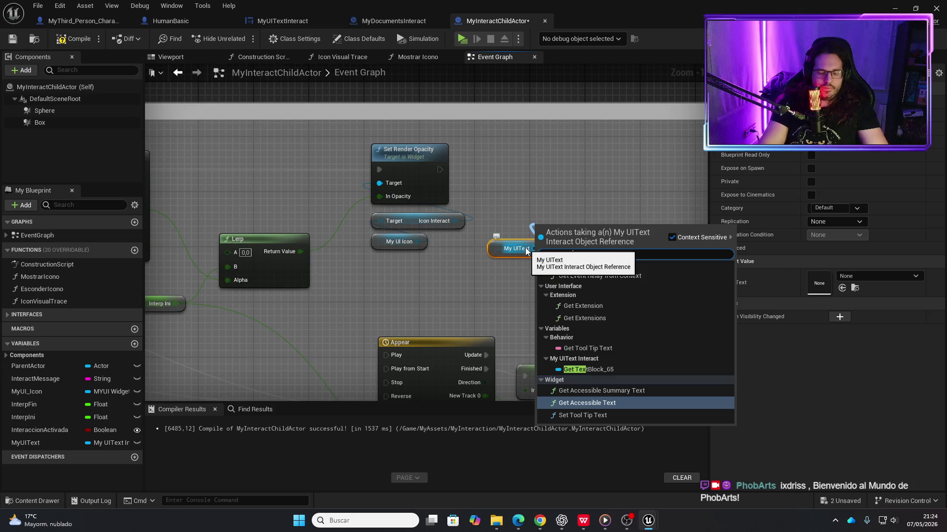
{"action": "key", "text": "Up"}
{"action": "key", "text": "Up"}
{"action": "key", "text": "Up"}
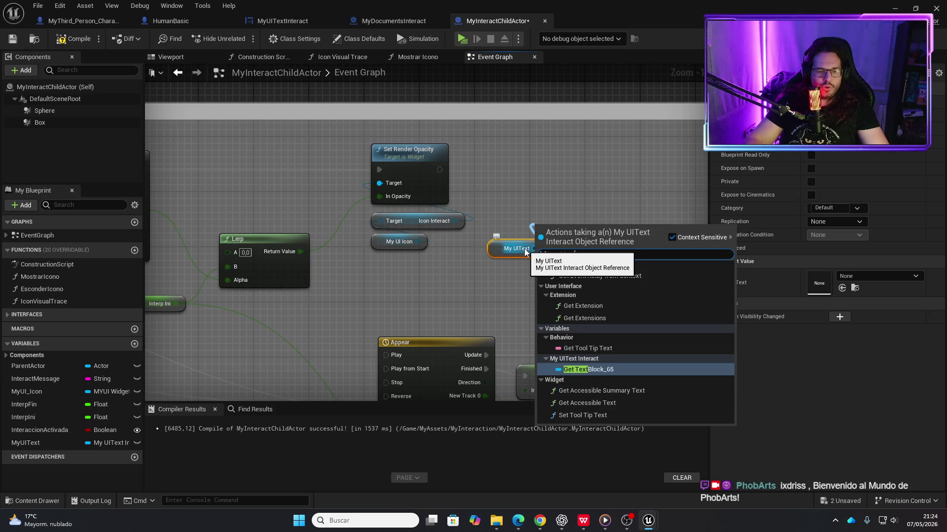
{"action": "key", "text": "Return"}
{"action": "mouse_move", "coordinate": [583, 233]}
{"action": "left_mouse_down"}
{"action": "mouse_move", "coordinate": [539, 230]}
{"action": "mouse_move", "coordinate": [581, 205]}
{"action": "mouse_move", "coordinate": [566, 180]}
{"action": "left_mouse_up"}
{"action": "left_click", "coordinate": [527, 242]}
- Add Text Block 65's Set Render Opacity after the icon's, feed it the Lerp value, and compile
{"action": "left_click", "coordinate": [527, 229], "text": "shift"}
{"action": "type", "text": "set render opa"}
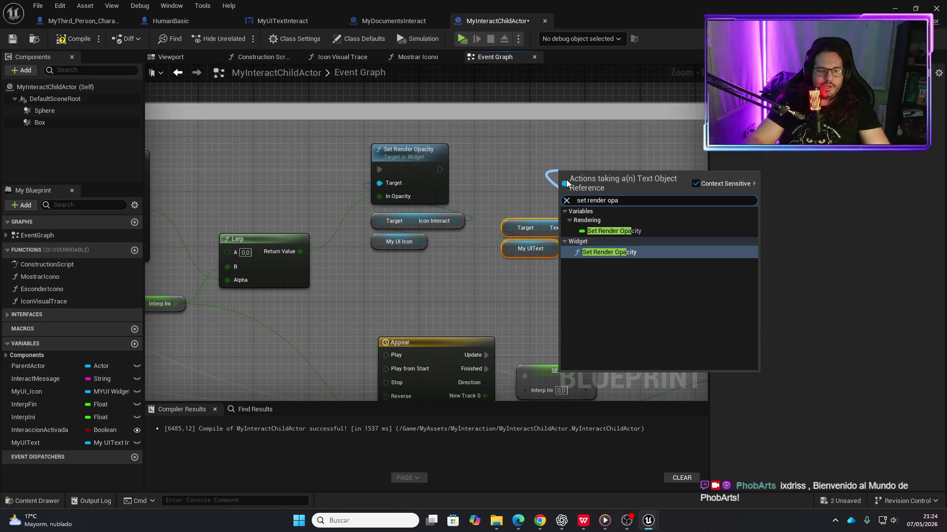
{"action": "left_click", "coordinate": [599, 252]}
{"action": "left_click_drag", "start_coordinate": [599, 168], "coordinate": [544, 158]}
{"action": "left_click_drag", "start_coordinate": [540, 276], "coordinate": [526, 158]}
{"action": "left_click_drag", "start_coordinate": [440, 170], "coordinate": [510, 170]}
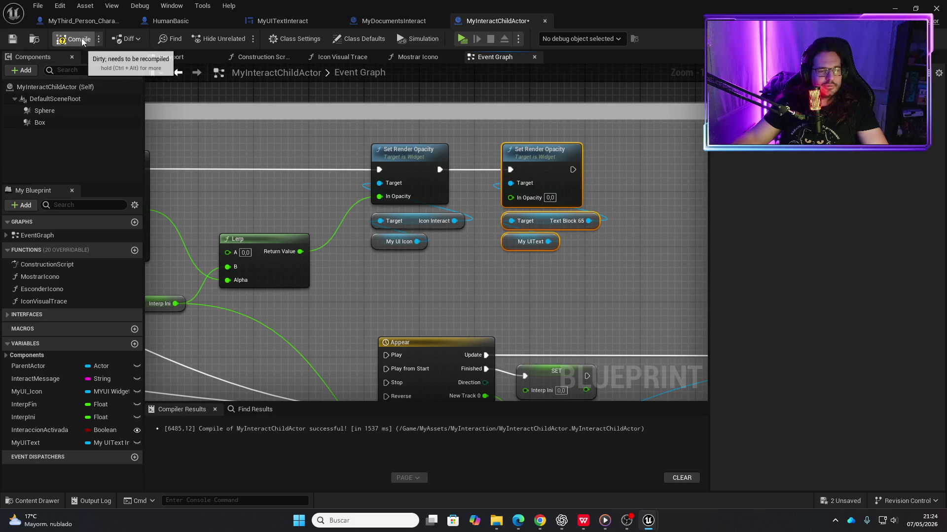
{"action": "key", "text": "ctrl+s"}
{"action": "left_click_drag", "start_coordinate": [300, 251], "coordinate": [511, 197]}
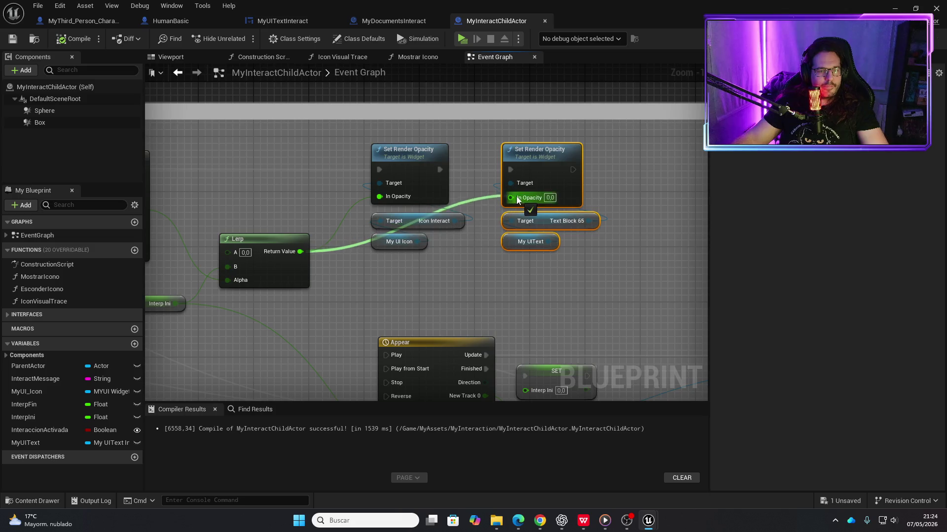
{"action": "left_click", "coordinate": [75, 43]}
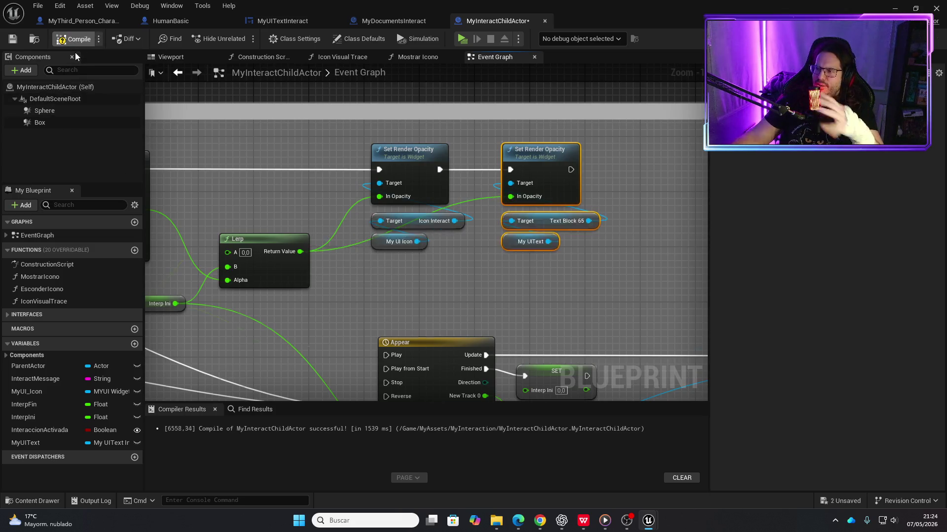
- Cut the execution wire from Set Render Opacity into the SetText node
{"action": "scroll", "coordinate": [501, 262], "scroll_direction": "down", "scroll_amount": 3}
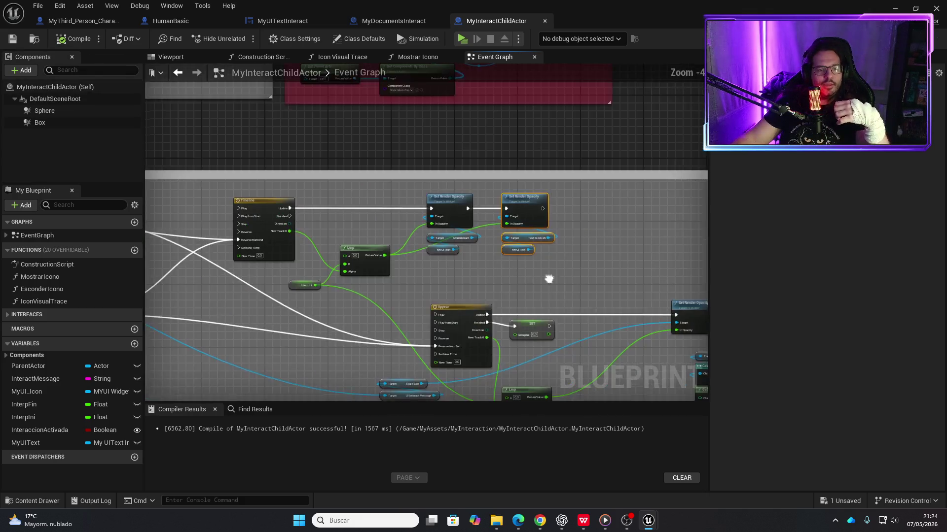
{"action": "left_click_drag", "start_coordinate": [549, 279], "coordinate": [463, 198]}
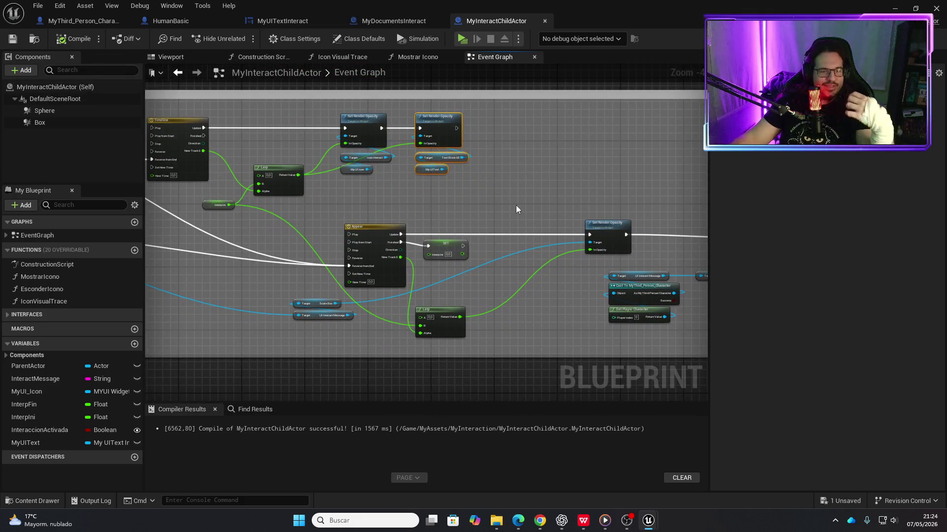
{"action": "scroll", "coordinate": [508, 209], "scroll_direction": "up", "scroll_amount": 3}
{"action": "left_click_drag", "start_coordinate": [273, 121], "coordinate": [421, 146]}
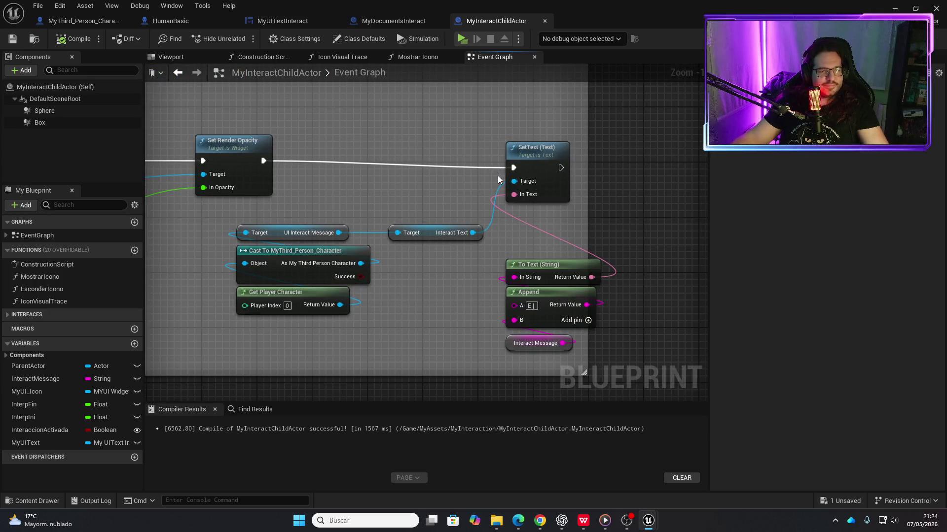
{"action": "left_click", "coordinate": [513, 169], "text": "alt"}
- Look over the Lerp, Branch, Sequence and Appear timeline nodes across the Event Graph
{"action": "scroll", "coordinate": [509, 173], "scroll_direction": "down", "scroll_amount": 1}
{"action": "mouse_move", "coordinate": [424, 155]}
{"action": "left_mouse_down"}
{"action": "mouse_move", "coordinate": [446, 193]}
{"action": "mouse_move", "coordinate": [428, 263]}
{"action": "mouse_move", "coordinate": [570, 327]}
{"action": "left_mouse_up"}
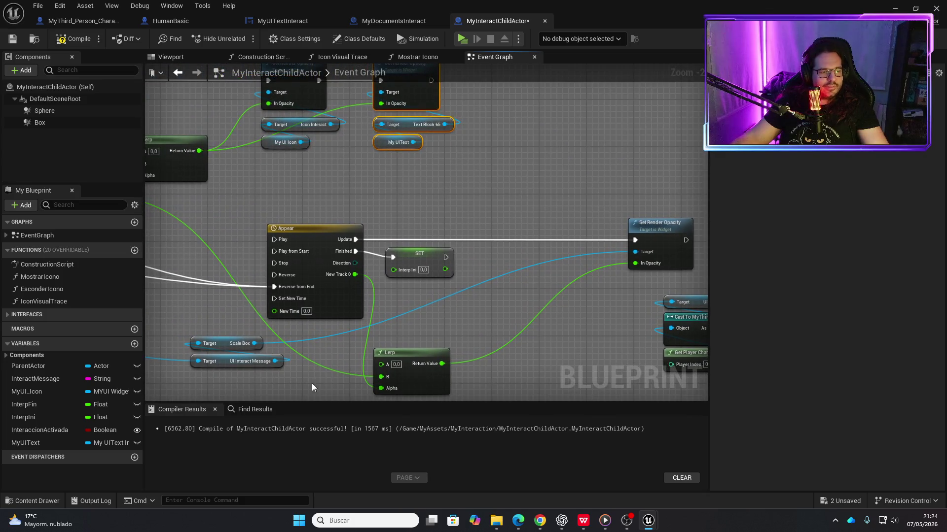
{"action": "mouse_move", "coordinate": [275, 390]}
{"action": "left_mouse_down"}
{"action": "mouse_move", "coordinate": [492, 338]}
{"action": "mouse_move", "coordinate": [152, 361]}
{"action": "left_mouse_up"}
{"action": "left_click_drag", "start_coordinate": [371, 269], "coordinate": [557, 298]}
{"action": "scroll", "coordinate": [493, 296], "scroll_direction": "down", "scroll_amount": 2}
{"action": "mouse_move", "coordinate": [493, 295]}
{"action": "left_mouse_down"}
{"action": "mouse_move", "coordinate": [606, 349]}
{"action": "mouse_move", "coordinate": [522, 355]}
{"action": "mouse_move", "coordinate": [589, 327]}
{"action": "mouse_move", "coordinate": [341, 375]}
{"action": "mouse_move", "coordinate": [313, 313]}
{"action": "mouse_move", "coordinate": [365, 296]}
{"action": "left_mouse_up"}
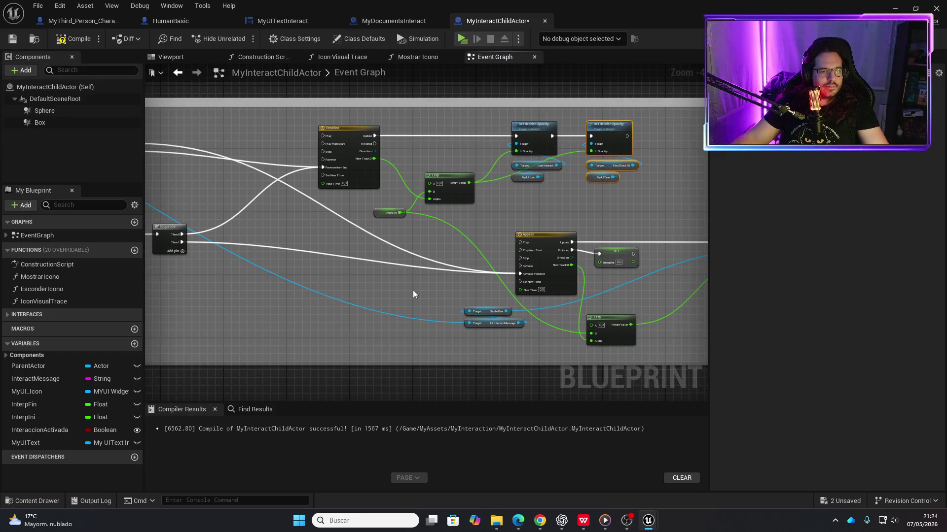
{"action": "scroll", "coordinate": [448, 300], "scroll_direction": "up", "scroll_amount": 3}
{"action": "mouse_move", "coordinate": [447, 300]}
{"action": "left_mouse_down"}
{"action": "mouse_move", "coordinate": [427, 270]}
{"action": "mouse_move", "coordinate": [360, 296]}
{"action": "mouse_move", "coordinate": [362, 306]}
{"action": "mouse_move", "coordinate": [361, 295]}
{"action": "left_mouse_up"}
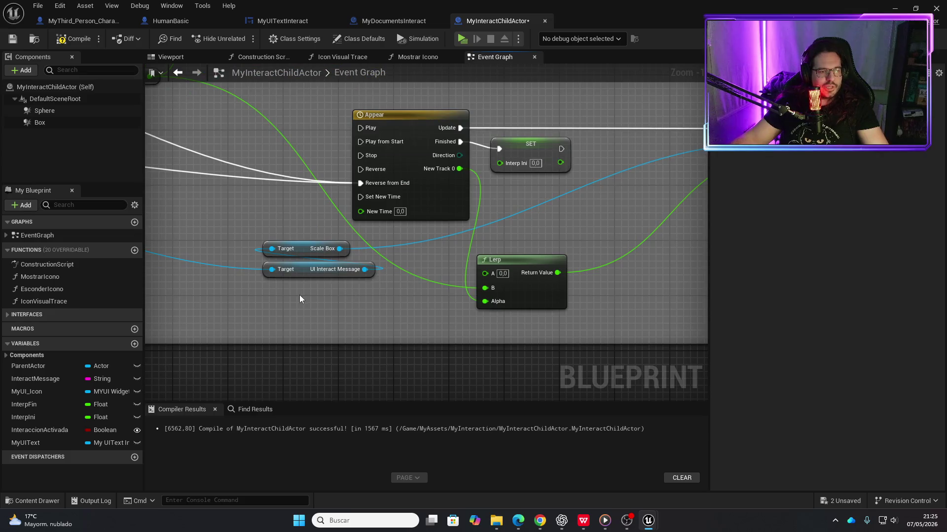
{"action": "scroll", "coordinate": [306, 292], "scroll_direction": "down", "scroll_amount": 4}
{"action": "mouse_move", "coordinate": [254, 302]}
{"action": "left_mouse_down"}
{"action": "mouse_move", "coordinate": [496, 305]}
{"action": "mouse_move", "coordinate": [575, 272]}
{"action": "mouse_move", "coordinate": [674, 268]}
{"action": "left_mouse_up"}
{"action": "scroll", "coordinate": [433, 267], "scroll_direction": "up", "scroll_amount": 1}
{"action": "right_click", "coordinate": [433, 264]}
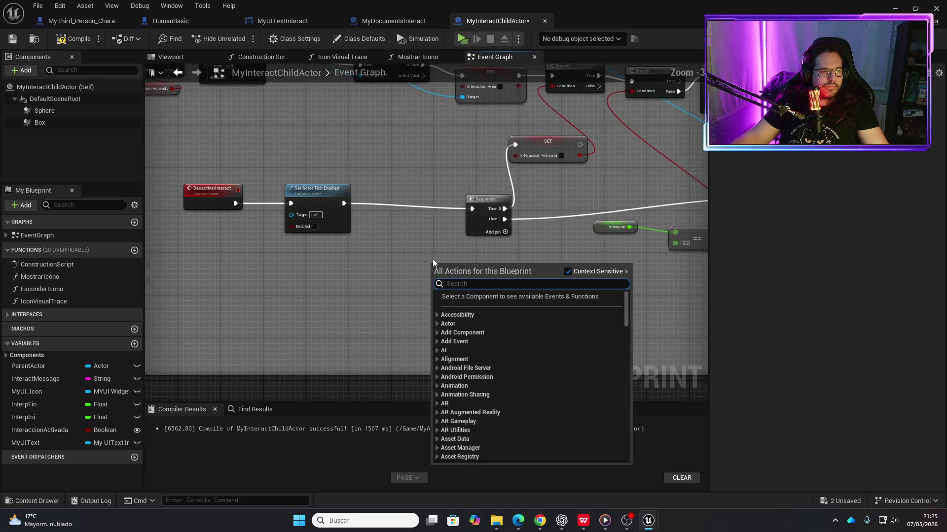
{"action": "key", "text": "Escape"}
- Frame the whole Event Graph and compile and save MyInteractChildActor
{"action": "scroll", "coordinate": [495, 268], "scroll_direction": "down", "scroll_amount": 2}
{"action": "left_click_drag", "start_coordinate": [495, 268], "coordinate": [278, 274]}
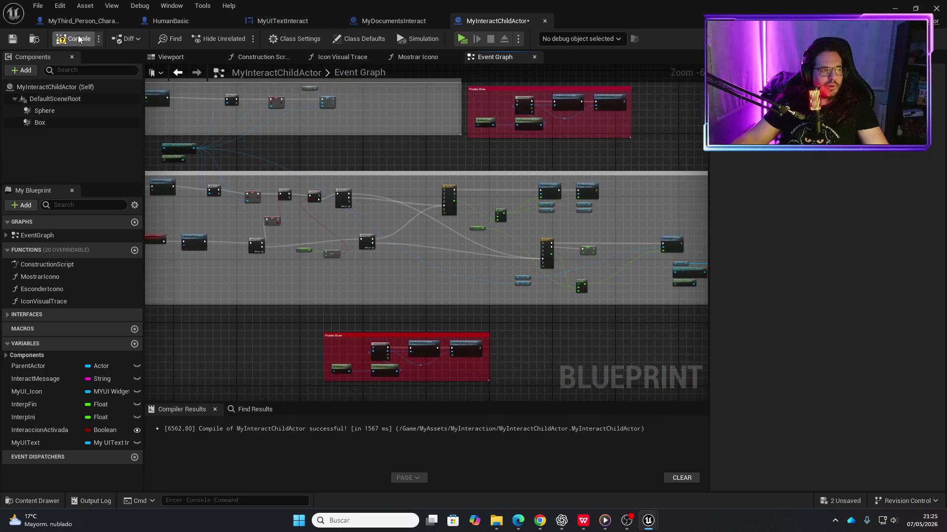
{"action": "key", "text": "ctrl+s"}
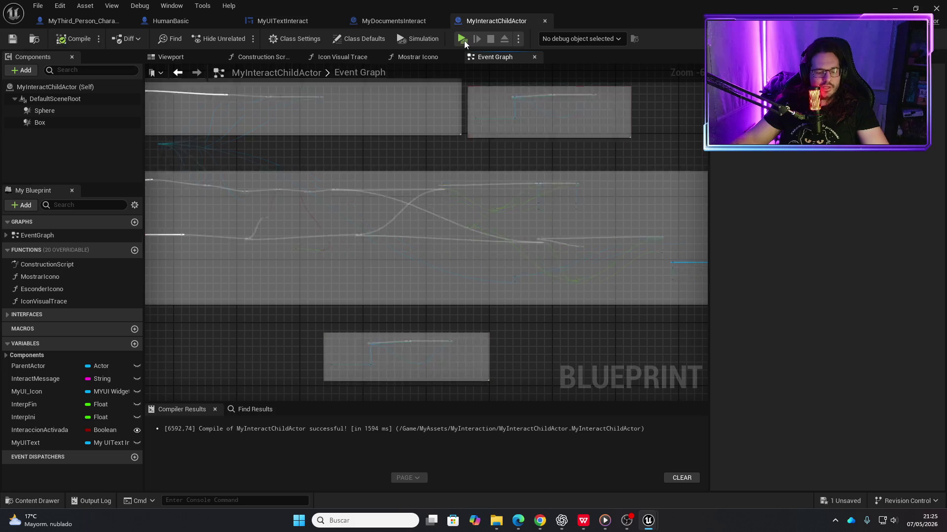
{"action": "left_click", "coordinate": [463, 40]}
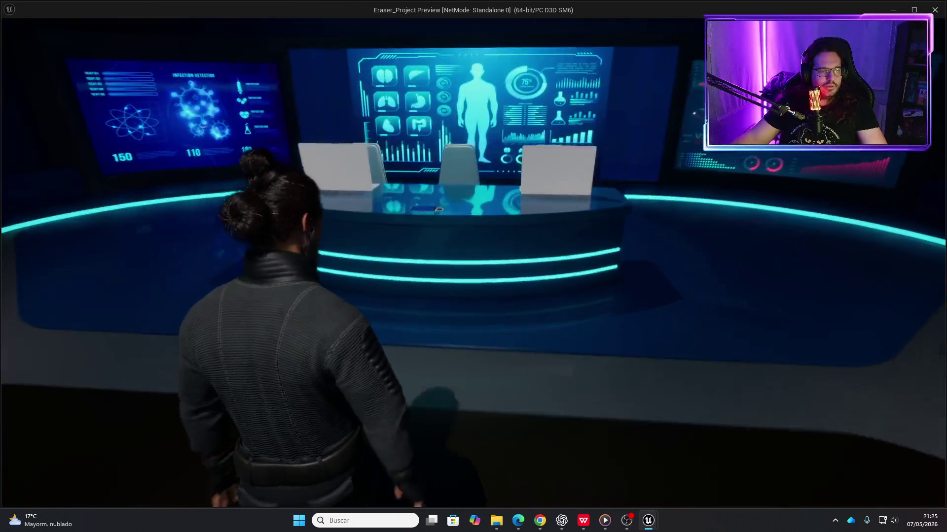
{"action": "key", "text": "e"}
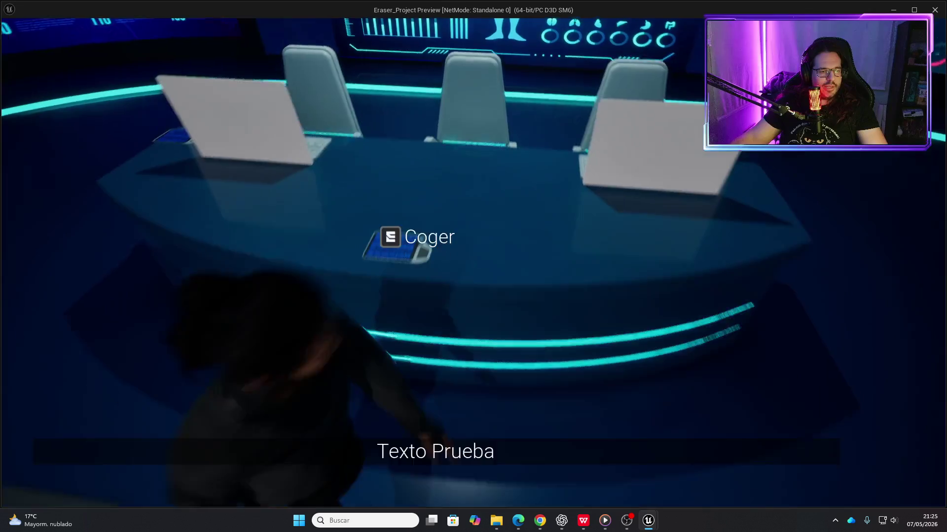
{"action": "key", "text": "w"}
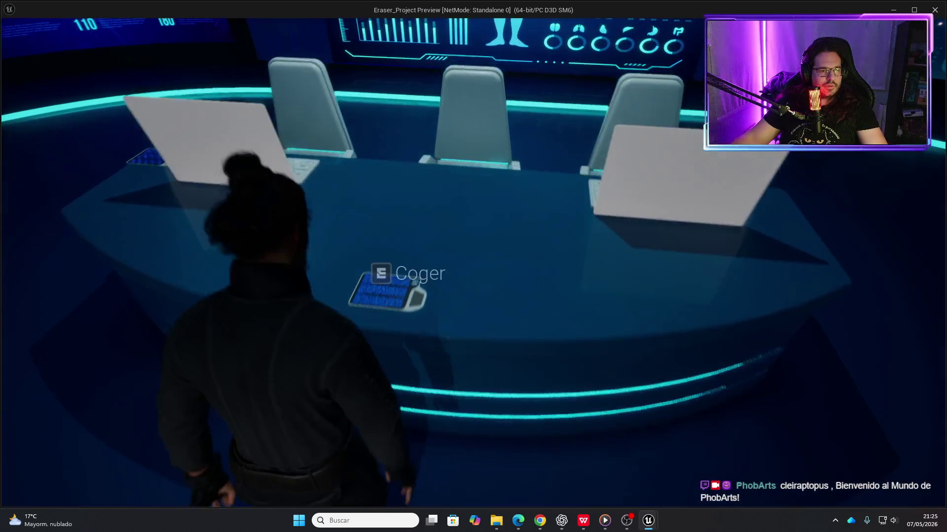
{"action": "key", "text": "e"}
{"action": "key", "text": "Escape"}
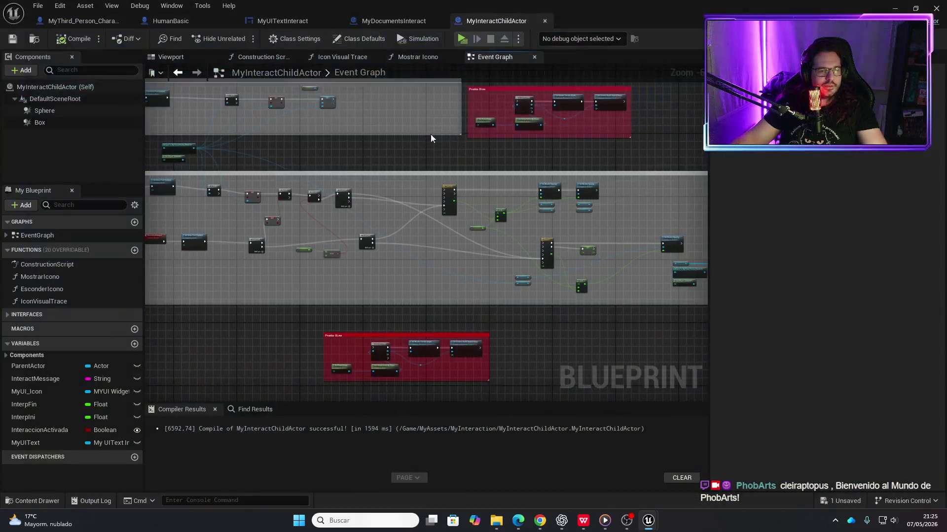
{"action": "scroll", "coordinate": [476, 251], "scroll_direction": "up", "scroll_amount": 6}
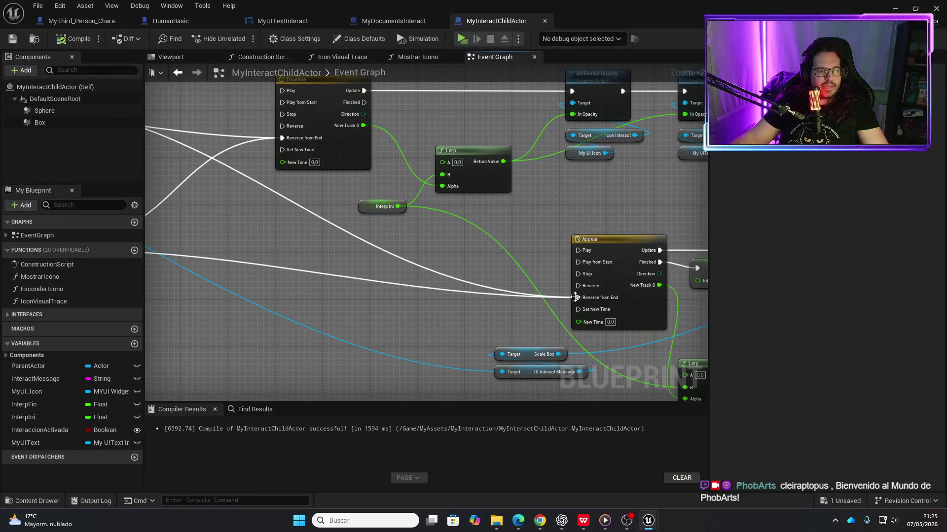
- Center the lower Sequence, SET and == nodes in the Event Graph
{"action": "mouse_move", "coordinate": [436, 298]}
{"action": "left_mouse_down"}
{"action": "mouse_move", "coordinate": [672, 281]}
{"action": "mouse_move", "coordinate": [651, 291]}
{"action": "mouse_move", "coordinate": [380, 295]}
{"action": "mouse_move", "coordinate": [281, 271]}
{"action": "left_mouse_up"}
{"action": "mouse_move", "coordinate": [577, 302]}
{"action": "left_mouse_down"}
{"action": "mouse_move", "coordinate": [331, 263]}
{"action": "mouse_move", "coordinate": [574, 238]}
{"action": "left_mouse_up"}
{"action": "scroll", "coordinate": [423, 245], "scroll_direction": "down", "scroll_amount": 2}
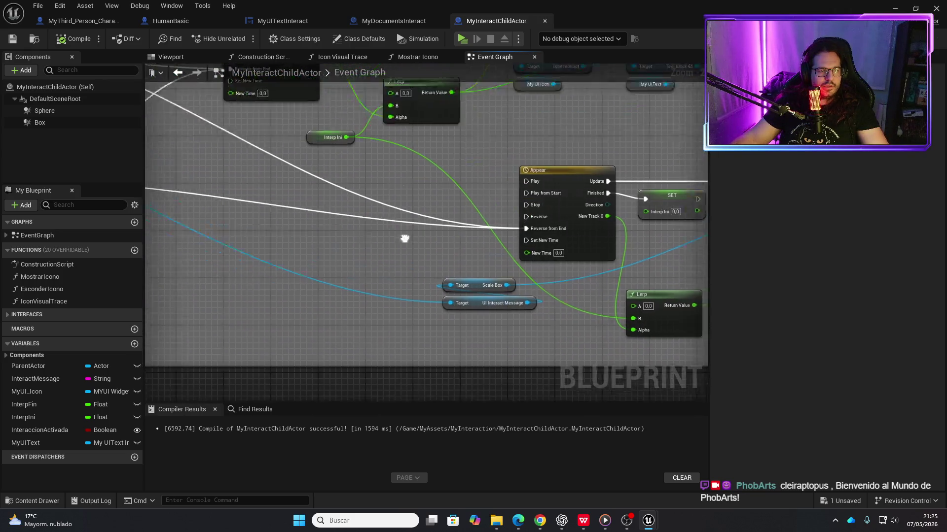
{"action": "scroll", "coordinate": [423, 245], "scroll_direction": "up", "scroll_amount": 4}
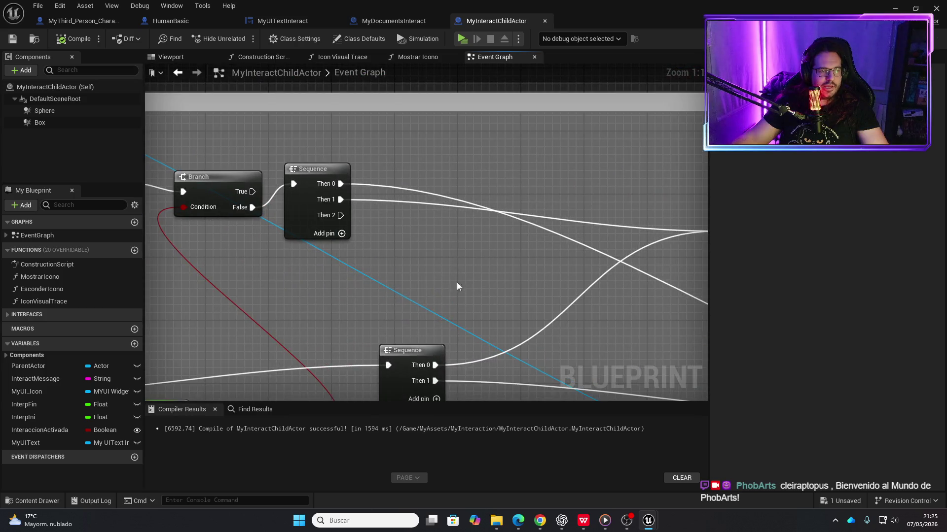
{"action": "scroll", "coordinate": [452, 285], "scroll_direction": "down", "scroll_amount": 2}
{"action": "mouse_move", "coordinate": [511, 291]}
{"action": "left_mouse_down"}
{"action": "mouse_move", "coordinate": [380, 207]}
{"action": "mouse_move", "coordinate": [423, 186]}
{"action": "mouse_move", "coordinate": [434, 228]}
{"action": "mouse_move", "coordinate": [651, 194]}
{"action": "left_mouse_up"}
{"action": "scroll", "coordinate": [393, 288], "scroll_direction": "down", "scroll_amount": 3}
{"action": "scroll", "coordinate": [365, 276], "scroll_direction": "up", "scroll_amount": 3}
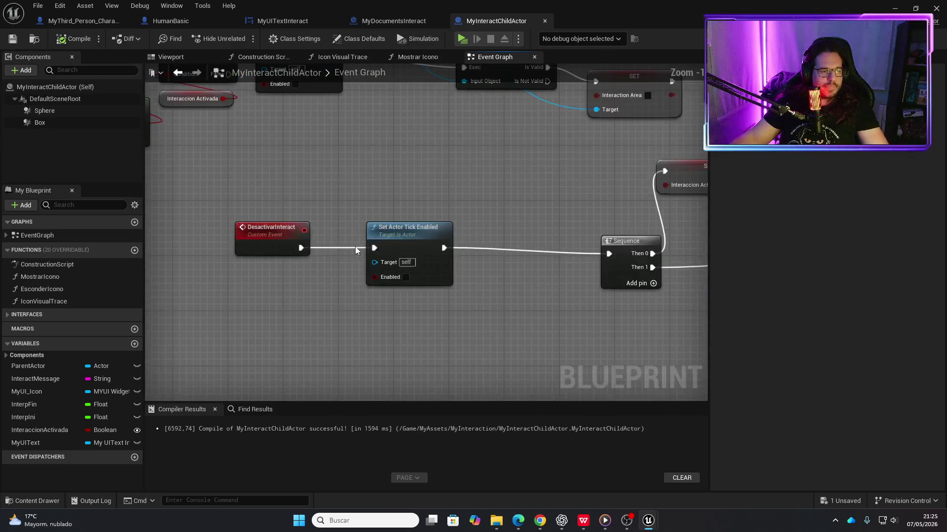
{"action": "scroll", "coordinate": [578, 321], "scroll_direction": "down", "scroll_amount": 2}
{"action": "left_click_drag", "start_coordinate": [607, 332], "coordinate": [227, 279]}
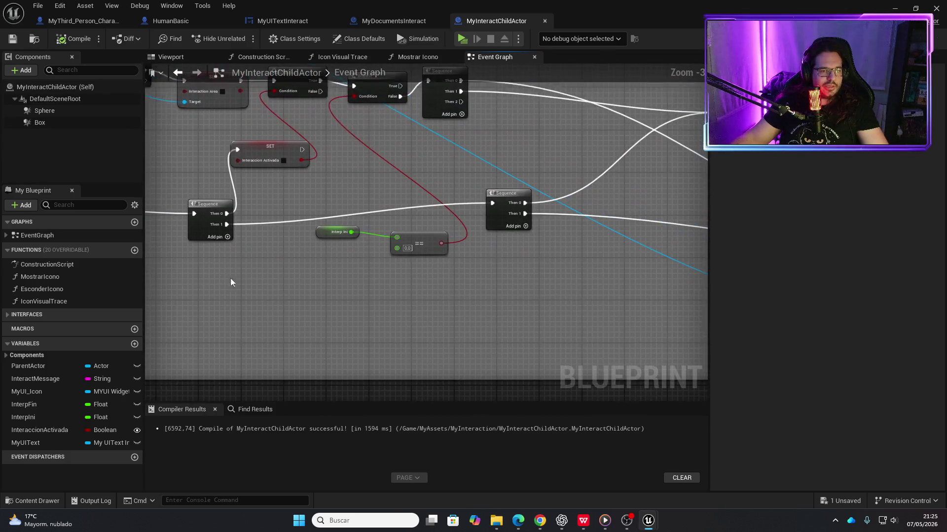
- Break the lower Sequence's Then 1 wire and the Sequence link into the Timeline, then recompile and save
{"action": "scroll", "coordinate": [443, 283], "scroll_direction": "up", "scroll_amount": 3}
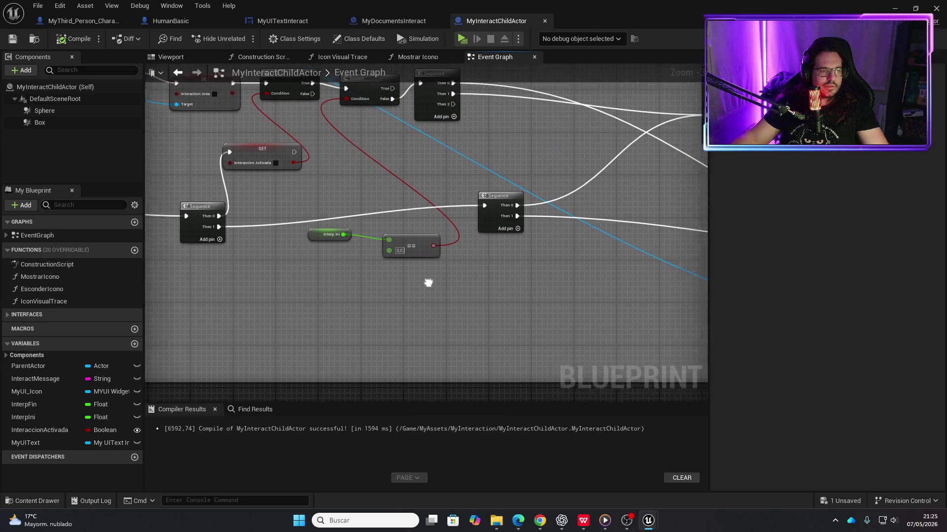
{"action": "mouse_move", "coordinate": [448, 275]}
{"action": "left_mouse_down"}
{"action": "mouse_move", "coordinate": [520, 259]}
{"action": "mouse_move", "coordinate": [439, 289]}
{"action": "left_mouse_up"}
{"action": "scroll", "coordinate": [400, 286], "scroll_direction": "down", "scroll_amount": 4}
{"action": "scroll", "coordinate": [516, 276], "scroll_direction": "up", "scroll_amount": 5}
{"action": "scroll", "coordinate": [409, 283], "scroll_direction": "down", "scroll_amount": 2}
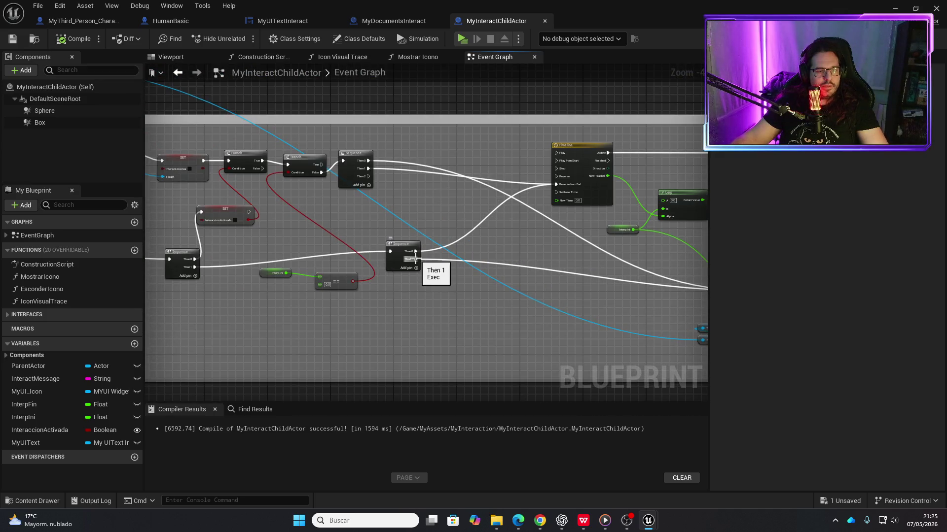
{"action": "left_click", "coordinate": [415, 259], "text": "alt"}
{"action": "left_click", "coordinate": [368, 162], "text": "alt"}
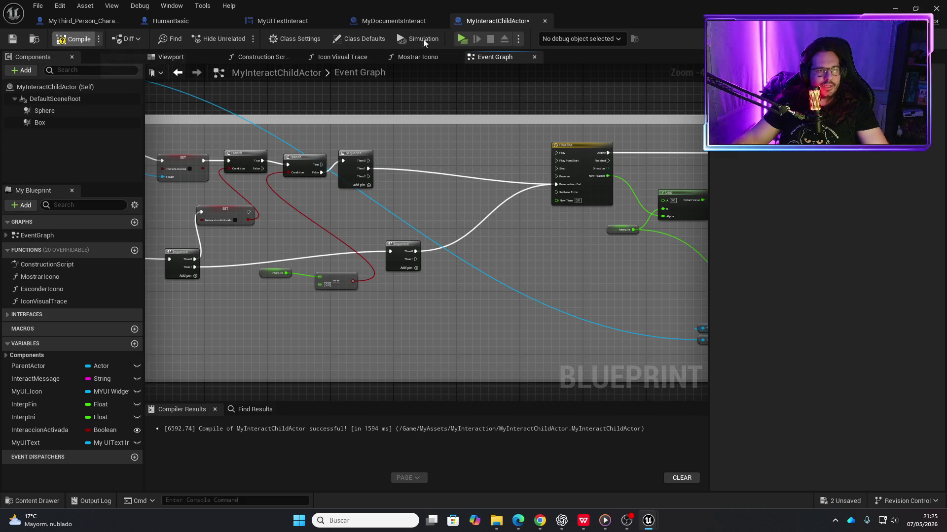
{"action": "key", "text": "ctrl+s"}
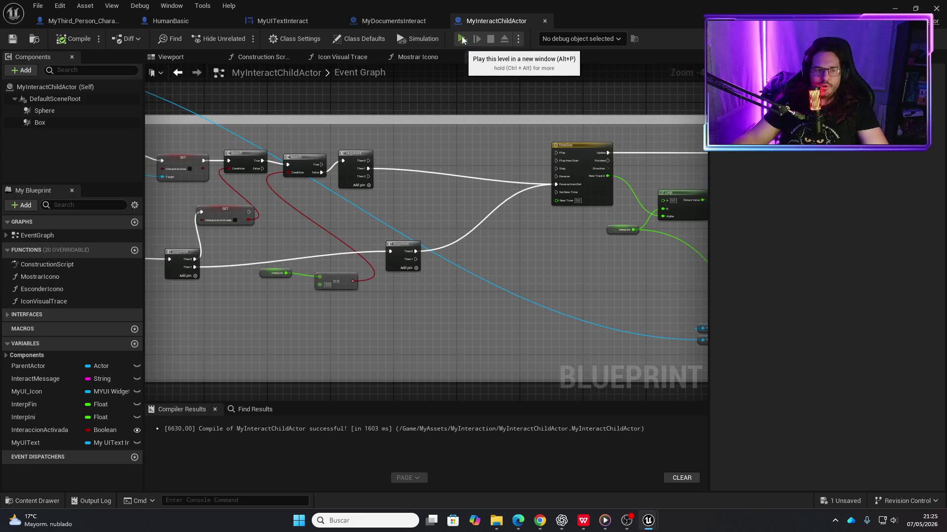
{"action": "left_click", "coordinate": [463, 40]}
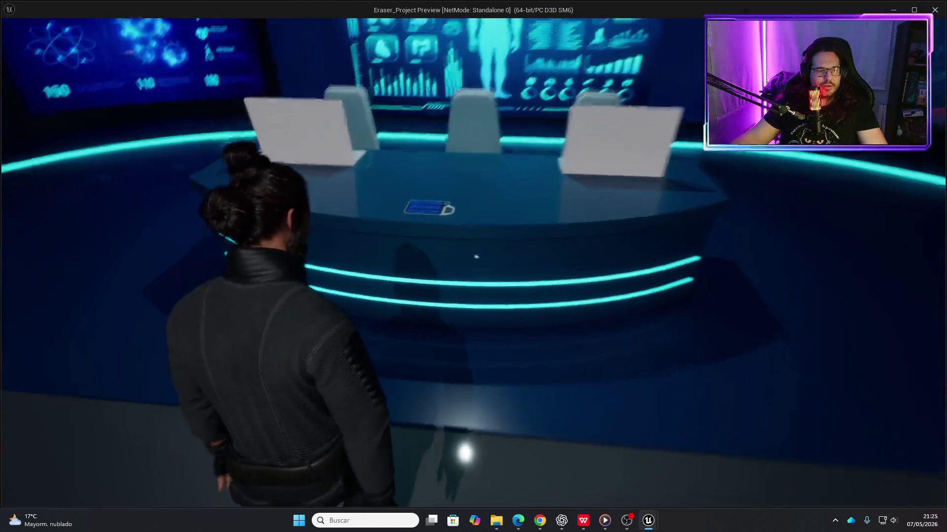
{"action": "key", "text": "w"}
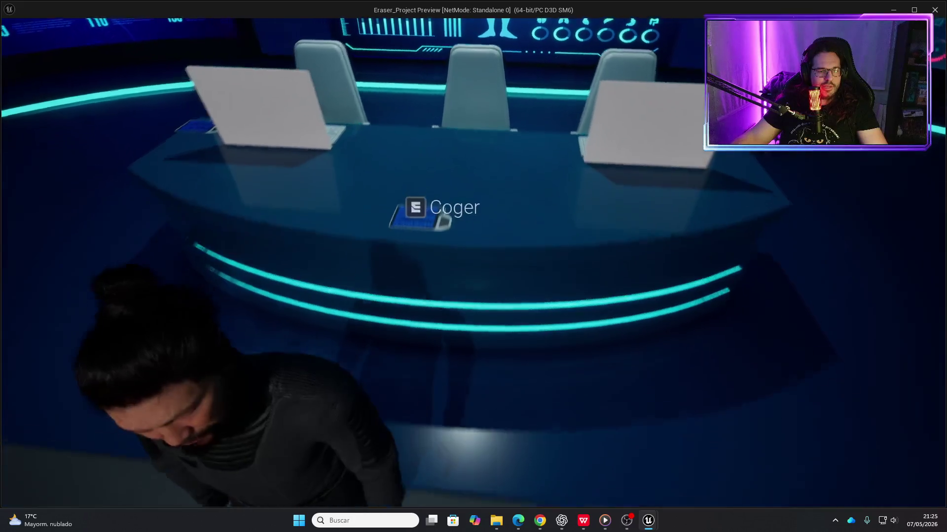
{"action": "key", "text": "s"}
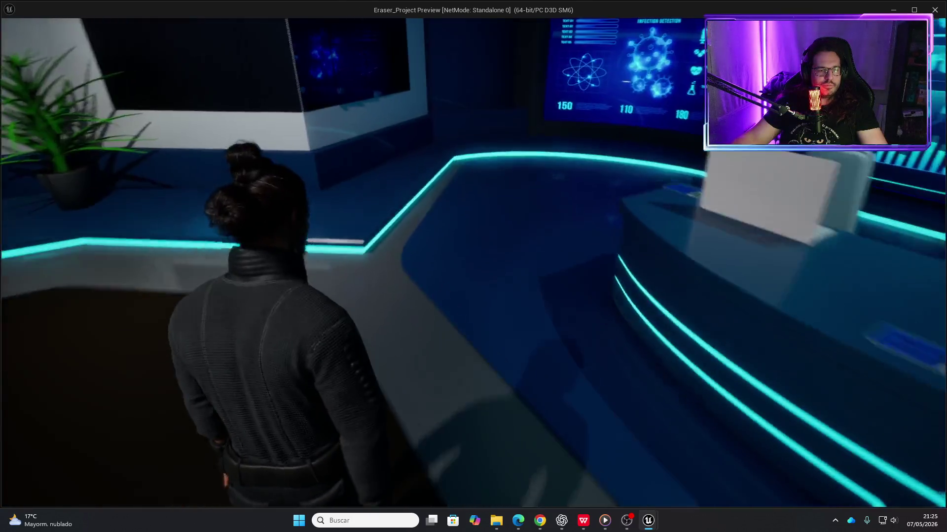
{"action": "key", "text": "w"}
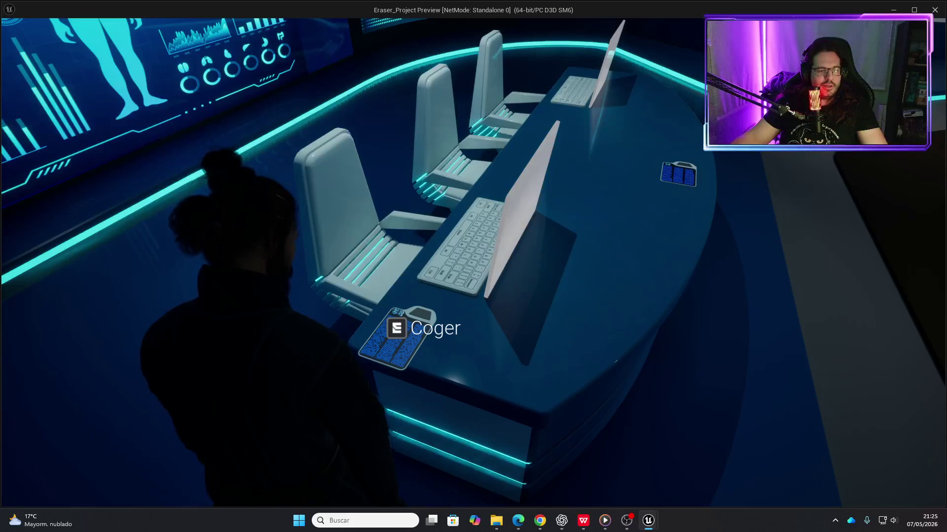
{"action": "key", "text": "s"}
{"action": "key", "text": "Escape"}
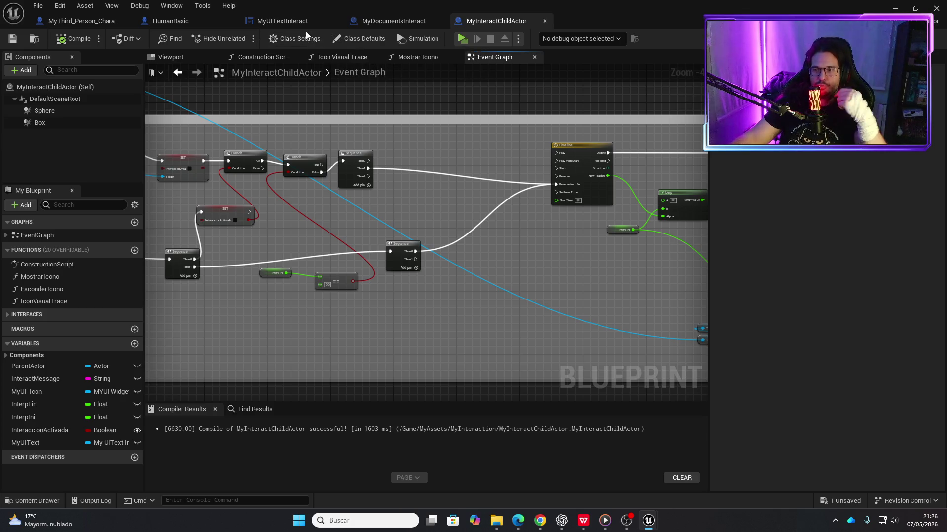
{"action": "key", "text": "alt+Tab"}
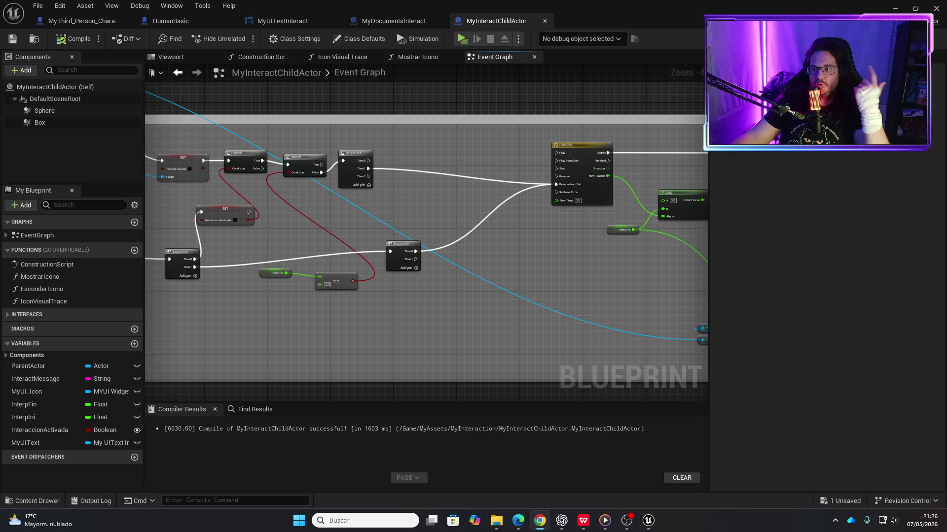
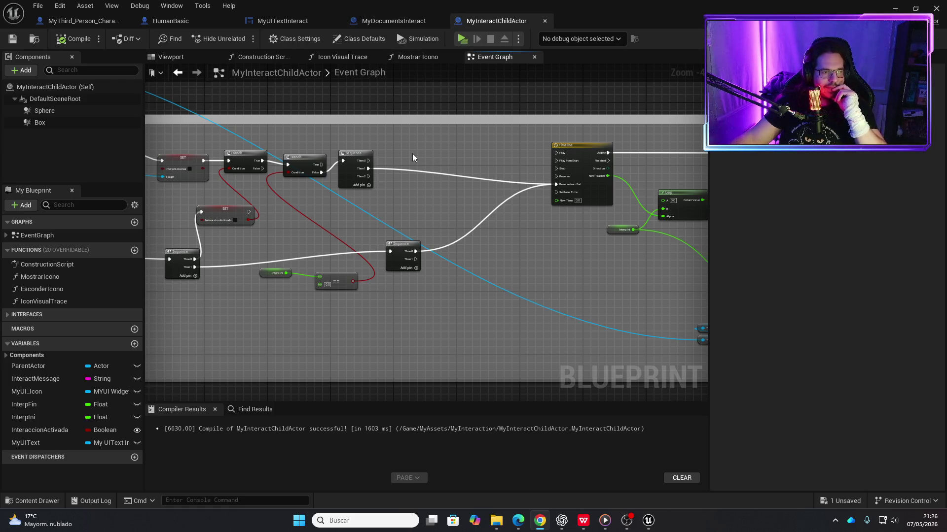
- Look over the MyInteractChildActor construction script's comment groups
{"action": "scroll", "coordinate": [412, 153], "scroll_direction": "down", "scroll_amount": 3}
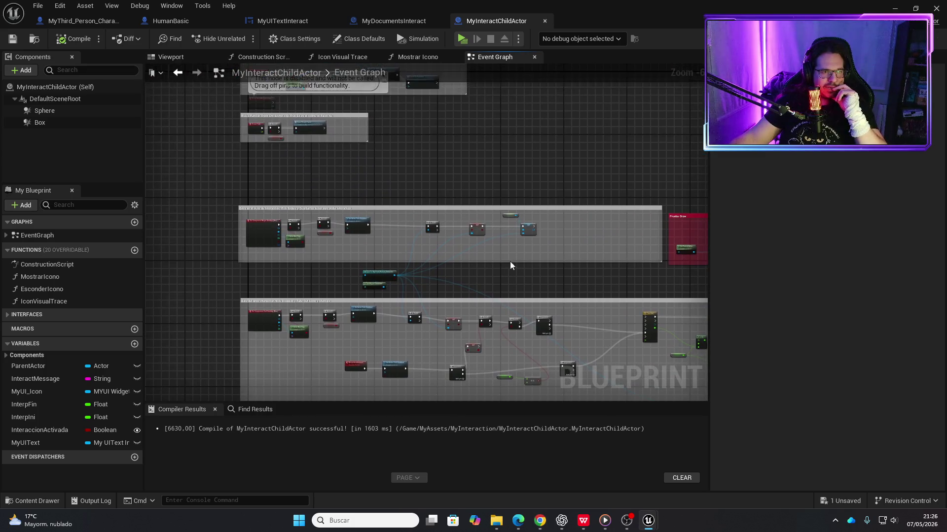
{"action": "left_click_drag", "start_coordinate": [432, 162], "coordinate": [471, 313]}
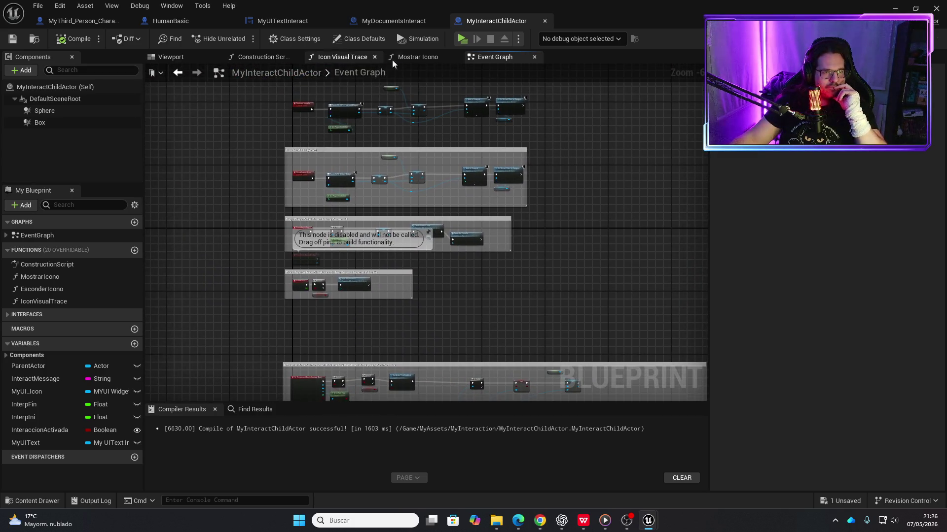
{"action": "left_click", "coordinate": [275, 60]}
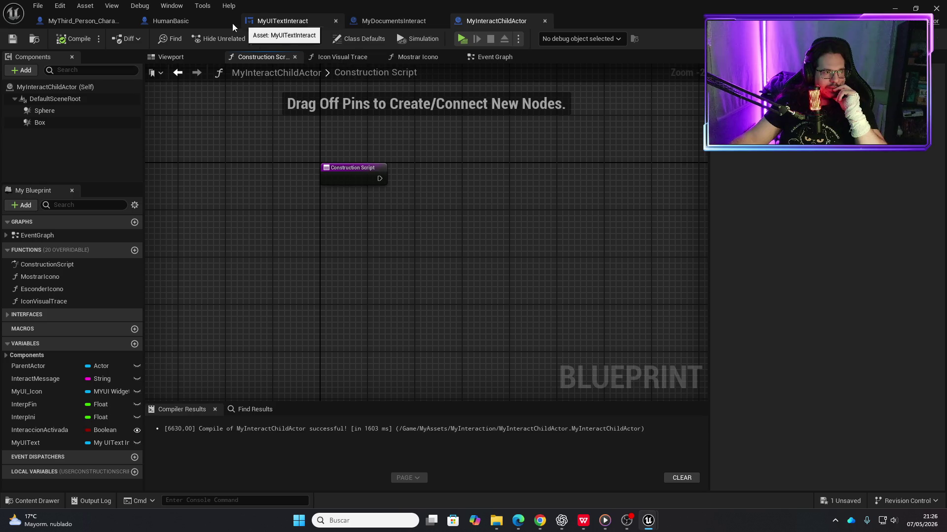
- Switch to MyDocumentsInteract and view its Construction Script entry and Cast node
{"action": "left_click", "coordinate": [379, 20]}
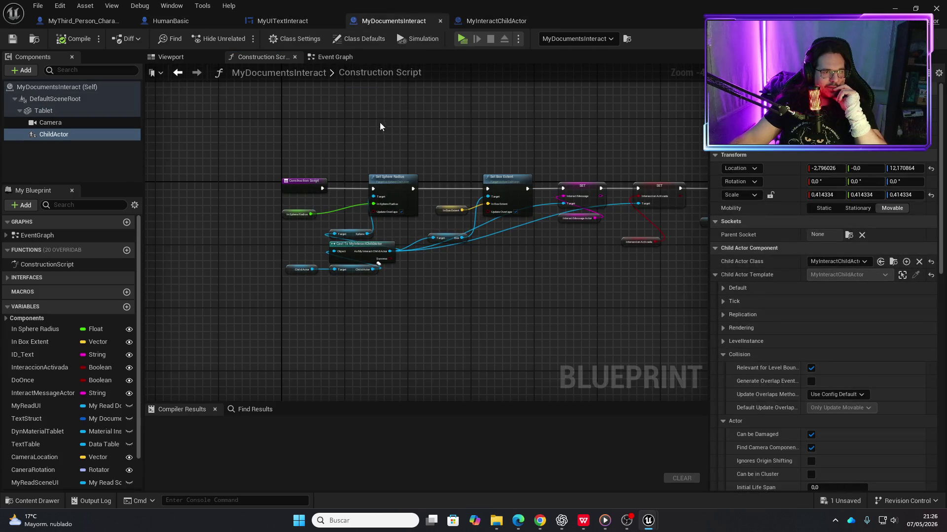
{"action": "scroll", "coordinate": [419, 153], "scroll_direction": "up", "scroll_amount": 3}
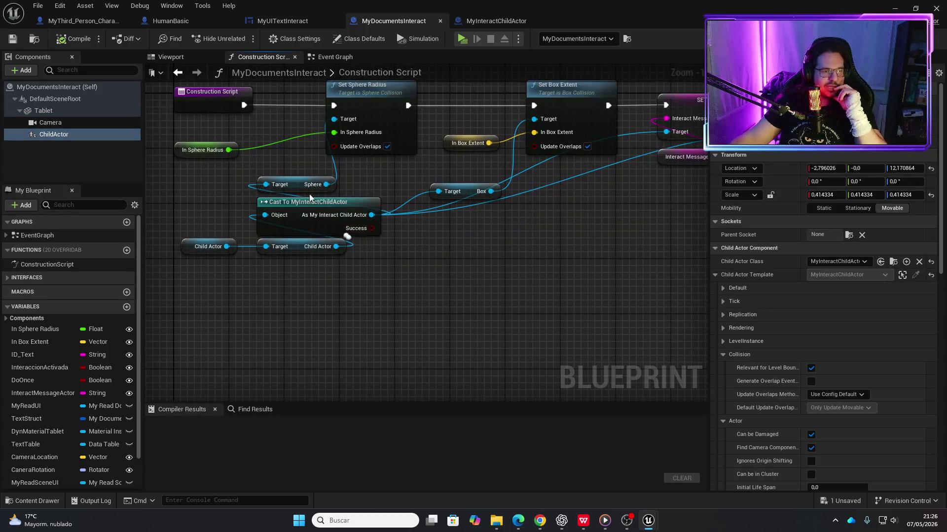
{"action": "scroll", "coordinate": [304, 302], "scroll_direction": "down", "scroll_amount": 3}
{"action": "scroll", "coordinate": [339, 286], "scroll_direction": "up", "scroll_amount": 2}
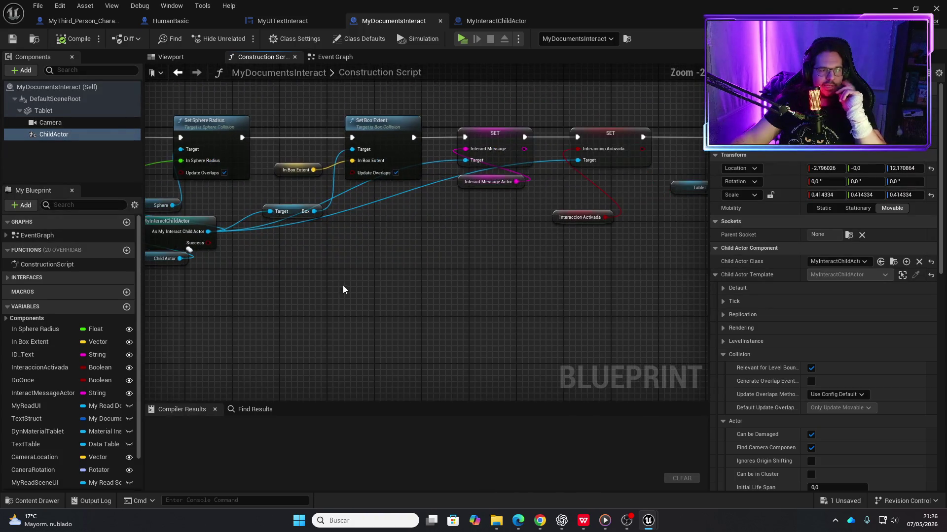
{"action": "left_click_drag", "start_coordinate": [279, 280], "coordinate": [459, 303]}
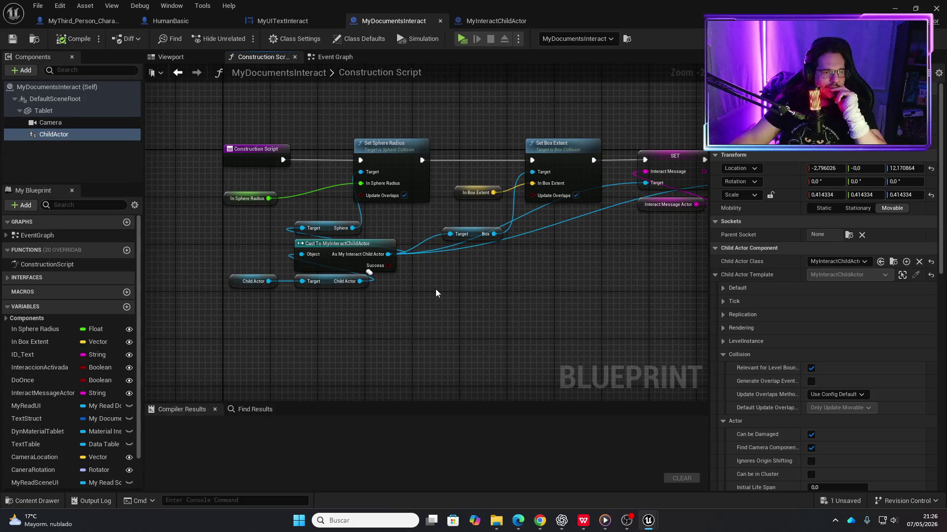
{"action": "scroll", "coordinate": [436, 291], "scroll_direction": "up", "scroll_amount": 1}
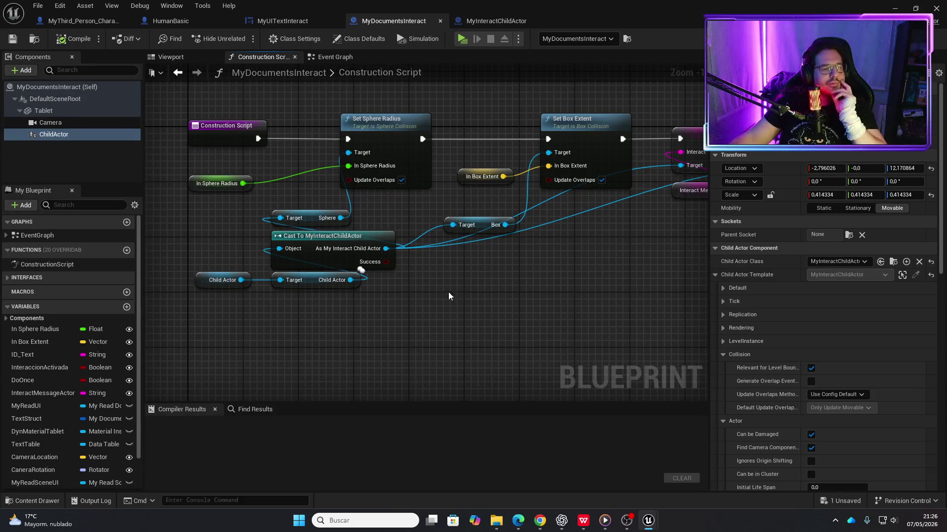
- Review the SET, Create Dynamic Material, Set Sphere Radius and Set Box Extent nodes, then open the Event Graph
{"action": "left_click_drag", "start_coordinate": [358, 224], "coordinate": [143, 228]}
{"action": "left_click_drag", "start_coordinate": [461, 230], "coordinate": [348, 262]}
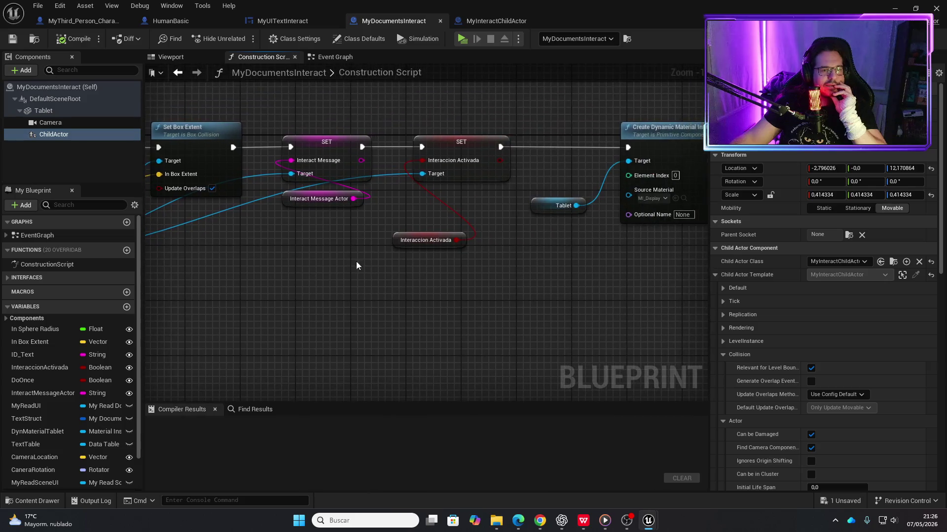
{"action": "scroll", "coordinate": [510, 285], "scroll_direction": "down", "scroll_amount": 3}
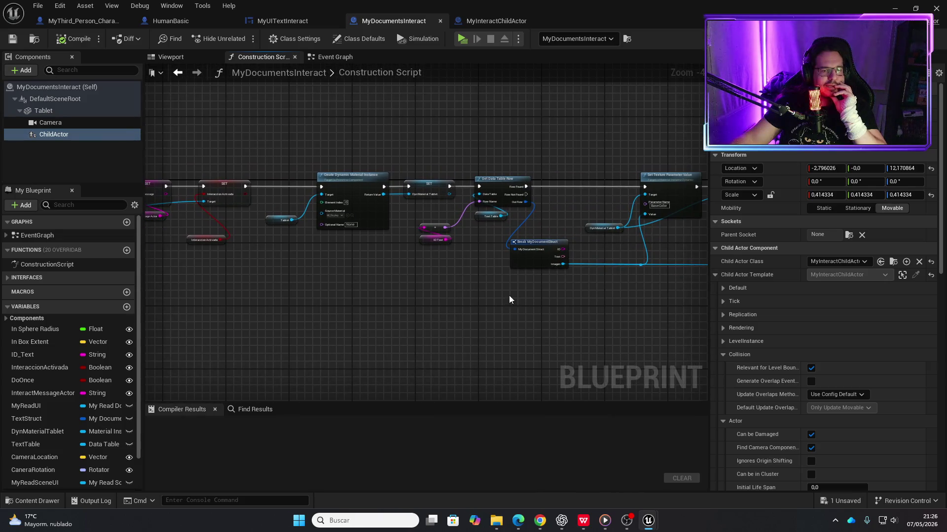
{"action": "left_click_drag", "start_coordinate": [328, 310], "coordinate": [539, 311]}
{"action": "scroll", "coordinate": [434, 282], "scroll_direction": "up", "scroll_amount": 3}
{"action": "mouse_move", "coordinate": [434, 282]}
{"action": "left_mouse_down"}
{"action": "mouse_move", "coordinate": [530, 299]}
{"action": "mouse_move", "coordinate": [318, 299]}
{"action": "left_mouse_up"}
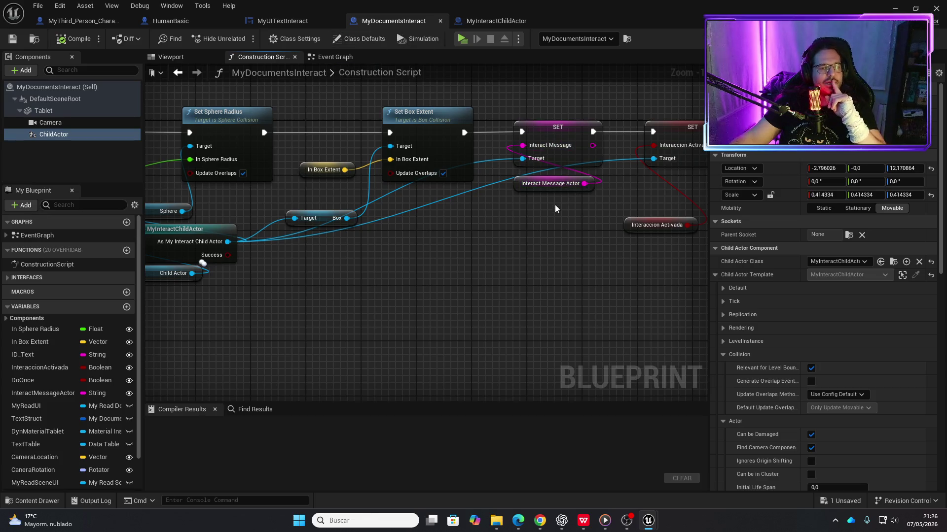
{"action": "left_click_drag", "start_coordinate": [555, 258], "coordinate": [466, 265]}
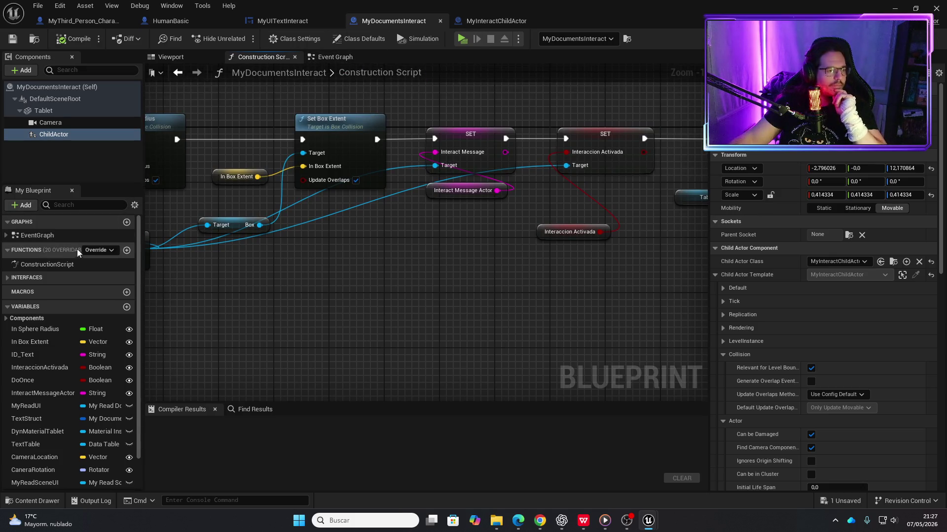
{"action": "left_click", "coordinate": [335, 57]}
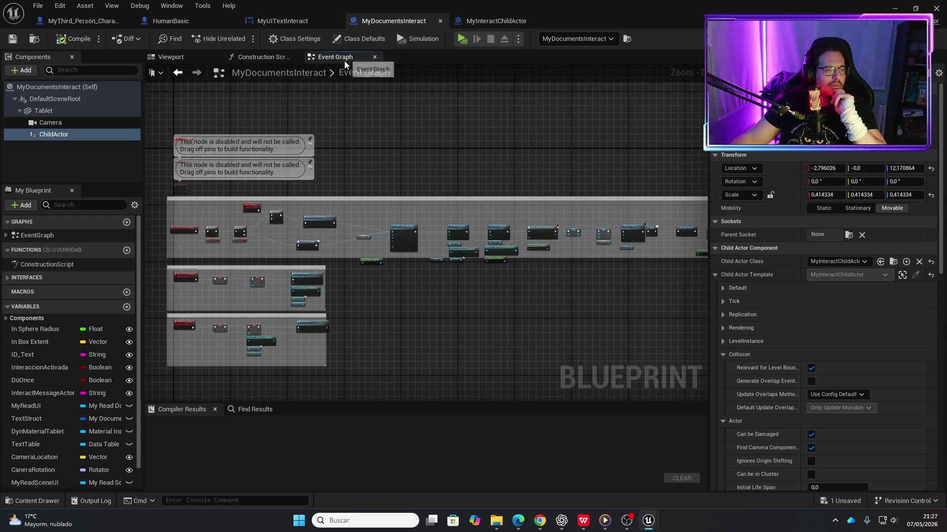
{"action": "left_click_drag", "start_coordinate": [461, 296], "coordinate": [245, 252]}
{"action": "scroll", "coordinate": [523, 226], "scroll_direction": "up", "scroll_amount": 8}
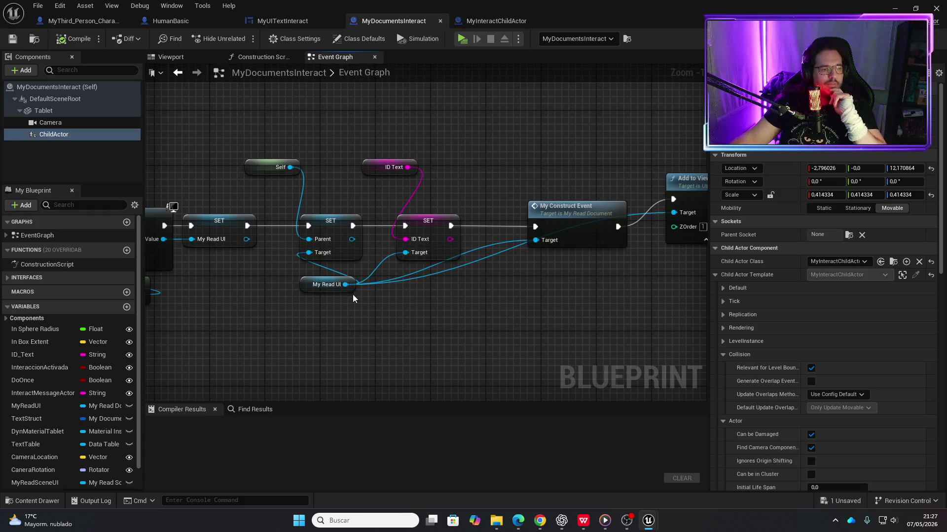
{"action": "mouse_move", "coordinate": [353, 295]}
{"action": "left_mouse_down"}
{"action": "mouse_move", "coordinate": [444, 302]}
{"action": "mouse_move", "coordinate": [190, 282]}
{"action": "mouse_move", "coordinate": [237, 270]}
{"action": "mouse_move", "coordinate": [250, 295]}
{"action": "mouse_move", "coordinate": [579, 201]}
{"action": "mouse_move", "coordinate": [572, 207]}
{"action": "left_mouse_up"}
{"action": "scroll", "coordinate": [427, 310], "scroll_direction": "down", "scroll_amount": 2}
{"action": "scroll", "coordinate": [250, 294], "scroll_direction": "down", "scroll_amount": 5}
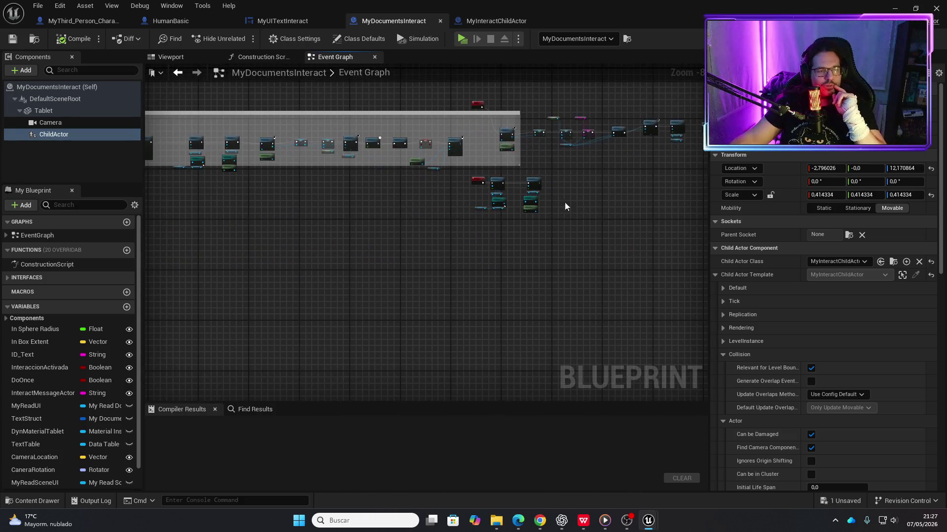
{"action": "scroll", "coordinate": [504, 138], "scroll_direction": "up", "scroll_amount": 5}
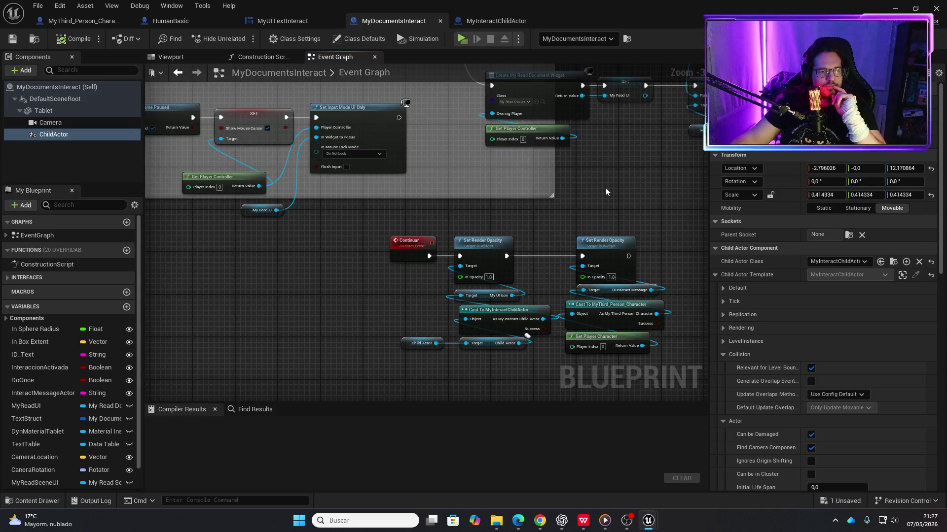
{"action": "left_click_drag", "start_coordinate": [607, 187], "coordinate": [390, 255]}
{"action": "scroll", "coordinate": [509, 243], "scroll_direction": "up", "scroll_amount": 2}
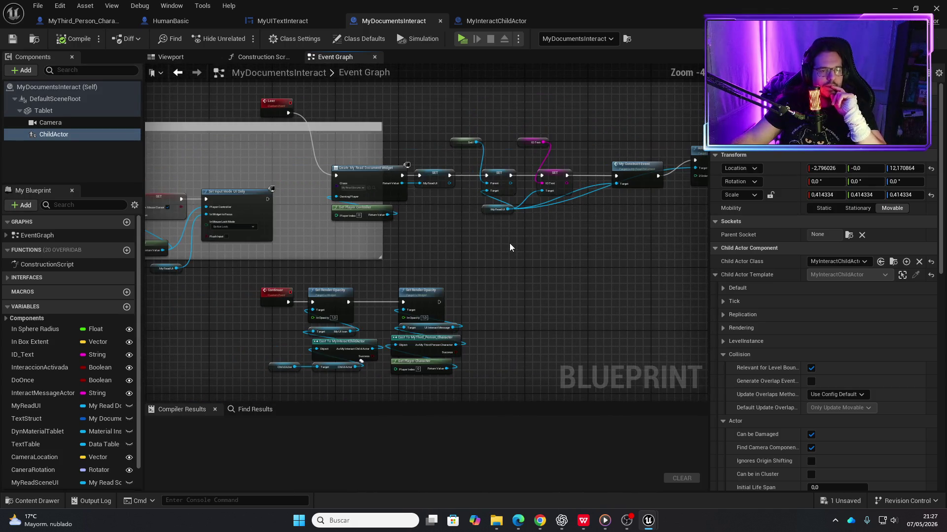
{"action": "mouse_move", "coordinate": [567, 250]}
{"action": "left_mouse_down"}
{"action": "mouse_move", "coordinate": [566, 351]}
{"action": "mouse_move", "coordinate": [390, 249]}
{"action": "left_mouse_up"}
{"action": "scroll", "coordinate": [390, 249], "scroll_direction": "down", "scroll_amount": 3}
{"action": "mouse_move", "coordinate": [453, 261]}
{"action": "left_mouse_down"}
{"action": "mouse_move", "coordinate": [355, 264]}
{"action": "mouse_move", "coordinate": [276, 250]}
{"action": "mouse_move", "coordinate": [550, 261]}
{"action": "left_mouse_up"}
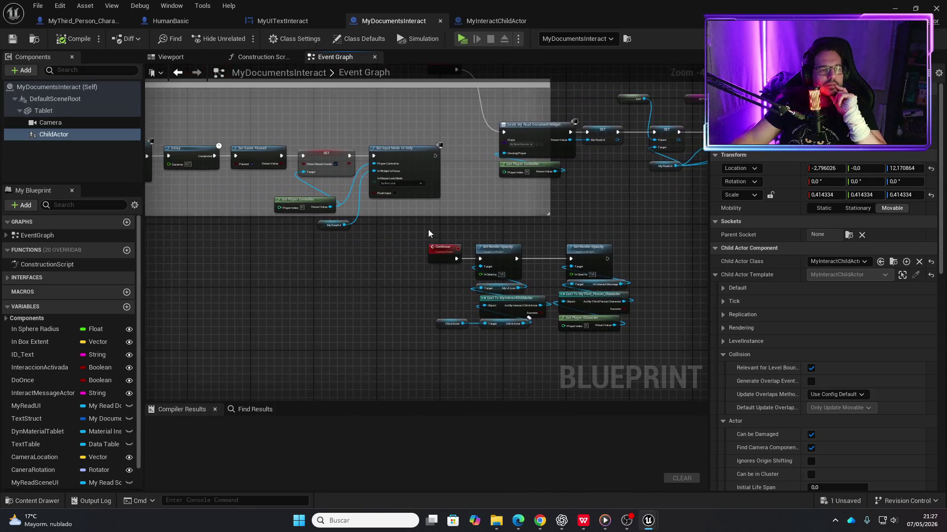
{"action": "left_click", "coordinate": [462, 39]}
{"action": "key", "text": "e"}
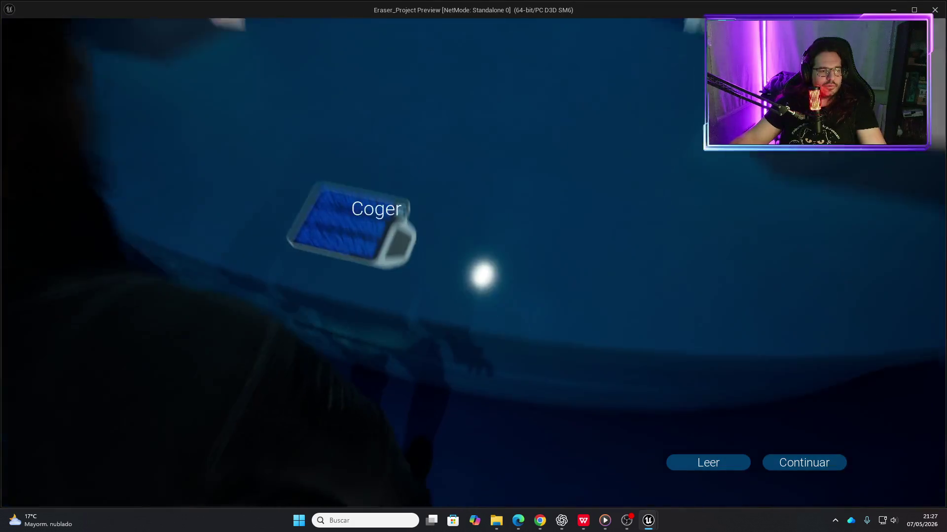
{"action": "key", "text": "Escape"}
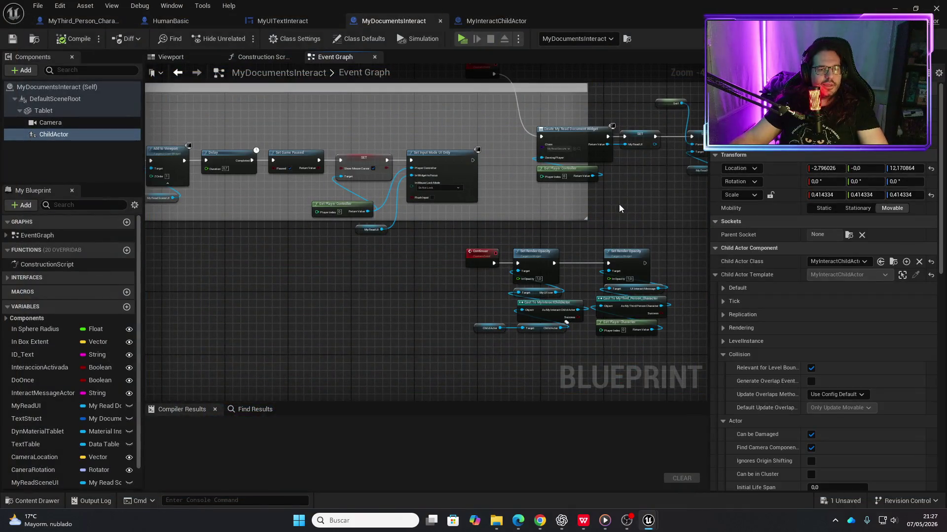
{"action": "scroll", "coordinate": [452, 234], "scroll_direction": "up", "scroll_amount": 3}
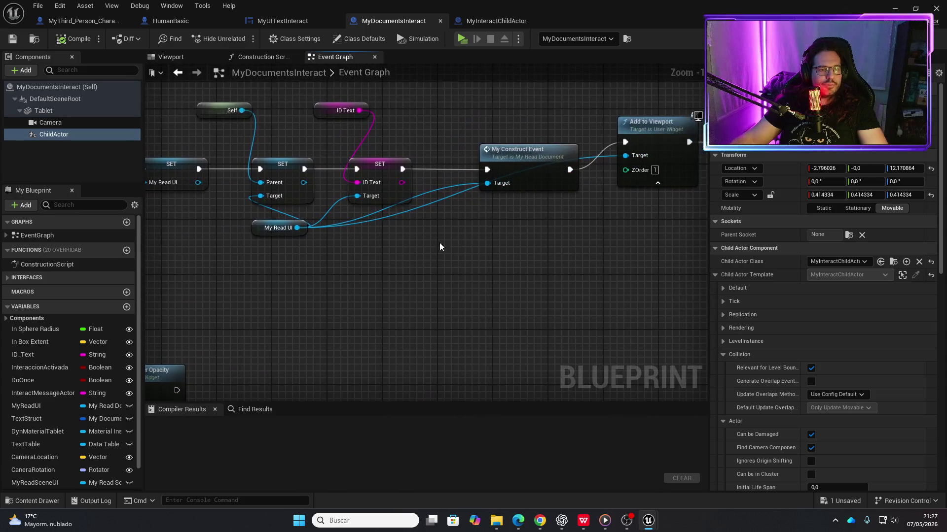
{"action": "left_click_drag", "start_coordinate": [480, 236], "coordinate": [205, 260]}
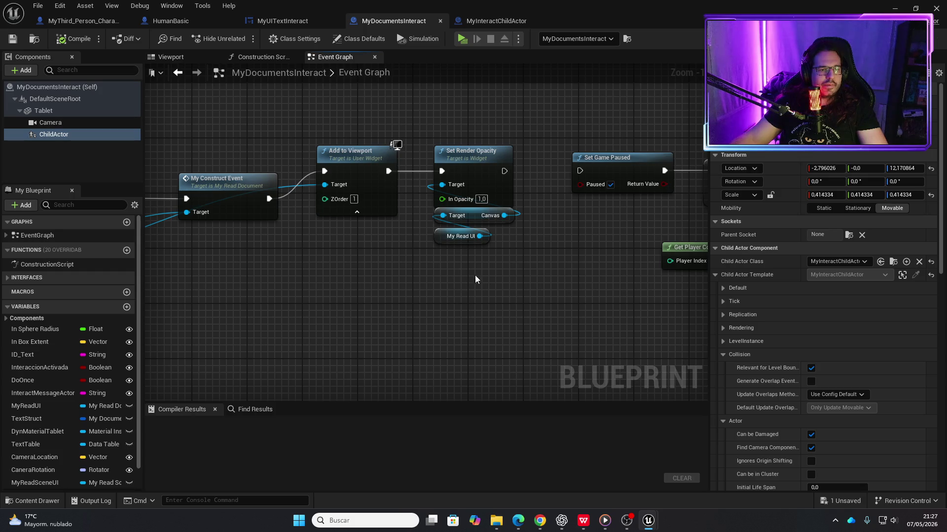
{"action": "mouse_move", "coordinate": [534, 285]}
{"action": "left_mouse_down"}
{"action": "mouse_move", "coordinate": [310, 268]}
{"action": "mouse_move", "coordinate": [387, 255]}
{"action": "mouse_move", "coordinate": [545, 273]}
{"action": "mouse_move", "coordinate": [517, 265]}
{"action": "mouse_move", "coordinate": [334, 294]}
{"action": "mouse_move", "coordinate": [463, 279]}
{"action": "left_mouse_up"}
{"action": "scroll", "coordinate": [463, 279], "scroll_direction": "down", "scroll_amount": 1}
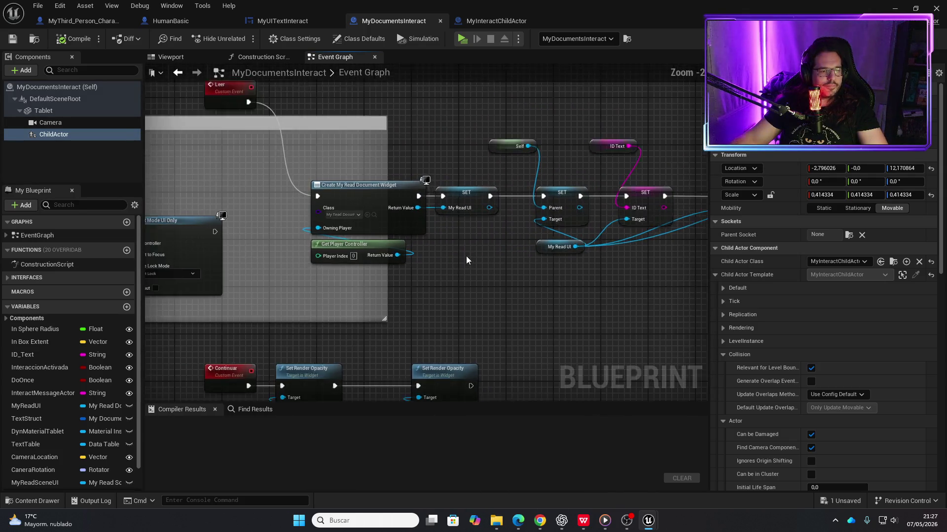
{"action": "scroll", "coordinate": [537, 258], "scroll_direction": "up", "scroll_amount": 1}
{"action": "left_click_drag", "start_coordinate": [538, 258], "coordinate": [458, 278]}
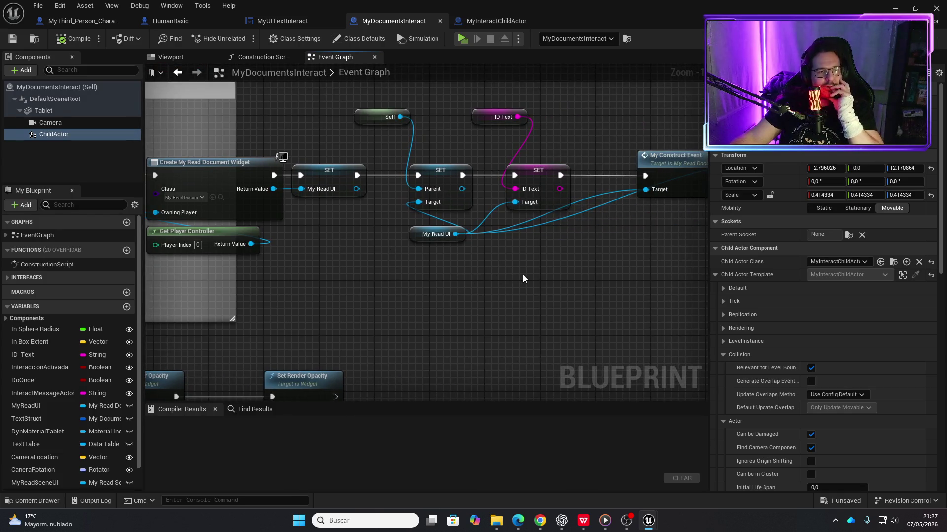
{"action": "left_click_drag", "start_coordinate": [523, 277], "coordinate": [442, 280]}
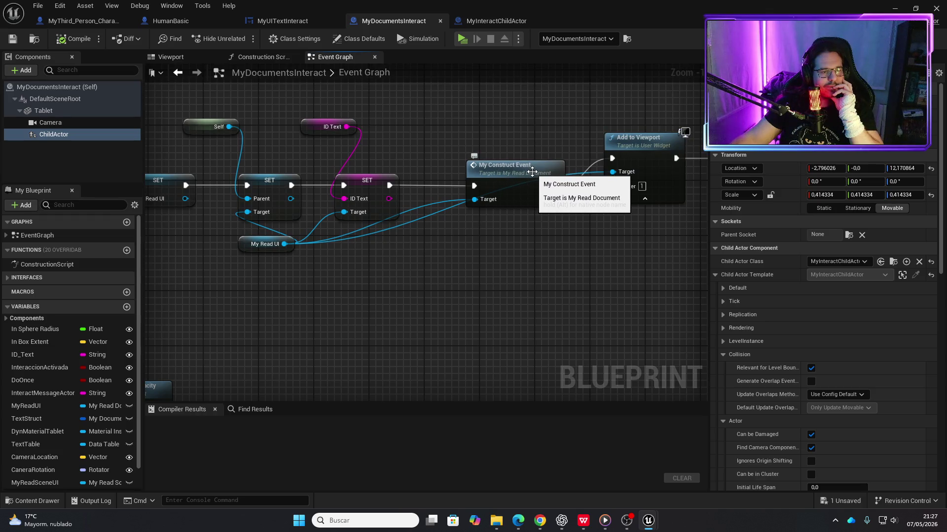
{"action": "left_click_drag", "start_coordinate": [578, 256], "coordinate": [446, 264]}
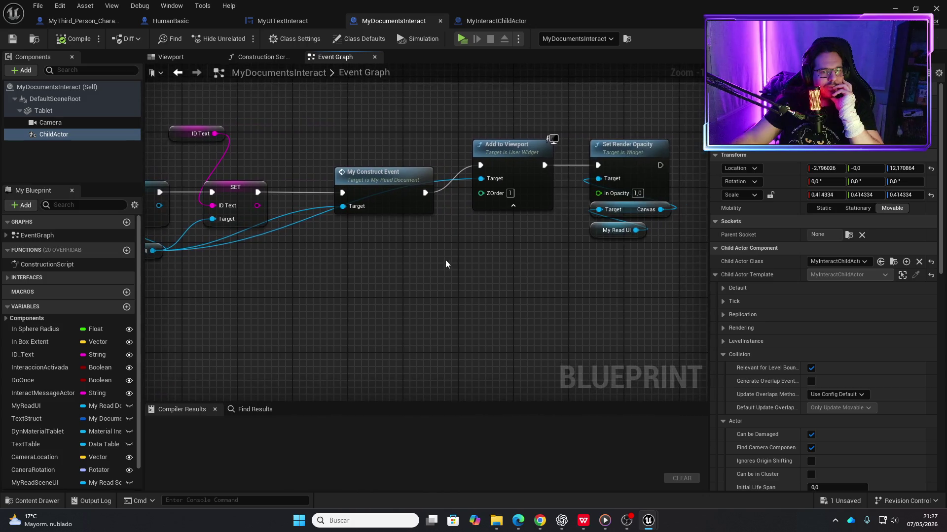
{"action": "left_click_drag", "start_coordinate": [503, 287], "coordinate": [313, 281]}
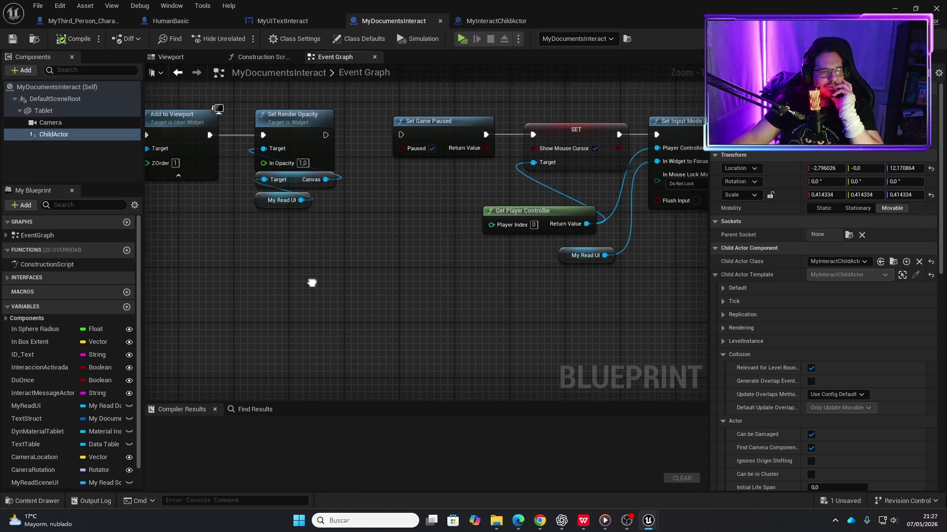
{"action": "mouse_move", "coordinate": [409, 297]}
{"action": "left_mouse_down"}
{"action": "mouse_move", "coordinate": [232, 269]}
{"action": "mouse_move", "coordinate": [373, 279]}
{"action": "mouse_move", "coordinate": [238, 250]}
{"action": "left_mouse_up"}
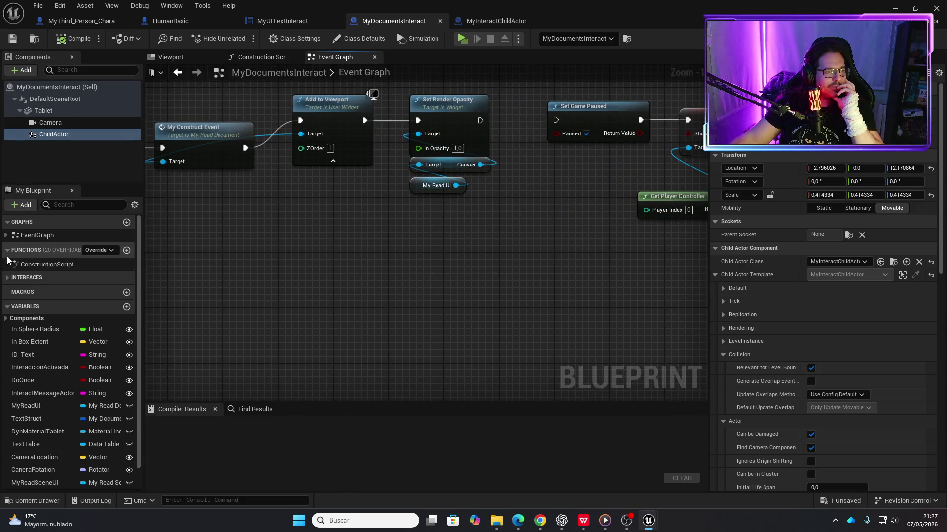
{"action": "left_click", "coordinate": [6, 236]}
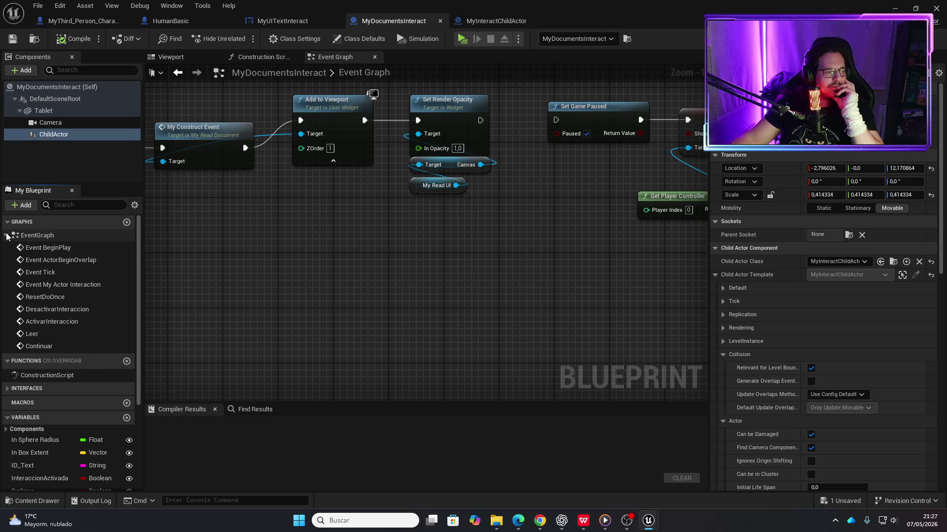
{"action": "left_click", "coordinate": [6, 235]}
{"action": "double_click", "coordinate": [208, 134]}
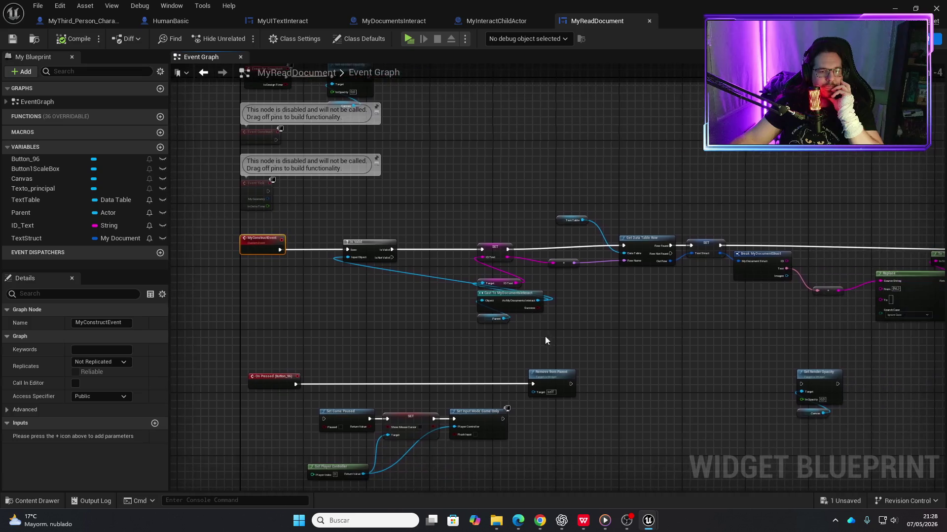
{"action": "scroll", "coordinate": [570, 286], "scroll_direction": "up", "scroll_amount": 4}
{"action": "scroll", "coordinate": [515, 277], "scroll_direction": "right", "scroll_amount": 15}
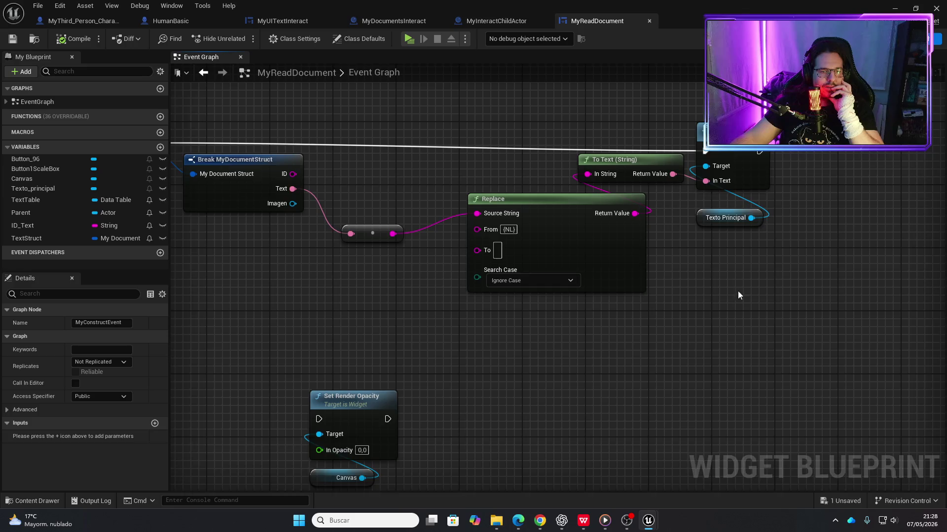
{"action": "scroll", "coordinate": [652, 356], "scroll_direction": "down", "scroll_amount": 4}
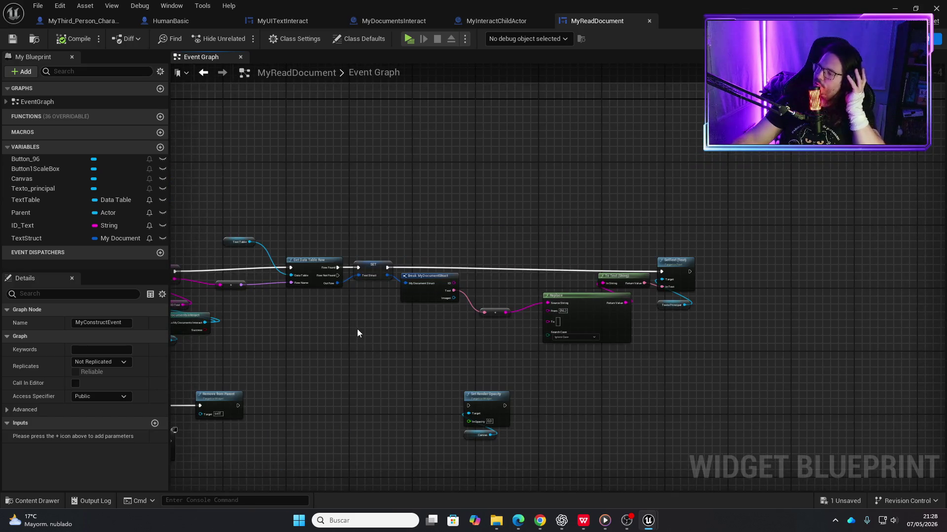
{"action": "scroll", "coordinate": [507, 336], "scroll_direction": "up", "scroll_amount": 4}
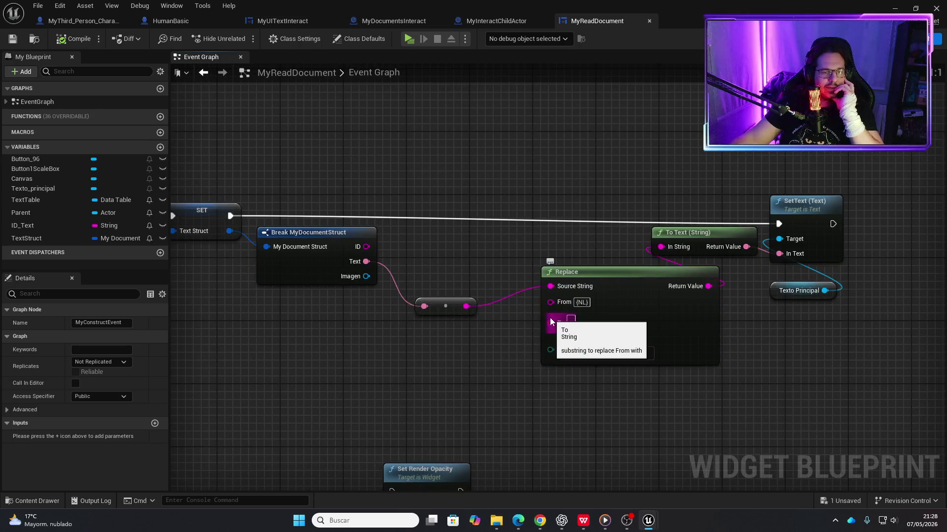
{"action": "mouse_move", "coordinate": [382, 365]}
{"action": "left_mouse_down"}
{"action": "mouse_move", "coordinate": [560, 326]}
{"action": "mouse_move", "coordinate": [552, 311]}
{"action": "mouse_move", "coordinate": [808, 333]}
{"action": "left_mouse_up"}
{"action": "scroll", "coordinate": [540, 299], "scroll_direction": "down", "scroll_amount": 2}
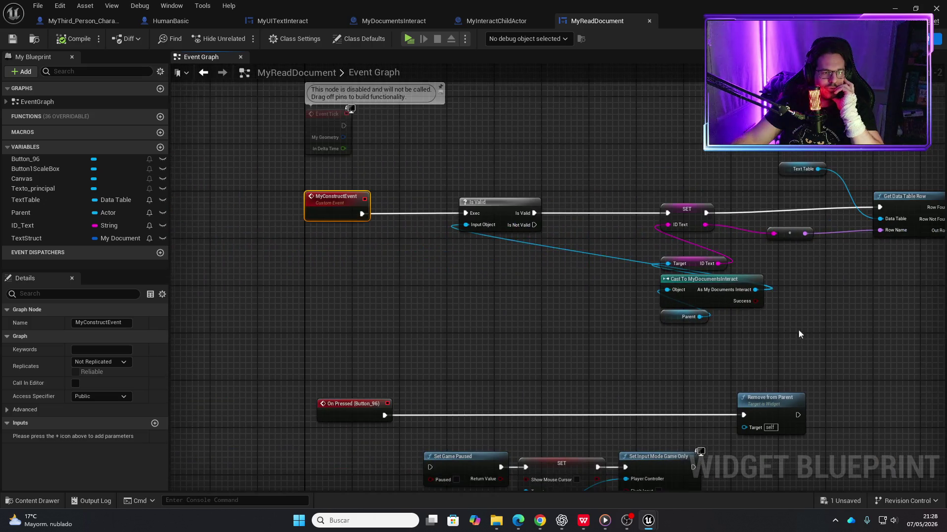
{"action": "scroll", "coordinate": [510, 319], "scroll_direction": "down", "scroll_amount": 2}
{"action": "mouse_move", "coordinate": [558, 337]}
{"action": "left_mouse_down"}
{"action": "mouse_move", "coordinate": [522, 318]}
{"action": "mouse_move", "coordinate": [447, 318]}
{"action": "mouse_move", "coordinate": [469, 363]}
{"action": "mouse_move", "coordinate": [459, 317]}
{"action": "mouse_move", "coordinate": [528, 326]}
{"action": "left_mouse_up"}
{"action": "scroll", "coordinate": [407, 311], "scroll_direction": "up", "scroll_amount": 3}
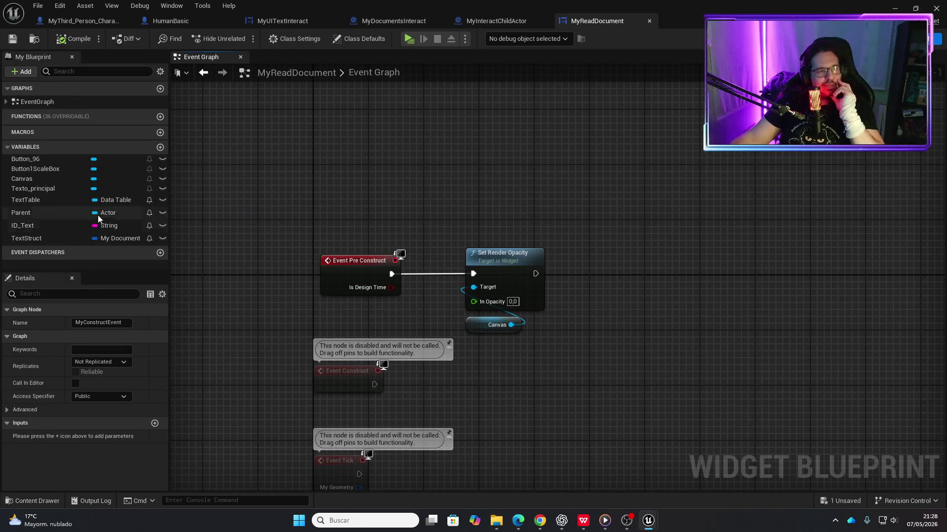
{"action": "left_click", "coordinate": [387, 23]}
{"action": "left_click", "coordinate": [589, 23]}
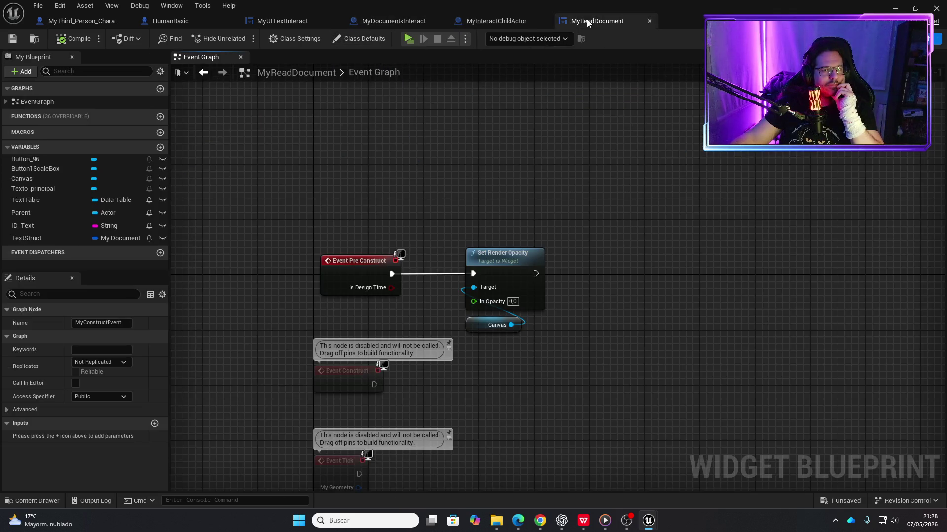
- Inspect MyDocumentsInteract's InteractMessageActor variable and survey the rest of its event graph
{"action": "left_click", "coordinate": [399, 21]}
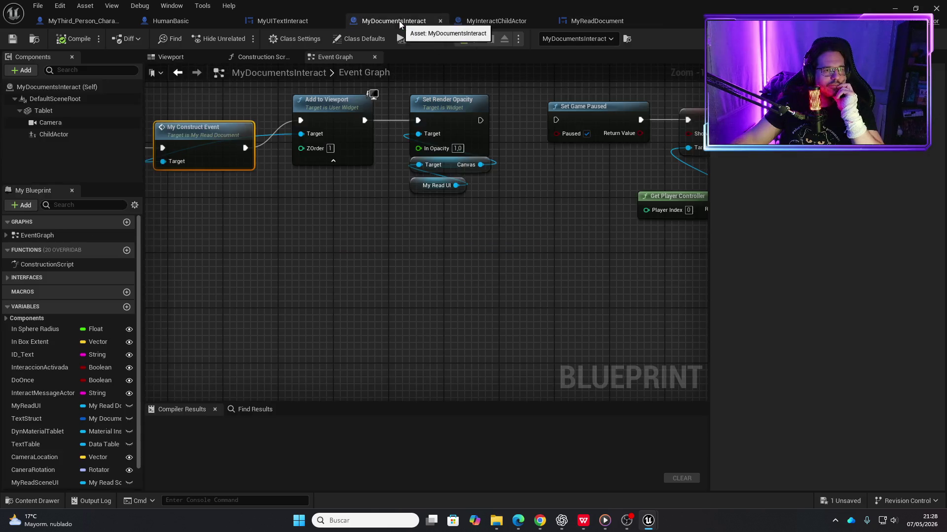
{"action": "left_click", "coordinate": [37, 392]}
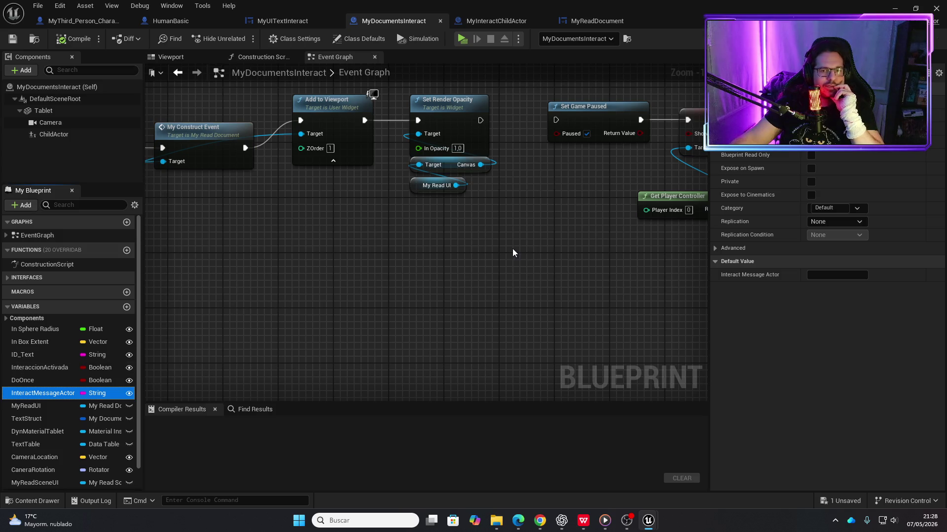
{"action": "scroll", "coordinate": [513, 253], "scroll_direction": "down", "scroll_amount": 4}
{"action": "scroll", "coordinate": [536, 197], "scroll_direction": "up", "scroll_amount": 4}
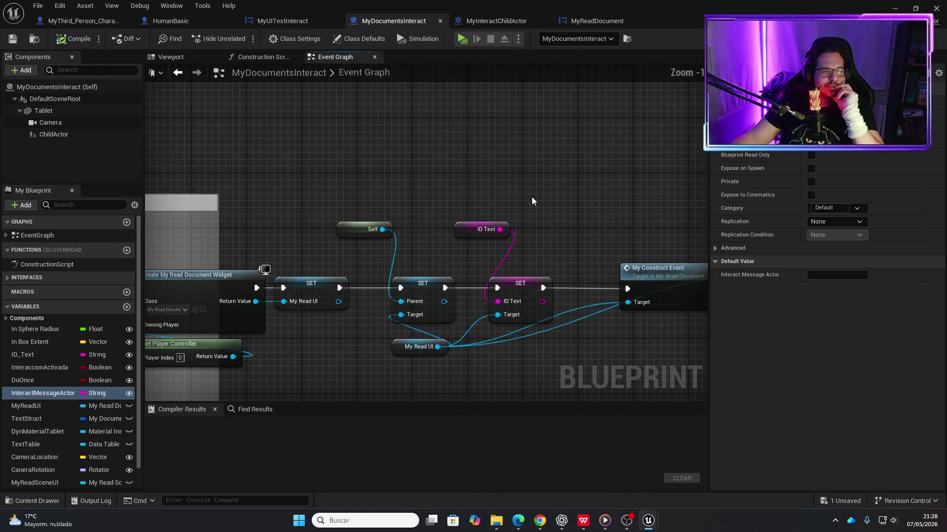
{"action": "scroll", "coordinate": [531, 202], "scroll_direction": "down", "scroll_amount": 3}
{"action": "mouse_move", "coordinate": [490, 365]}
{"action": "left_mouse_down"}
{"action": "mouse_move", "coordinate": [349, 238]}
{"action": "mouse_move", "coordinate": [466, 288]}
{"action": "mouse_move", "coordinate": [629, 291]}
{"action": "left_mouse_up"}
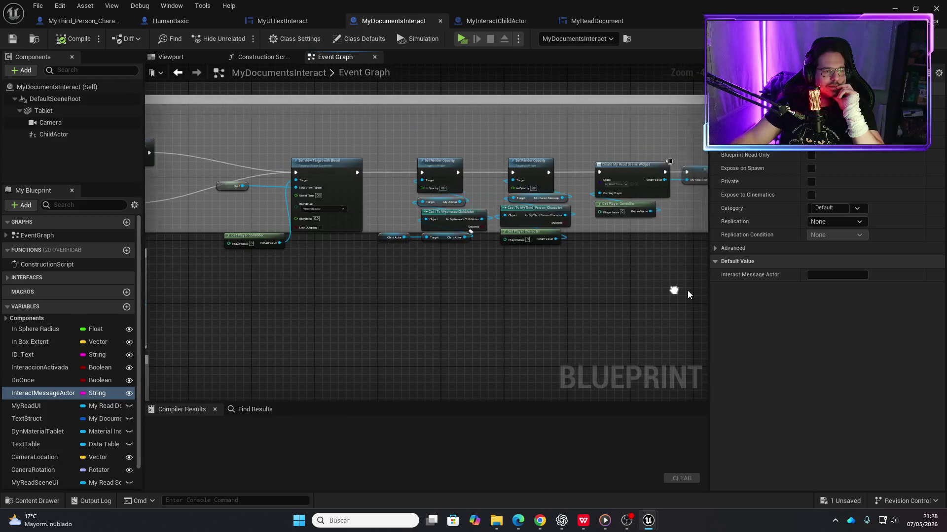
{"action": "scroll", "coordinate": [456, 289], "scroll_direction": "down", "scroll_amount": 3}
{"action": "scroll", "coordinate": [481, 229], "scroll_direction": "up", "scroll_amount": 3}
- View MyDocumentsInteract's Construction Script entry node, then switch to MyInteractChildActor
{"action": "left_click", "coordinate": [273, 57]}
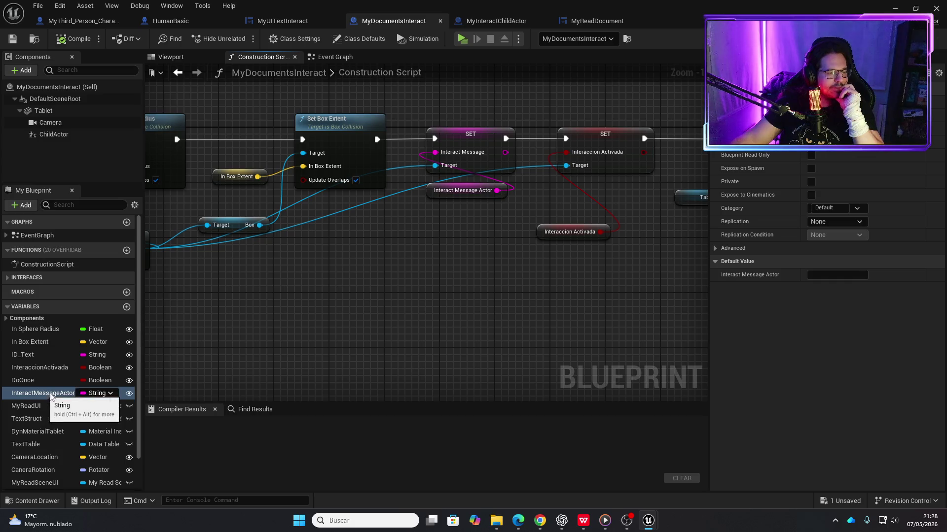
{"action": "mouse_move", "coordinate": [357, 279]}
{"action": "left_mouse_down"}
{"action": "mouse_move", "coordinate": [622, 262]}
{"action": "mouse_move", "coordinate": [439, 261]}
{"action": "left_mouse_up"}
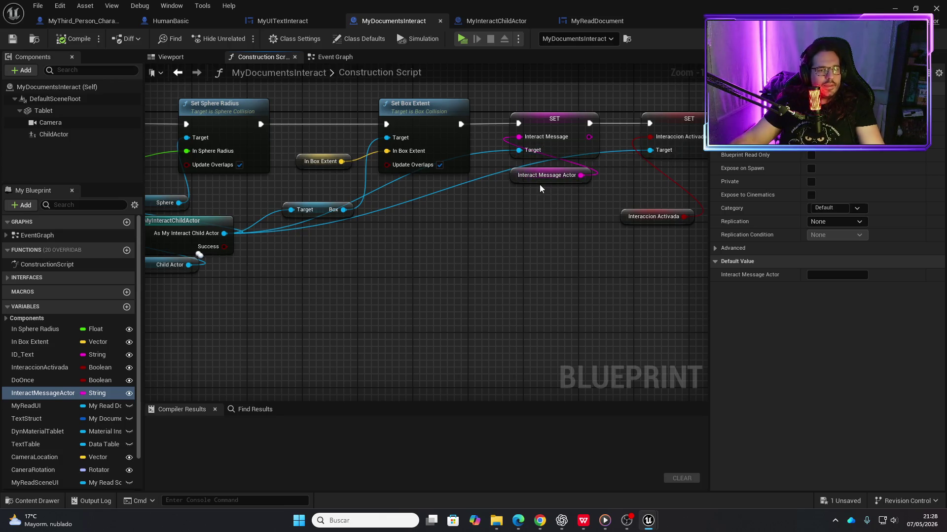
{"action": "left_click", "coordinate": [491, 21]}
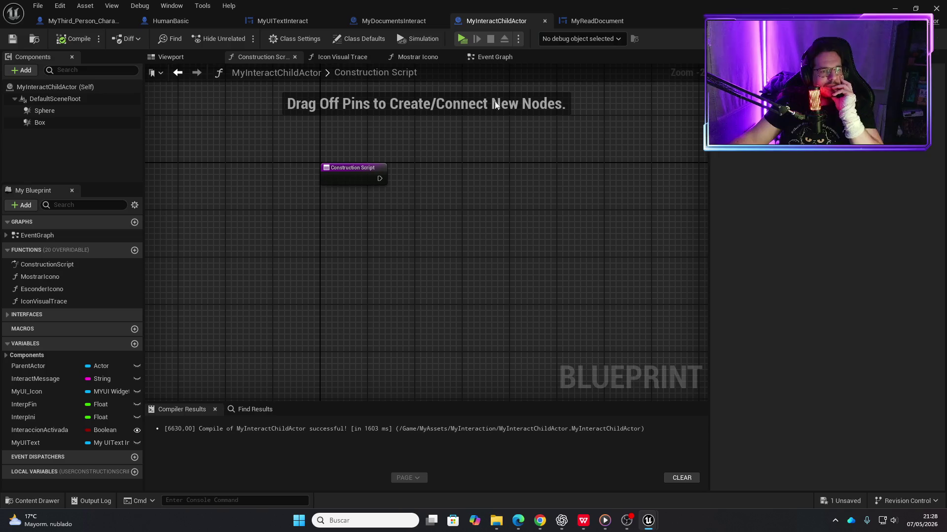
- Check MyInteractChildActor's InteractMessage string variable, then open its Icon Visual Trace function for editing
{"action": "left_click", "coordinate": [596, 21]}
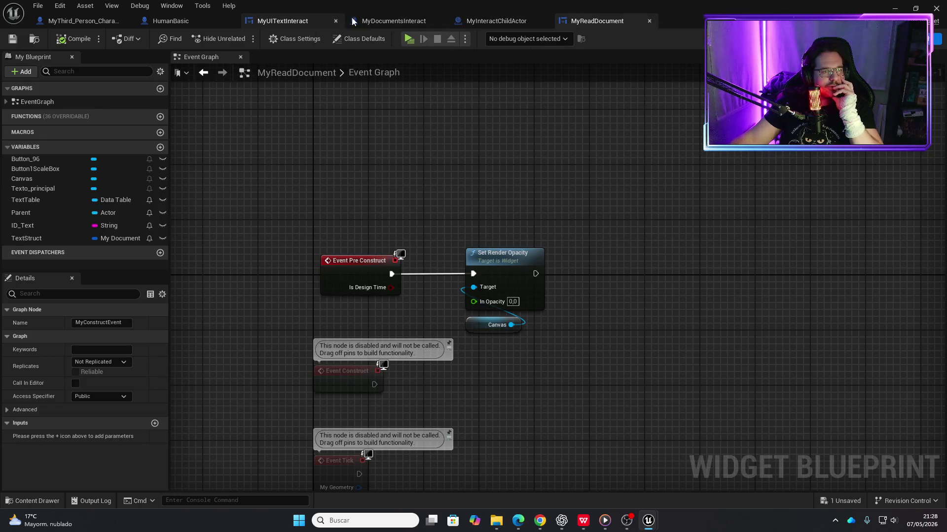
{"action": "left_click", "coordinate": [486, 22]}
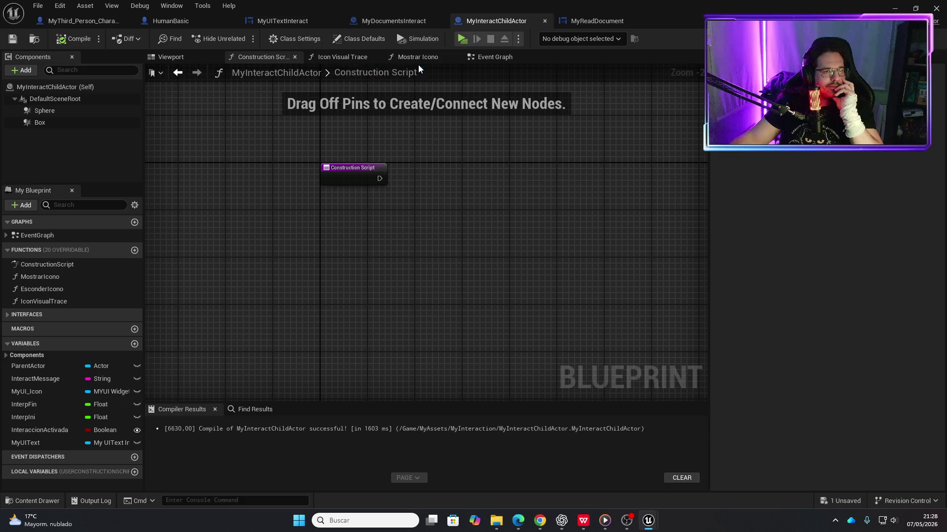
{"action": "left_click", "coordinate": [353, 58]}
{"action": "left_click", "coordinate": [492, 58]}
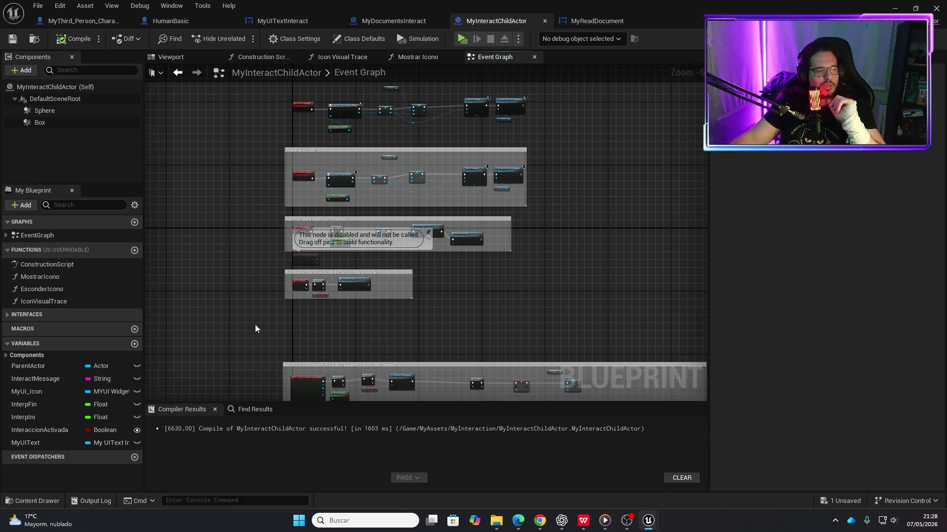
{"action": "left_click", "coordinate": [50, 380]}
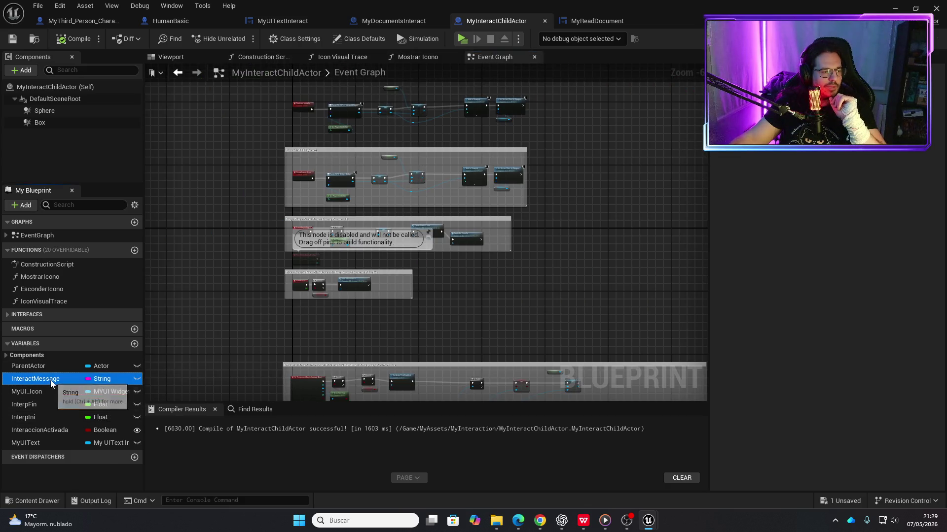
{"action": "left_click", "coordinate": [393, 21]}
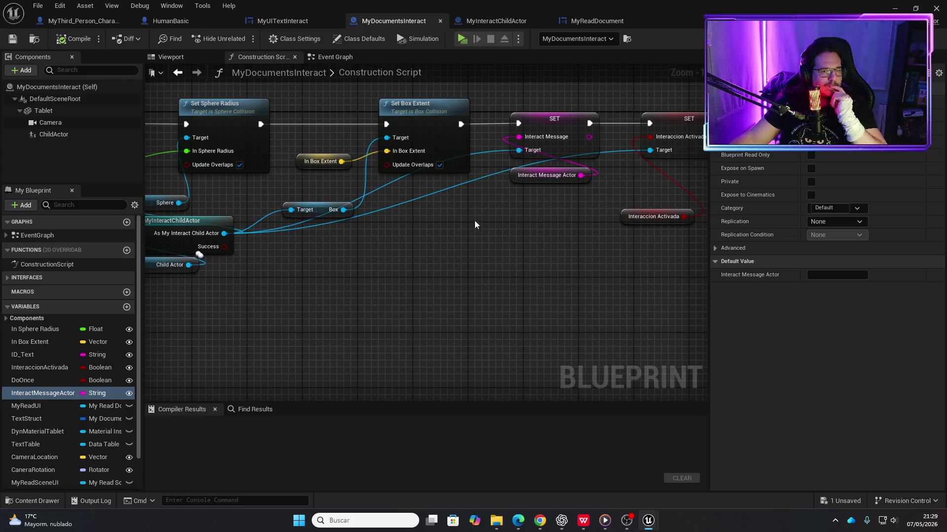
{"action": "left_click", "coordinate": [475, 21]}
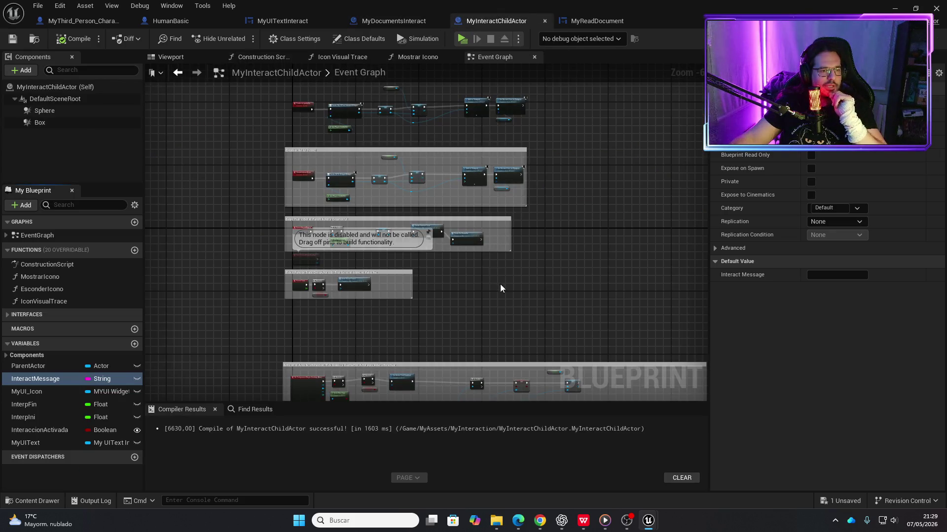
{"action": "scroll", "coordinate": [572, 240], "scroll_direction": "up", "scroll_amount": 3}
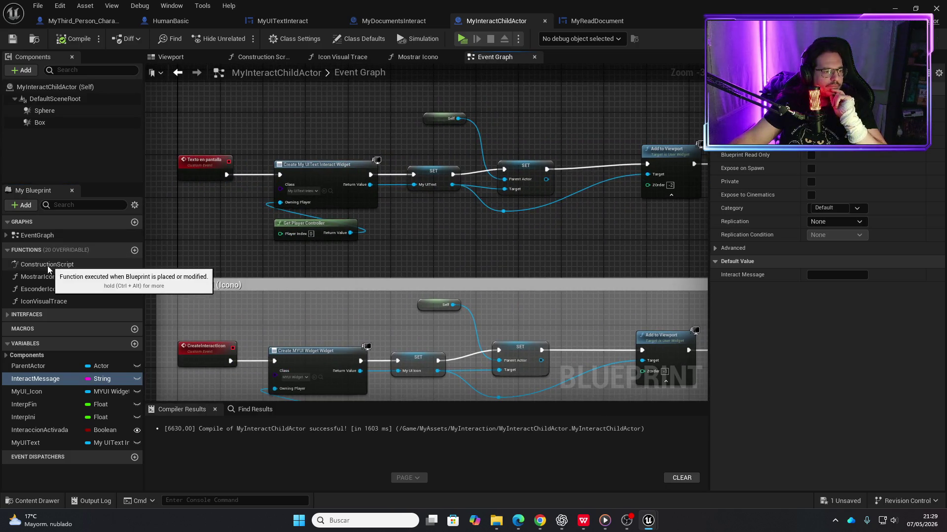
{"action": "double_click", "coordinate": [46, 302]}
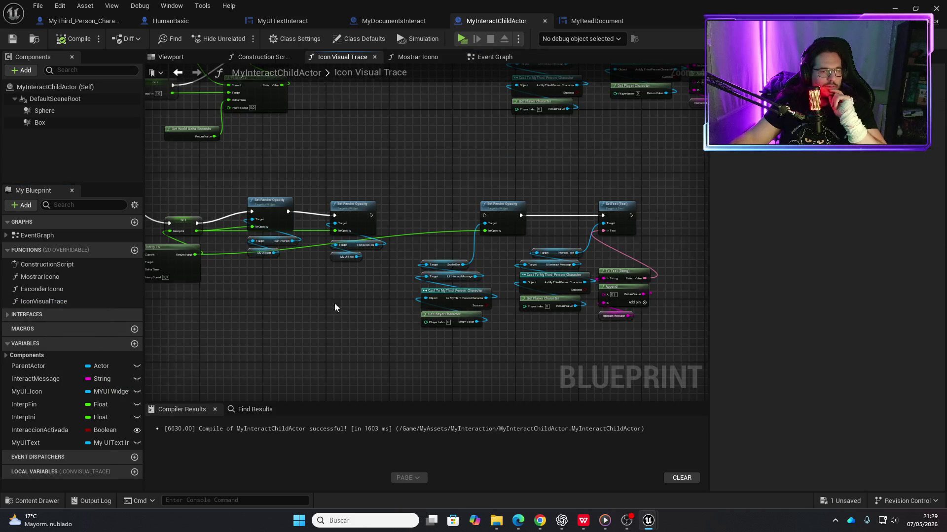
{"action": "scroll", "coordinate": [464, 353], "scroll_direction": "up", "scroll_amount": 4}
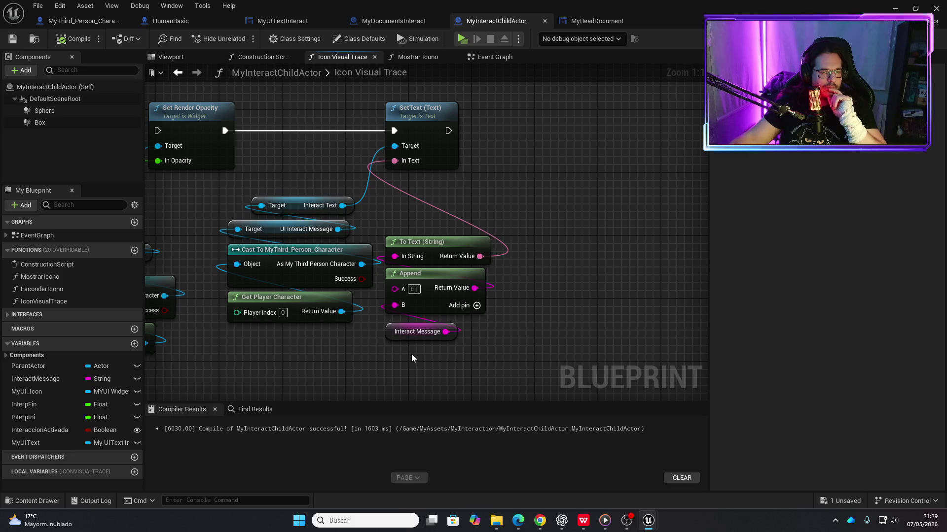
{"action": "scroll", "coordinate": [411, 354], "scroll_direction": "down", "scroll_amount": 1}
{"action": "mouse_move", "coordinate": [379, 363]}
{"action": "left_mouse_down"}
{"action": "mouse_move", "coordinate": [628, 303]}
{"action": "mouse_move", "coordinate": [645, 343]}
{"action": "left_mouse_up"}
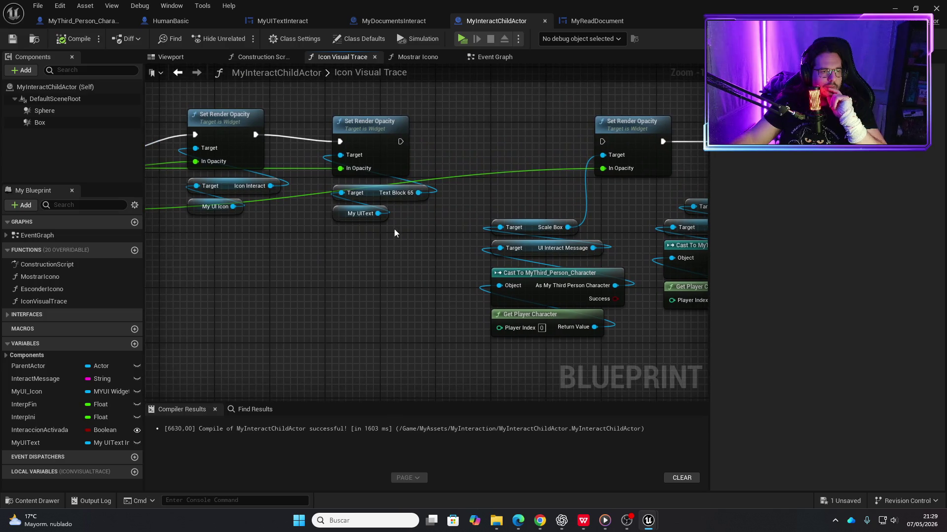
{"action": "left_click", "coordinate": [390, 127]}
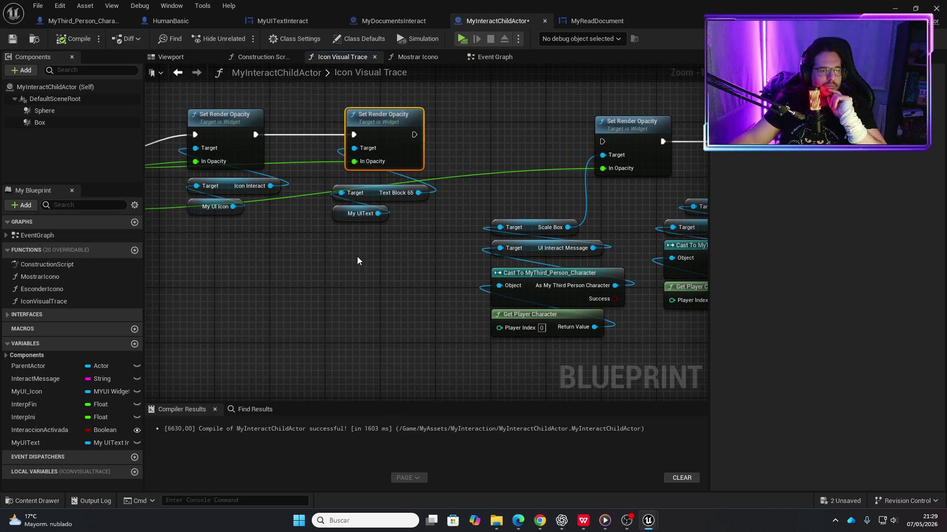
{"action": "scroll", "coordinate": [357, 256], "scroll_direction": "down", "scroll_amount": 3}
{"action": "left_click_drag", "start_coordinate": [521, 210], "coordinate": [494, 339]}
{"action": "mouse_move", "coordinate": [526, 308]}
{"action": "left_mouse_down"}
{"action": "mouse_move", "coordinate": [487, 269]}
{"action": "mouse_move", "coordinate": [649, 256]}
{"action": "mouse_move", "coordinate": [526, 201]}
{"action": "mouse_move", "coordinate": [340, 156]}
{"action": "left_mouse_up"}
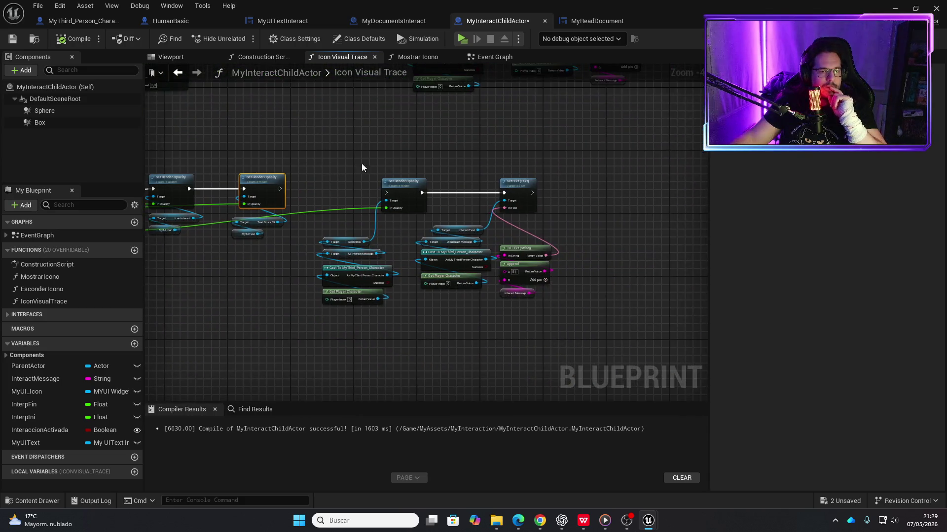
{"action": "scroll", "coordinate": [522, 230], "scroll_direction": "up", "scroll_amount": 3}
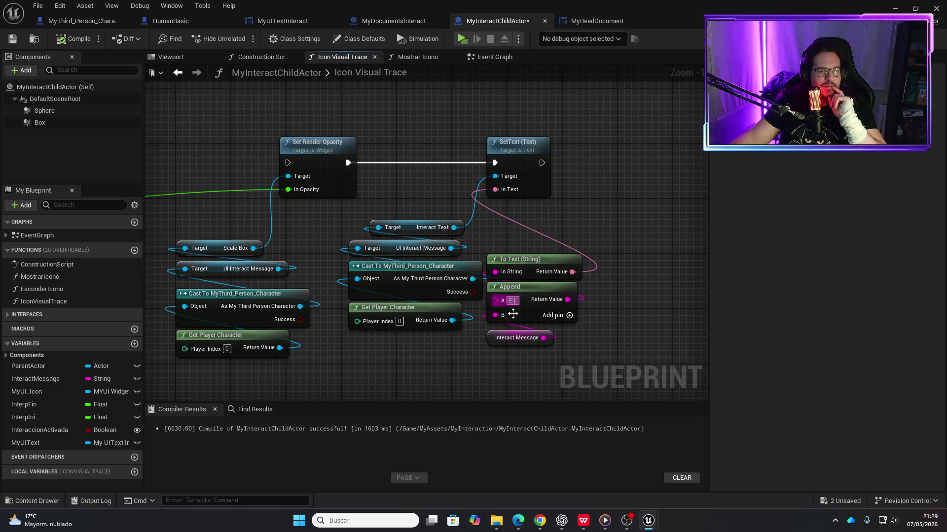
{"action": "mouse_move", "coordinate": [479, 364]}
{"action": "left_mouse_down"}
{"action": "mouse_move", "coordinate": [535, 332]}
{"action": "mouse_move", "coordinate": [386, 305]}
{"action": "mouse_move", "coordinate": [511, 359]}
{"action": "mouse_move", "coordinate": [334, 316]}
{"action": "left_mouse_up"}
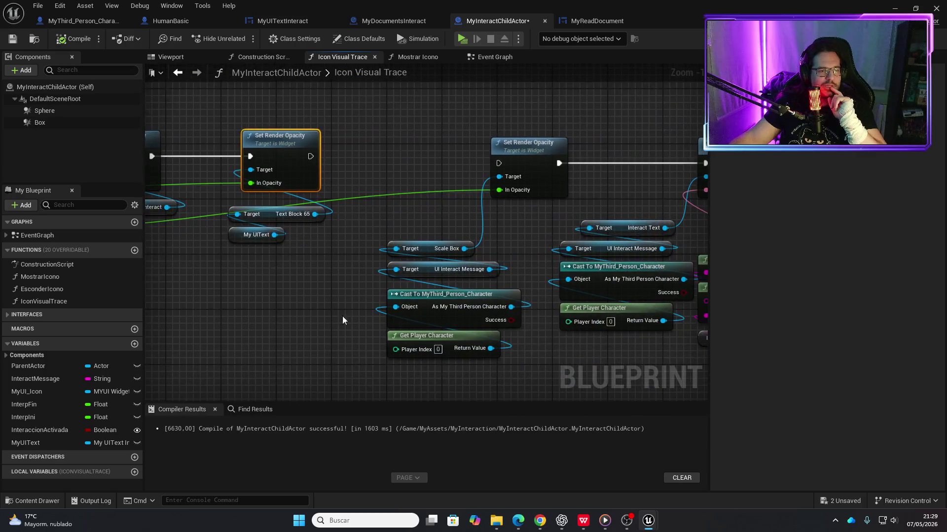
{"action": "left_click_drag", "start_coordinate": [452, 383], "coordinate": [679, 93]}
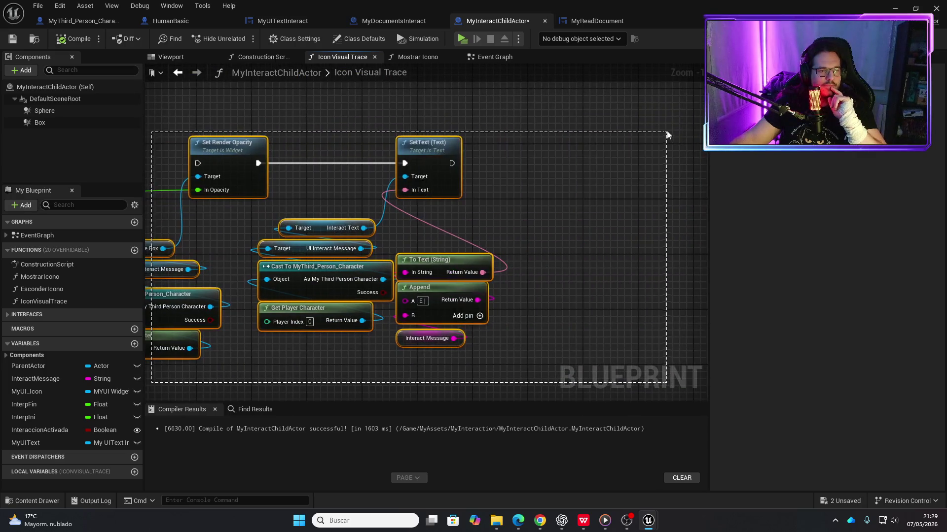
- Gather the text-setting node group and move it right in the Icon Visual Trace graph
{"action": "left_click_drag", "start_coordinate": [339, 188], "coordinate": [280, 187]}
{"action": "scroll", "coordinate": [611, 267], "scroll_direction": "down", "scroll_amount": 4}
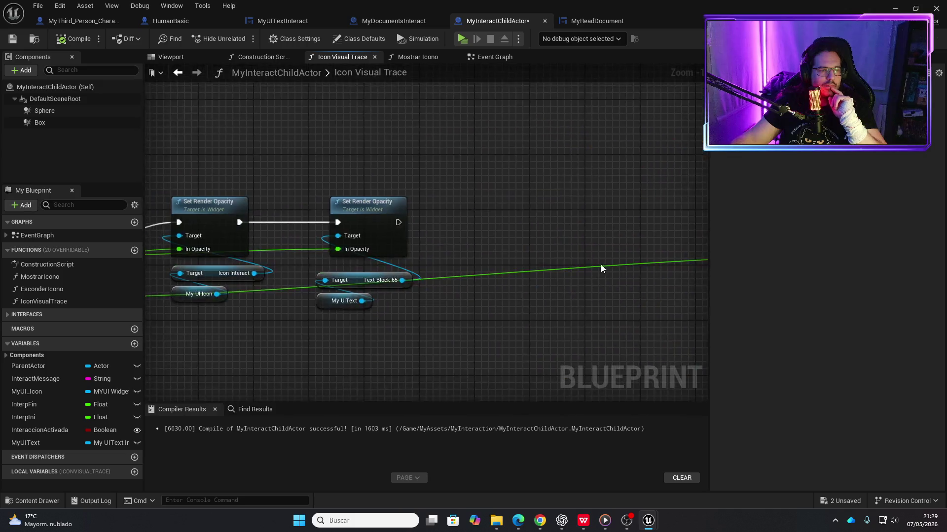
{"action": "scroll", "coordinate": [575, 322], "scroll_direction": "up", "scroll_amount": 4}
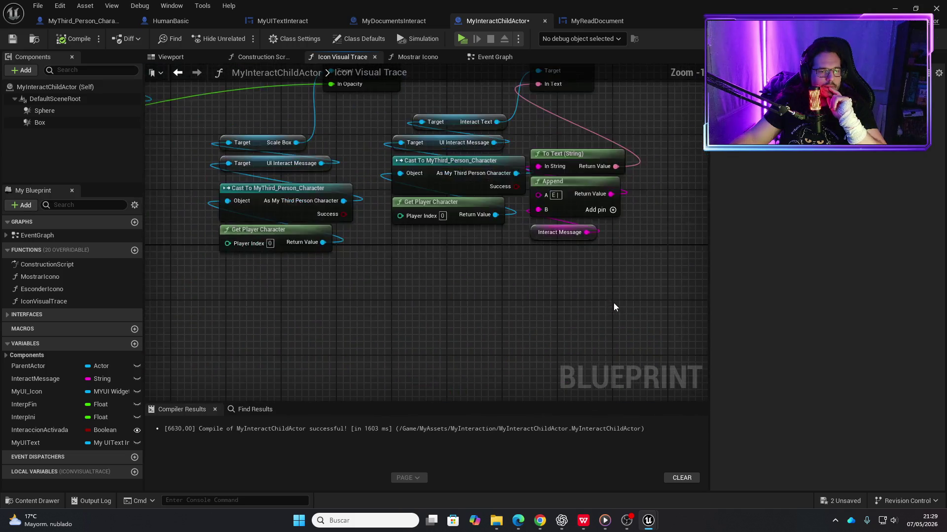
{"action": "scroll", "coordinate": [592, 298], "scroll_direction": "down", "scroll_amount": 2}
{"action": "left_click_drag", "start_coordinate": [288, 329], "coordinate": [559, 129]}
{"action": "left_click_drag", "start_coordinate": [358, 167], "coordinate": [551, 166]}
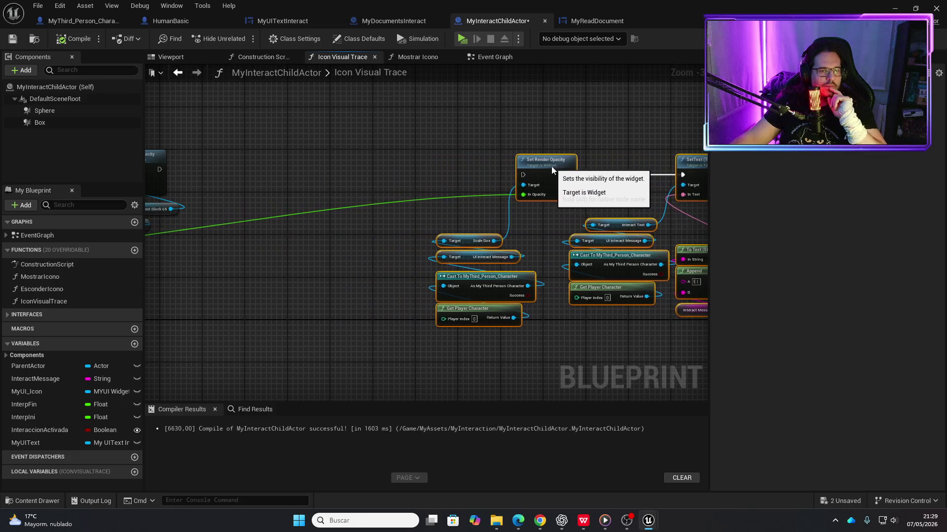
{"action": "scroll", "coordinate": [496, 296], "scroll_direction": "up", "scroll_amount": 3}
- Add a SetText node on Text Block 65 after Set Render Opacity and place an InteractMessage getter
{"action": "left_click_drag", "start_coordinate": [427, 274], "coordinate": [495, 244]}
{"action": "type", "text": "set text"}
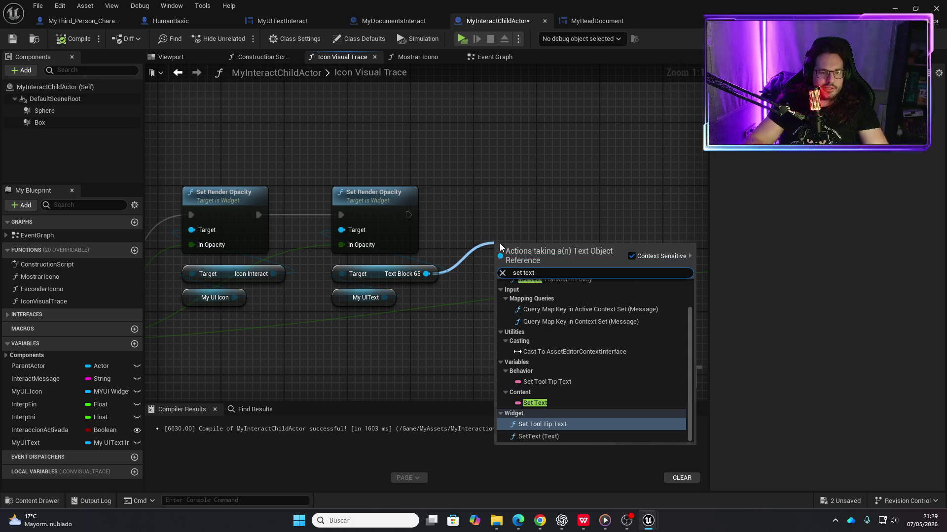
{"action": "left_click", "coordinate": [537, 437]}
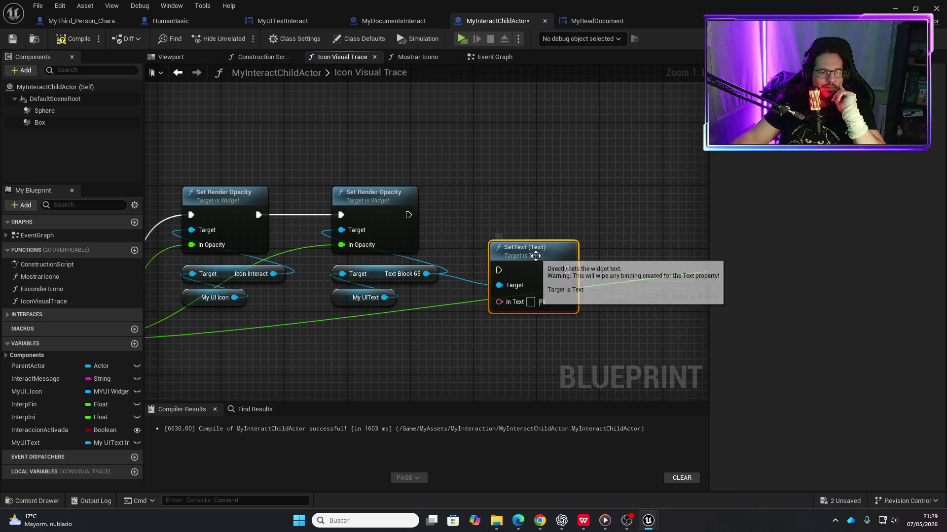
{"action": "left_click_drag", "start_coordinate": [407, 214], "coordinate": [506, 215]}
{"action": "scroll", "coordinate": [338, 182], "scroll_direction": "down", "scroll_amount": 6}
{"action": "scroll", "coordinate": [541, 296], "scroll_direction": "up", "scroll_amount": 2}
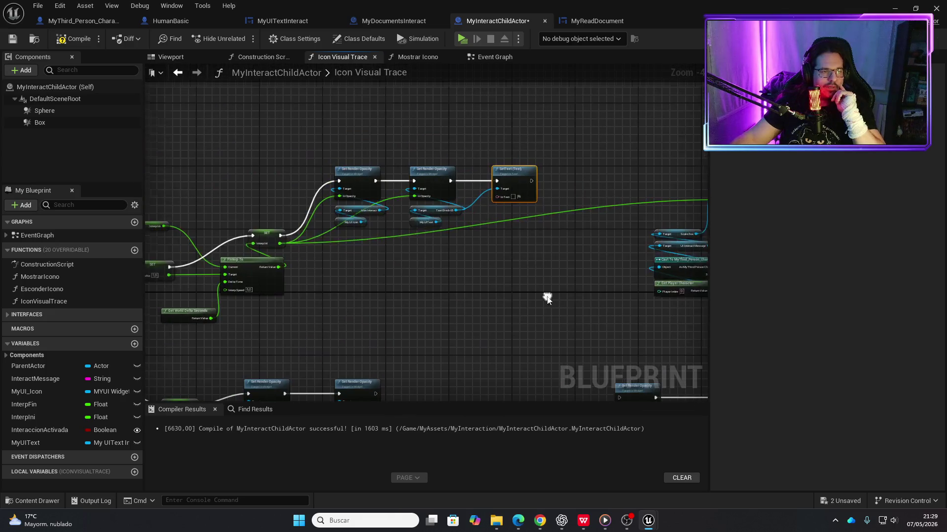
{"action": "mouse_move", "coordinate": [34, 379]}
{"action": "left_mouse_down"}
{"action": "mouse_move", "coordinate": [430, 291]}
{"action": "mouse_move", "coordinate": [491, 251]}
{"action": "mouse_move", "coordinate": [499, 197]}
{"action": "left_mouse_up"}
{"action": "left_click", "coordinate": [523, 268]}
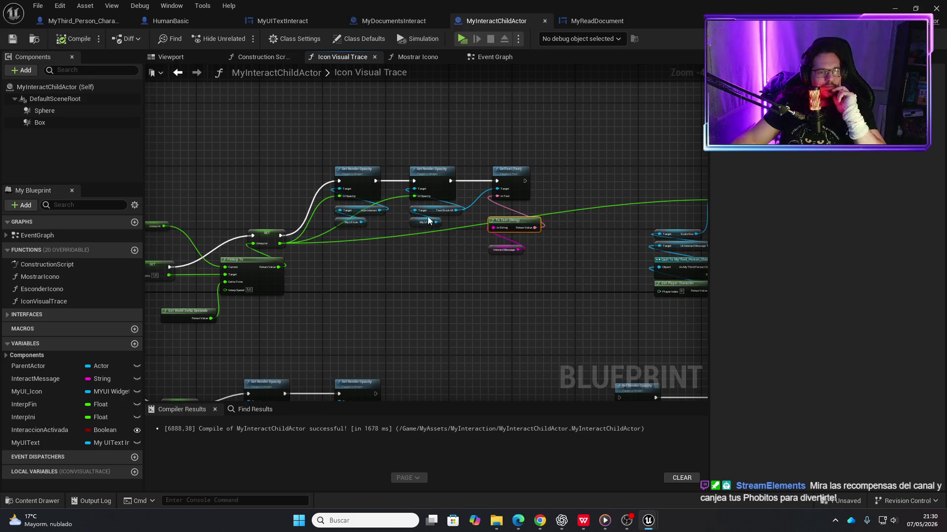
- Wire Set Render Opacity into SetText, feed InteractMessage through To Text into In Text, and save
{"action": "mouse_move", "coordinate": [497, 300]}
{"action": "left_mouse_down"}
{"action": "mouse_move", "coordinate": [522, 203]}
{"action": "mouse_move", "coordinate": [507, 221]}
{"action": "left_mouse_up"}
{"action": "mouse_move", "coordinate": [395, 373]}
{"action": "left_mouse_down"}
{"action": "mouse_move", "coordinate": [435, 277]}
{"action": "mouse_move", "coordinate": [472, 232]}
{"action": "left_mouse_up"}
{"action": "scroll", "coordinate": [435, 277], "scroll_direction": "up", "scroll_amount": 3}
{"action": "type", "text": "set text"}
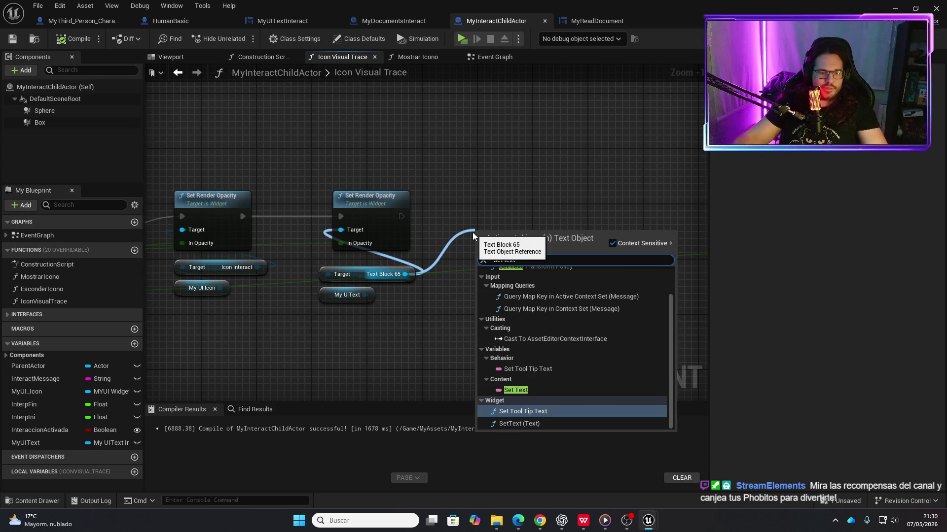
{"action": "left_click", "coordinate": [519, 424]}
{"action": "left_click_drag", "start_coordinate": [510, 235], "coordinate": [496, 200]}
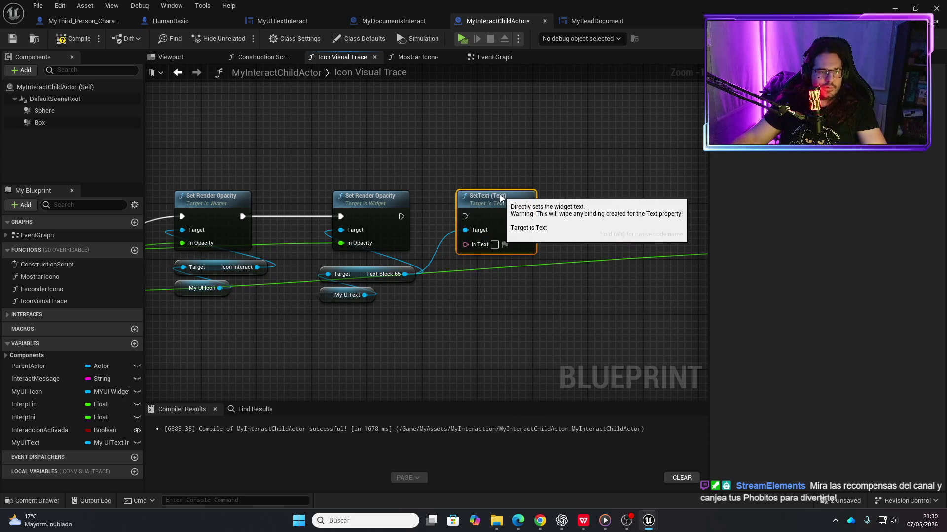
{"action": "left_click_drag", "start_coordinate": [400, 216], "coordinate": [464, 217]}
{"action": "mouse_move", "coordinate": [24, 378]}
{"action": "left_mouse_down"}
{"action": "mouse_move", "coordinate": [422, 344]}
{"action": "mouse_move", "coordinate": [464, 295]}
{"action": "left_mouse_up"}
{"action": "left_click", "coordinate": [493, 314]}
{"action": "left_click_drag", "start_coordinate": [521, 302], "coordinate": [465, 245]}
{"action": "left_click_drag", "start_coordinate": [526, 247], "coordinate": [523, 268]}
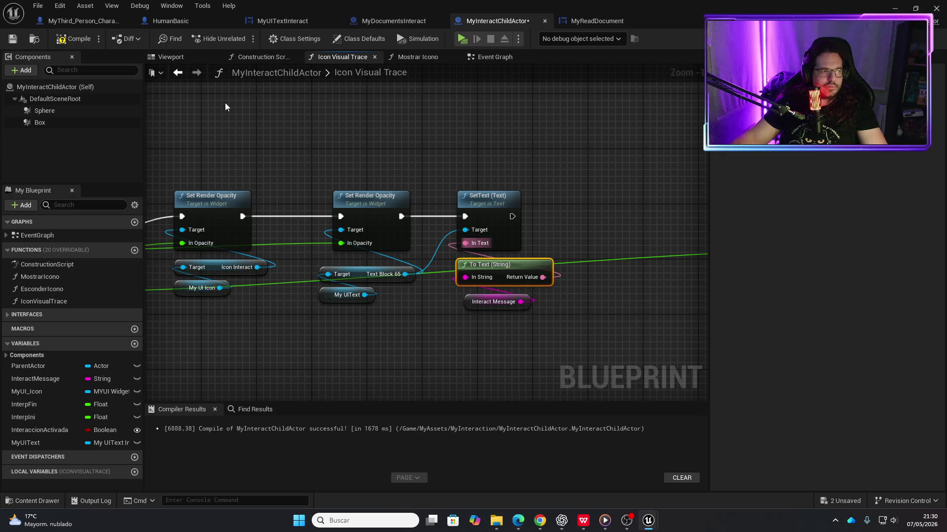
{"action": "key", "text": "ctrl+s"}
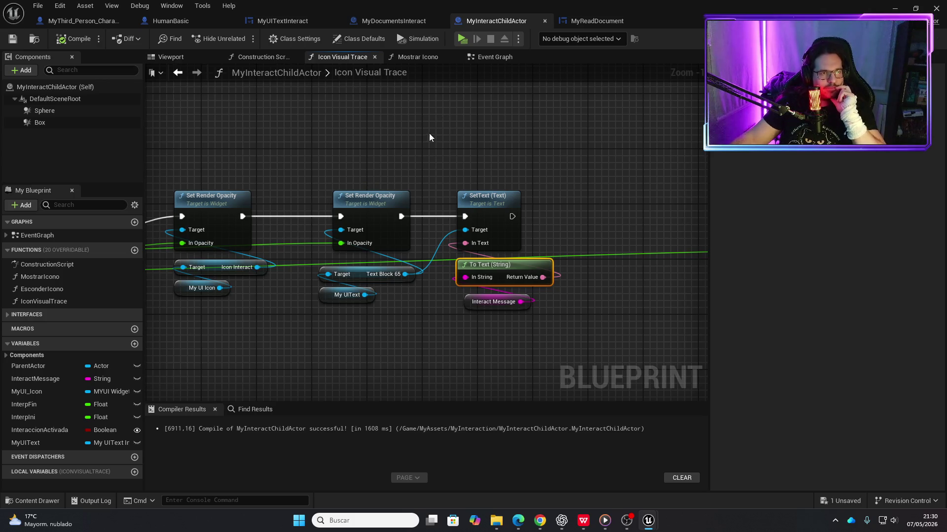
- Minimize the blueprint editor and move the viewport camera toward the desk
{"action": "left_click", "coordinate": [403, 22]}
{"action": "left_click", "coordinate": [476, 21]}
{"action": "left_click", "coordinate": [409, 21]}
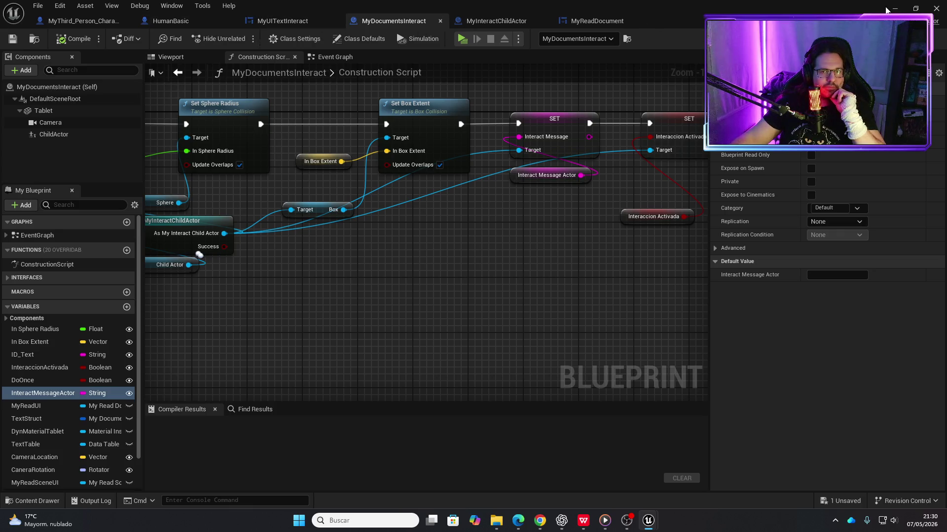
{"action": "left_click", "coordinate": [886, 9]}
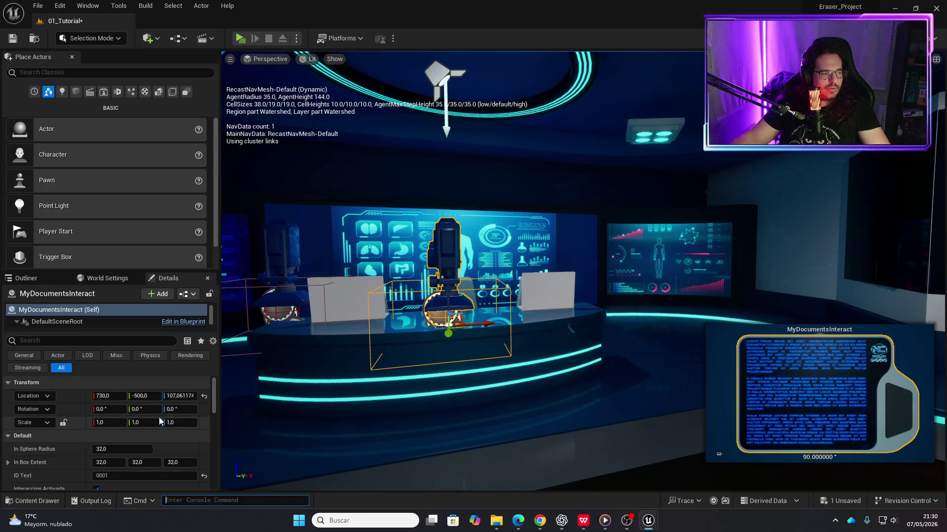
{"action": "scroll", "coordinate": [122, 434], "scroll_direction": "down", "scroll_amount": 2}
{"action": "scroll", "coordinate": [121, 445], "scroll_direction": "down", "scroll_amount": 1}
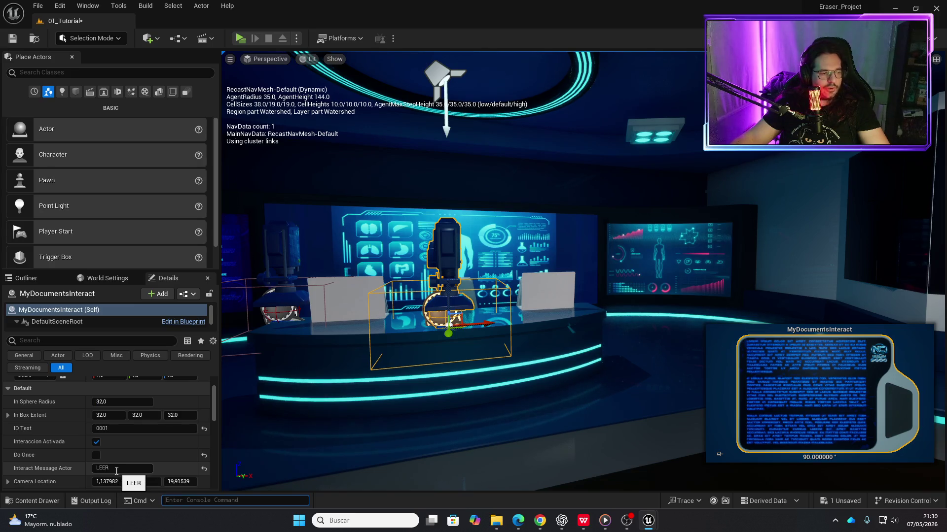
{"action": "mouse_move", "coordinate": [343, 407]}
{"action": "left_mouse_down"}
{"action": "mouse_move", "coordinate": [355, 399]}
{"action": "mouse_move", "coordinate": [321, 360]}
{"action": "left_mouse_up"}
- Set MyDocumentsInteract2's Interact Message Actor to CHAMBEAR and save the 01_Tutorial map
{"action": "left_click", "coordinate": [475, 264]}
{"action": "left_click", "coordinate": [131, 469]}
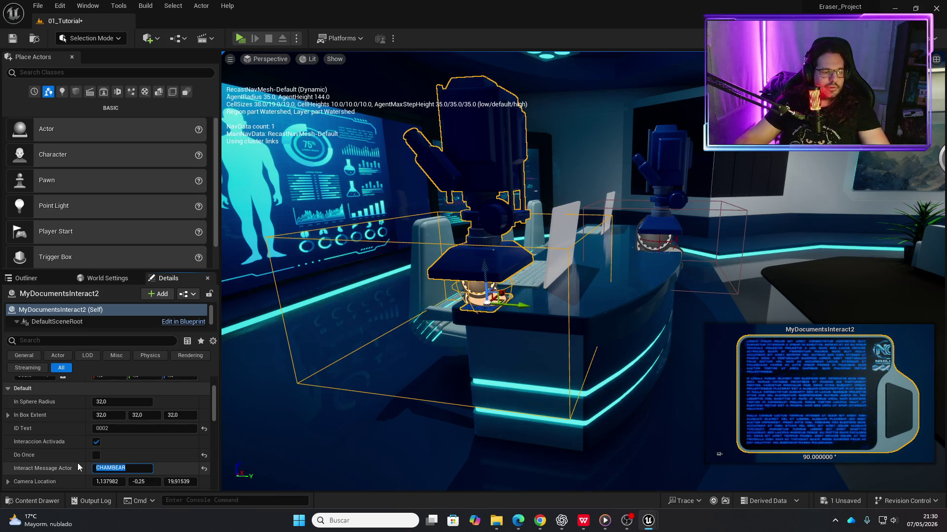
{"action": "left_click", "coordinate": [19, 40]}
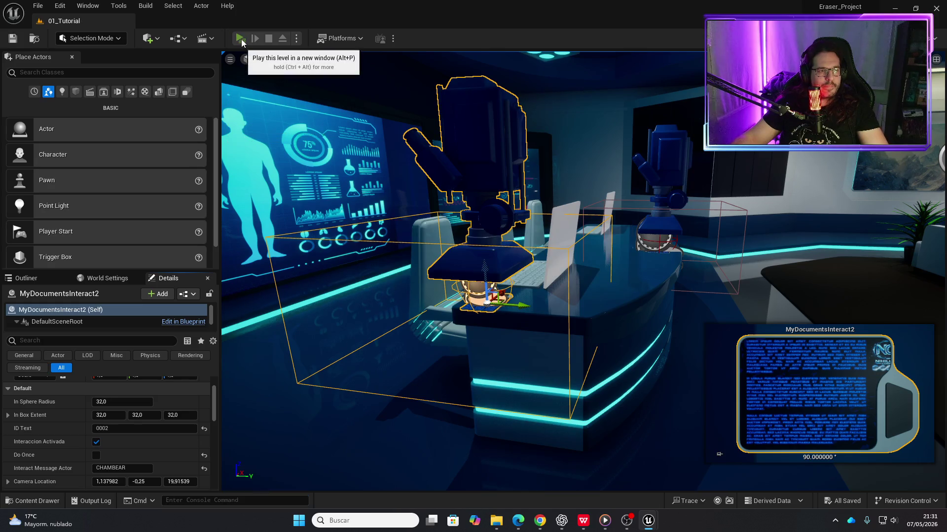
{"action": "left_click", "coordinate": [241, 39]}
{"action": "key", "text": "w"}
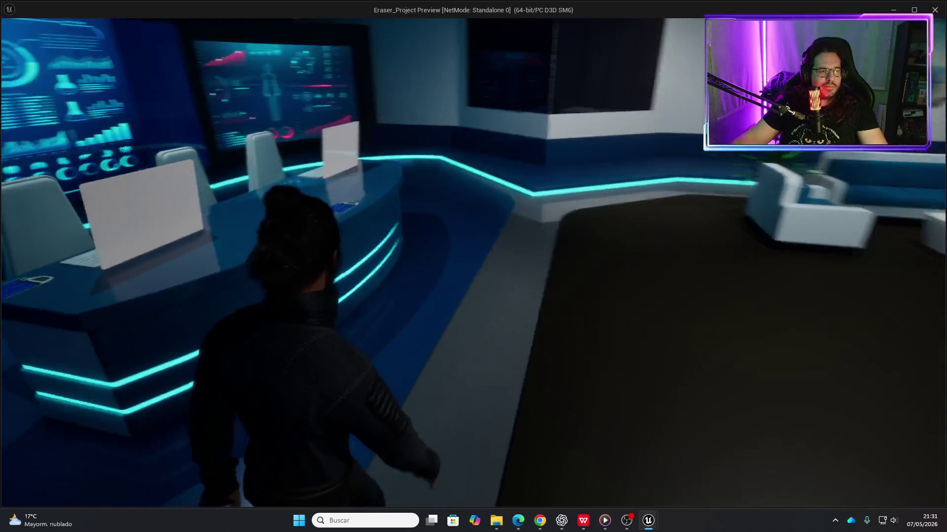
{"action": "key", "text": "w"}
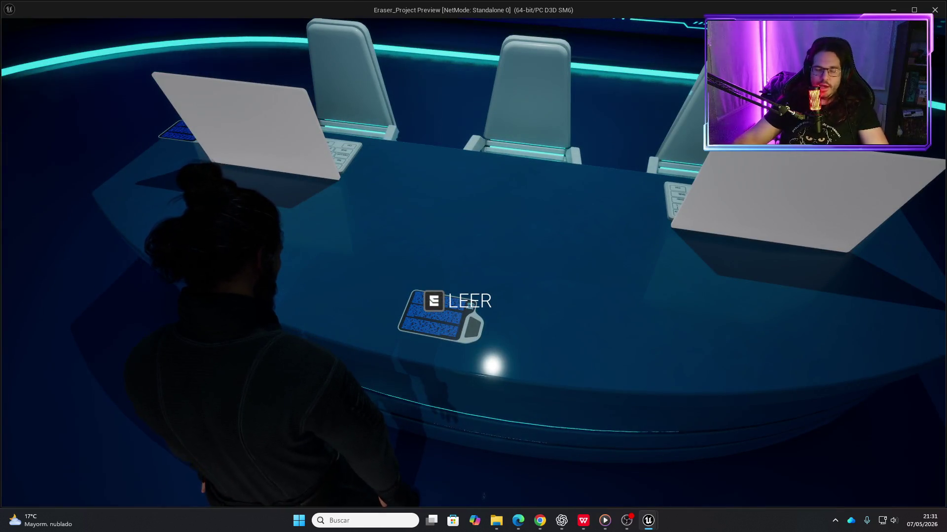
{"action": "key", "text": "s"}
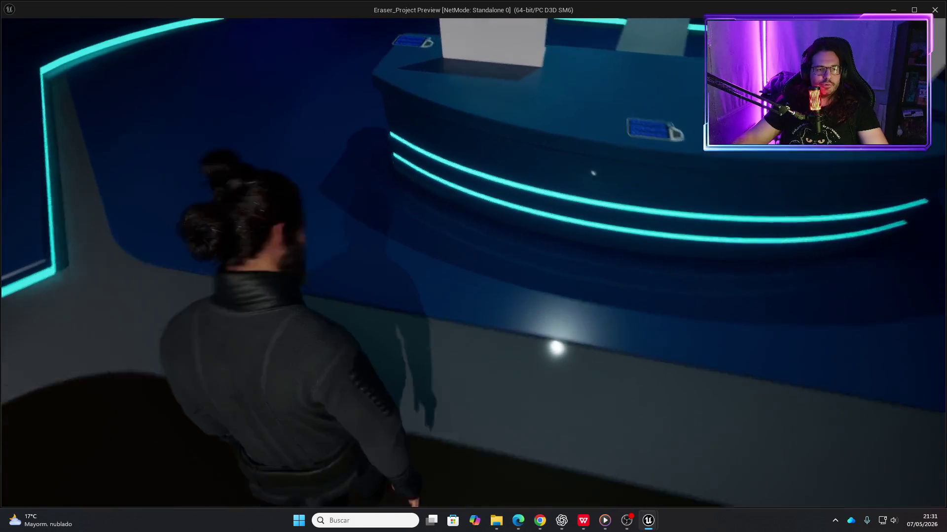
{"action": "key", "text": "w"}
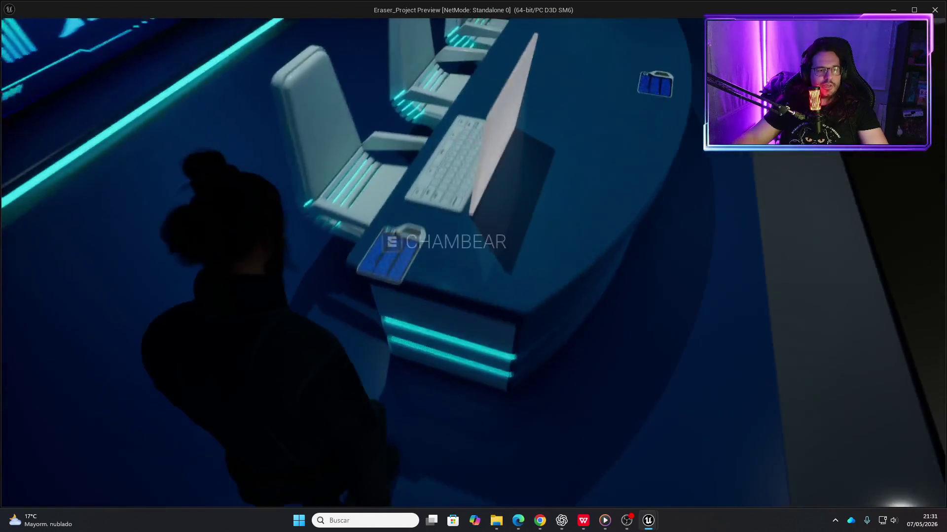
{"action": "key", "text": "w"}
{"action": "key", "text": "s"}
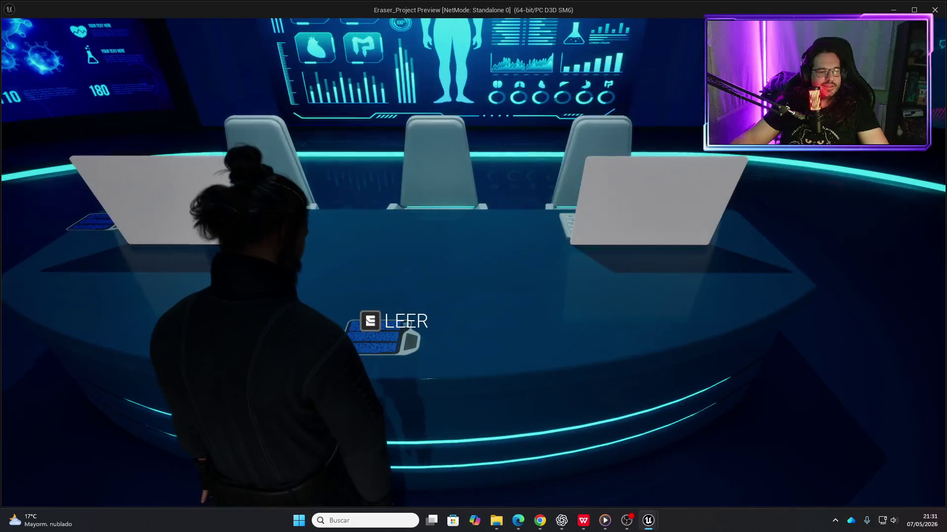
{"action": "key", "text": "s"}
{"action": "key", "text": "w"}
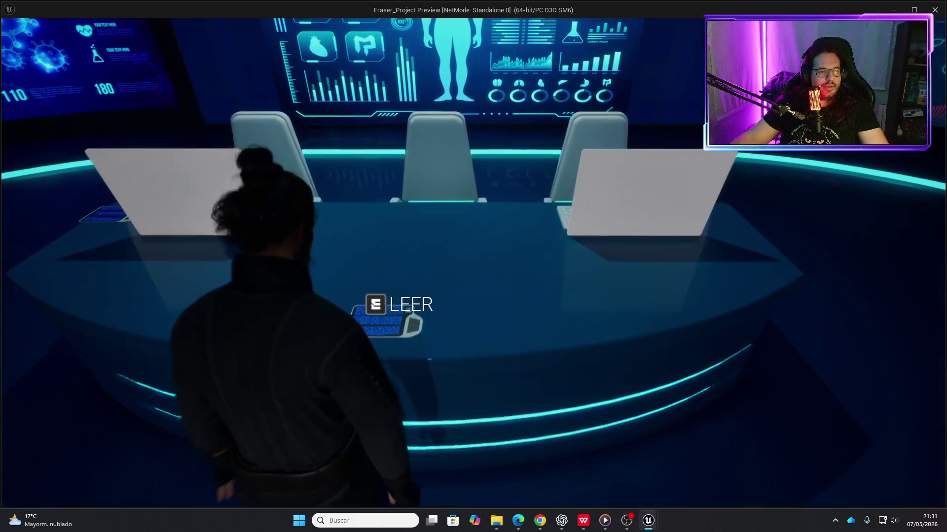
{"action": "key", "text": "s"}
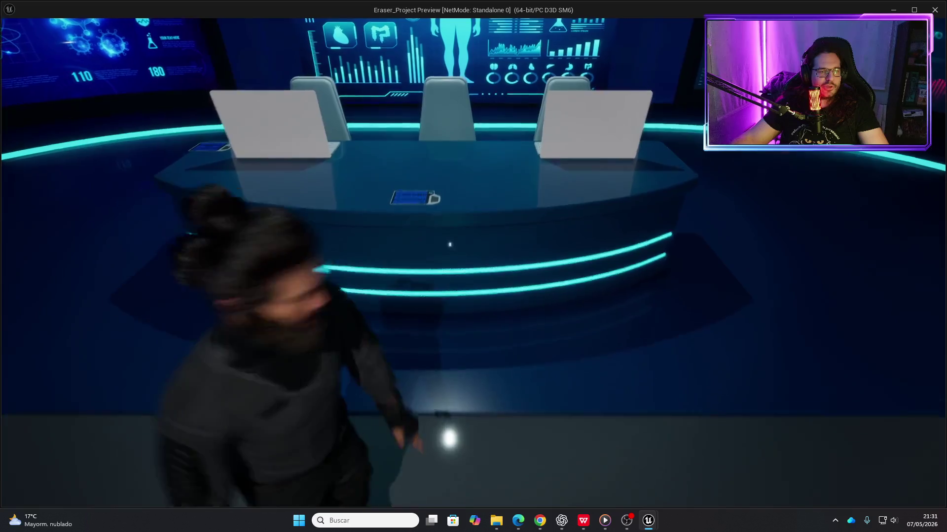
{"action": "key", "text": "w"}
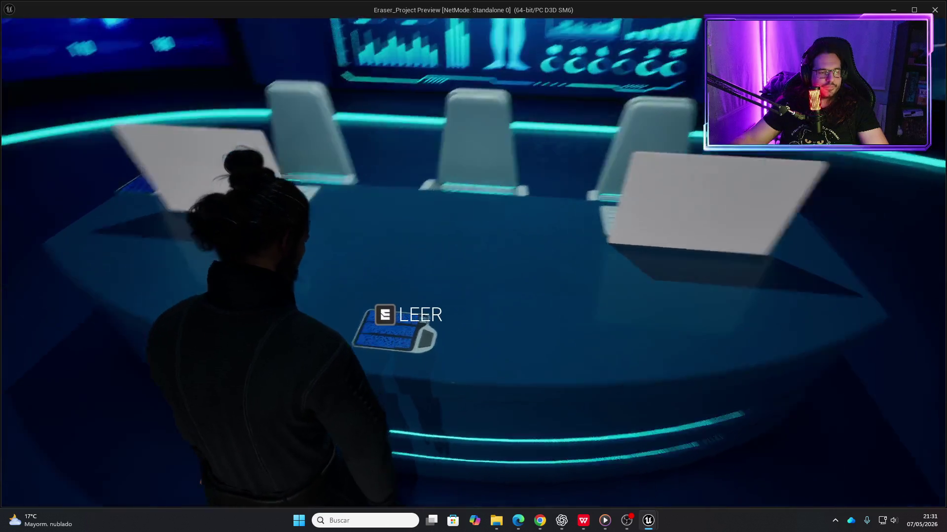
{"action": "key", "text": "a"}
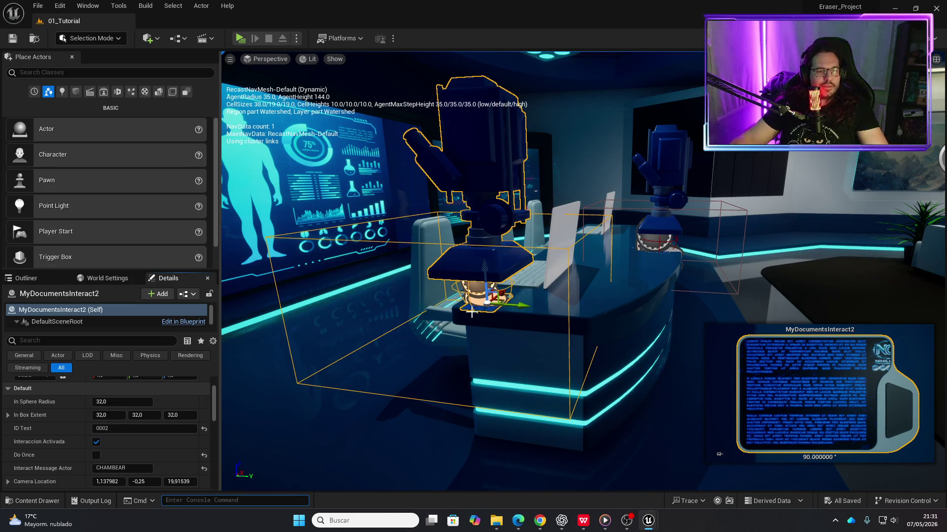
- Orbit around the desk, then restore the blueprint editor showing MyDocumentsInteract's Construction Script
{"action": "key", "text": "grave"}
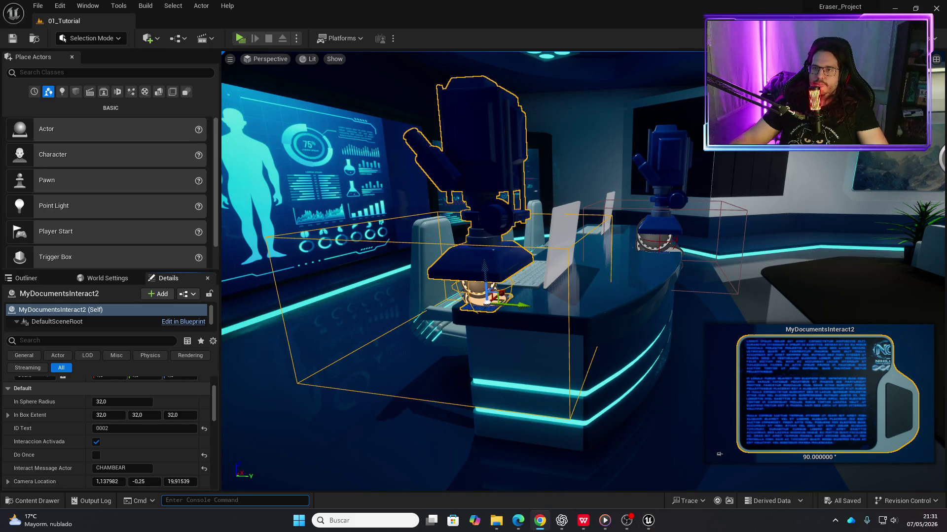
{"action": "left_click_drag", "start_coordinate": [703, 252], "coordinate": [704, 251]}
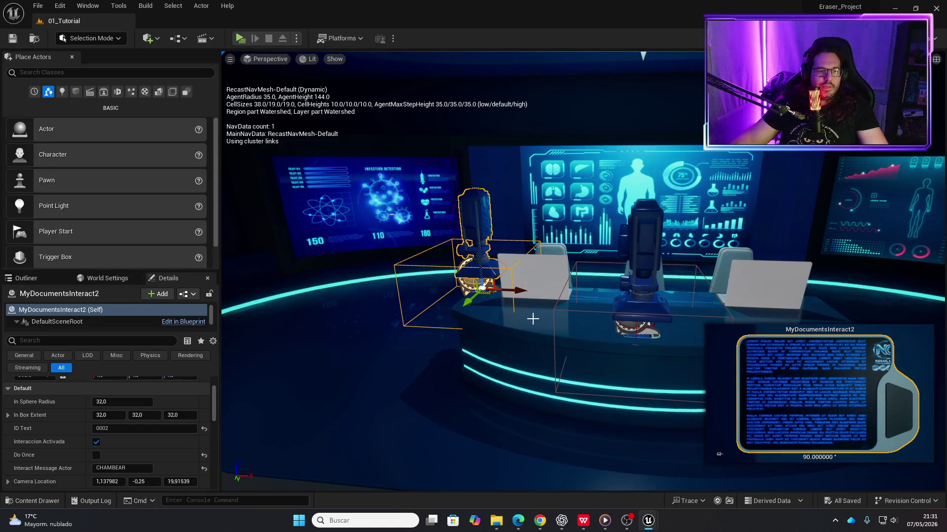
{"action": "mouse_move", "coordinate": [649, 528]}
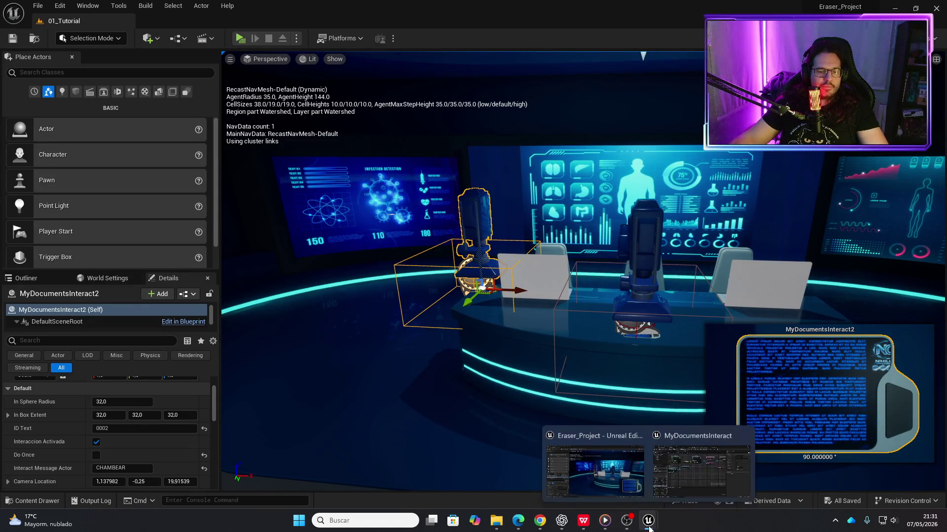
{"action": "left_click", "coordinate": [683, 469]}
{"action": "scroll", "coordinate": [487, 261], "scroll_direction": "down", "scroll_amount": 5}
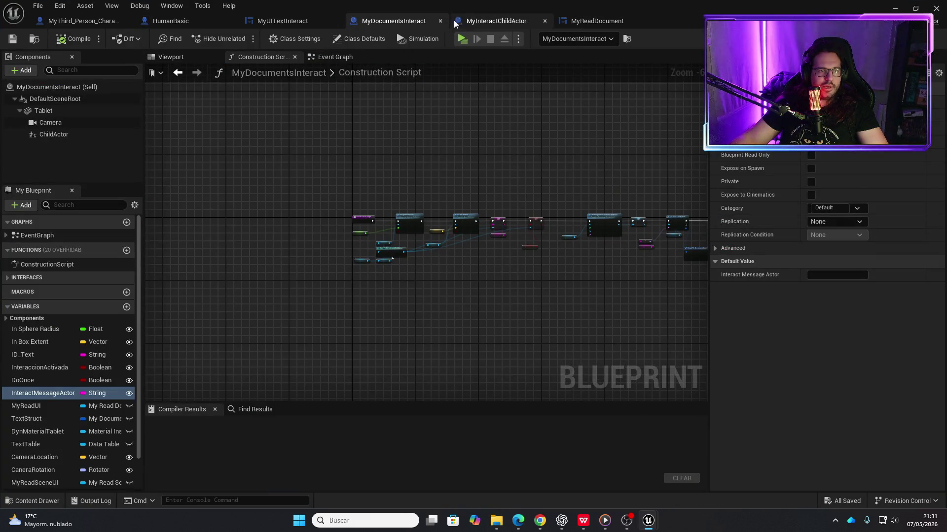
- Pan MyDocumentsInteract's Event Graph across the Create My Read Document Widget chain, My Construct Event and Add to Viewport
{"action": "left_click", "coordinate": [337, 59]}
{"action": "scroll", "coordinate": [360, 148], "scroll_direction": "up", "scroll_amount": 2}
{"action": "scroll", "coordinate": [502, 235], "scroll_direction": "down", "scroll_amount": 5}
{"action": "left_click_drag", "start_coordinate": [502, 234], "coordinate": [420, 216]}
{"action": "scroll", "coordinate": [448, 191], "scroll_direction": "up", "scroll_amount": 5}
{"action": "scroll", "coordinate": [448, 191], "scroll_direction": "up", "scroll_amount": 3}
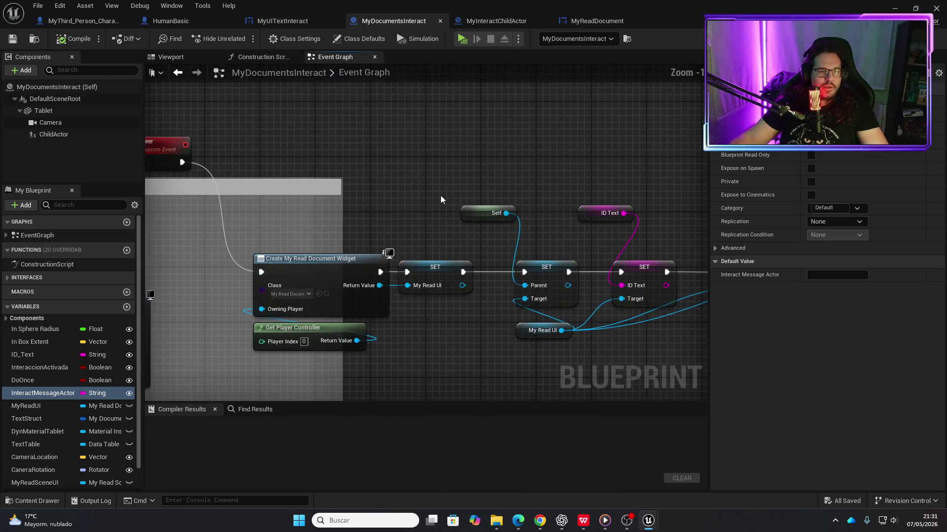
{"action": "left_click_drag", "start_coordinate": [470, 288], "coordinate": [358, 262]}
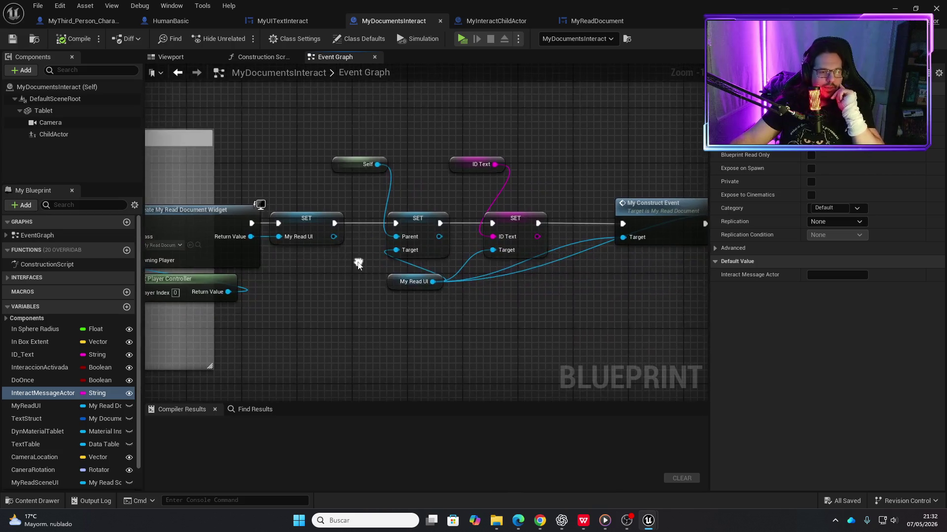
{"action": "scroll", "coordinate": [463, 294], "scroll_direction": "down", "scroll_amount": 2}
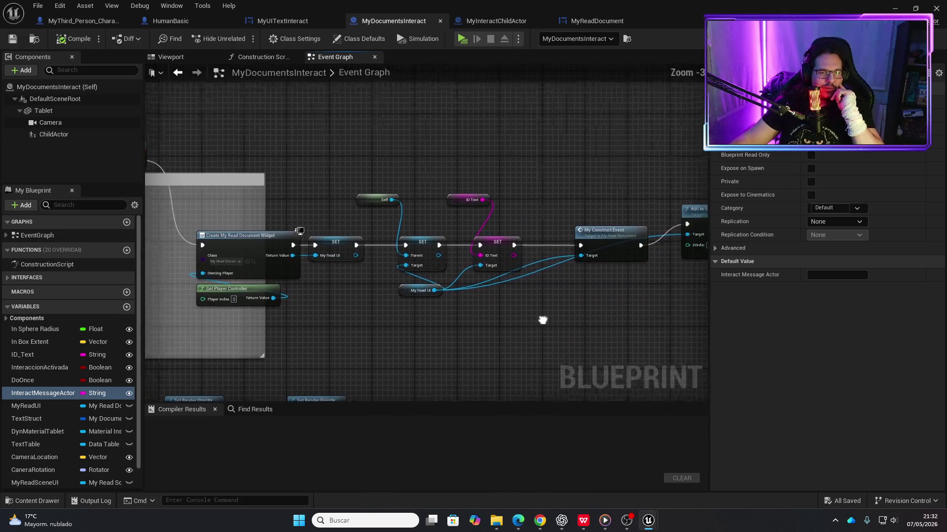
{"action": "mouse_move", "coordinate": [483, 245]}
{"action": "left_mouse_down"}
{"action": "mouse_move", "coordinate": [447, 268]}
{"action": "mouse_move", "coordinate": [348, 285]}
{"action": "left_mouse_up"}
{"action": "scroll", "coordinate": [348, 284], "scroll_direction": "up", "scroll_amount": 2}
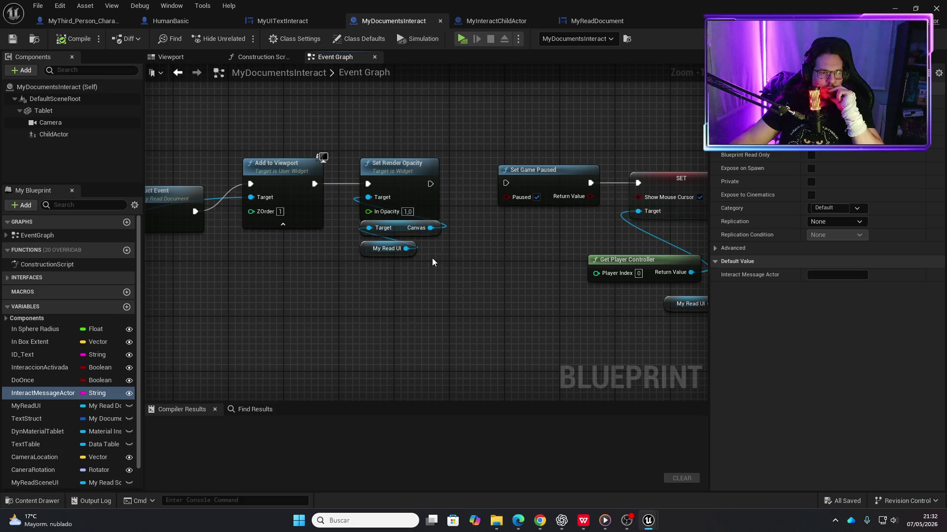
{"action": "scroll", "coordinate": [398, 277], "scroll_direction": "down", "scroll_amount": 2}
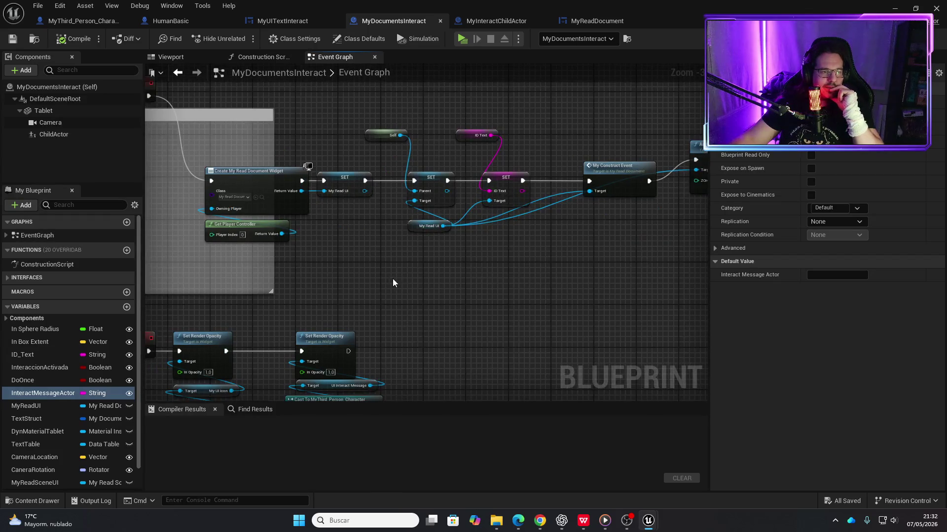
{"action": "scroll", "coordinate": [392, 279], "scroll_direction": "up", "scroll_amount": 1}
{"action": "left_click_drag", "start_coordinate": [531, 276], "coordinate": [375, 255]}
{"action": "scroll", "coordinate": [375, 255], "scroll_direction": "down", "scroll_amount": 1}
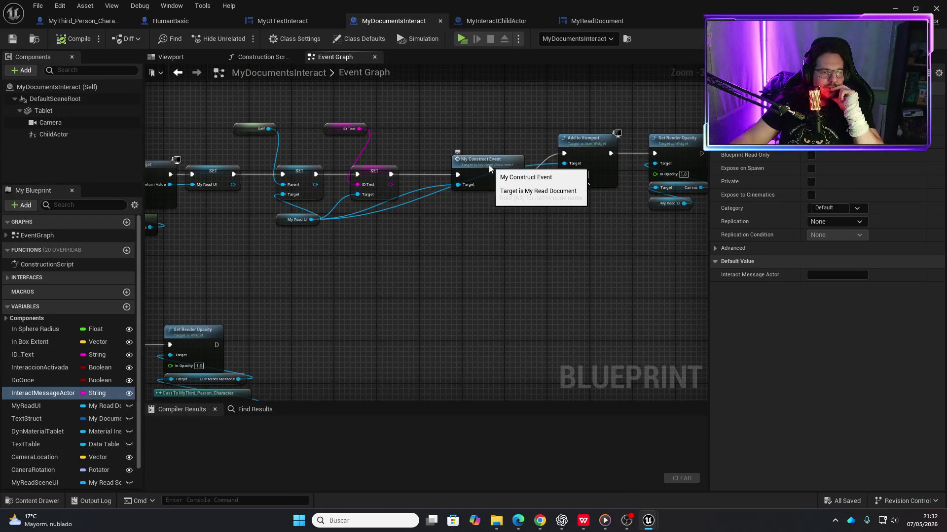
- Jump into My Construct Event in MyReadDocument and view Get Data Table Row, Replace and SetText
{"action": "double_click", "coordinate": [485, 168]}
{"action": "scroll", "coordinate": [501, 208], "scroll_direction": "down", "scroll_amount": 1}
{"action": "mouse_move", "coordinate": [537, 339]}
{"action": "left_mouse_down"}
{"action": "mouse_move", "coordinate": [513, 305]}
{"action": "mouse_move", "coordinate": [390, 293]}
{"action": "left_mouse_up"}
{"action": "mouse_move", "coordinate": [389, 242]}
{"action": "left_mouse_down"}
{"action": "mouse_move", "coordinate": [405, 297]}
{"action": "mouse_move", "coordinate": [448, 315]}
{"action": "left_mouse_up"}
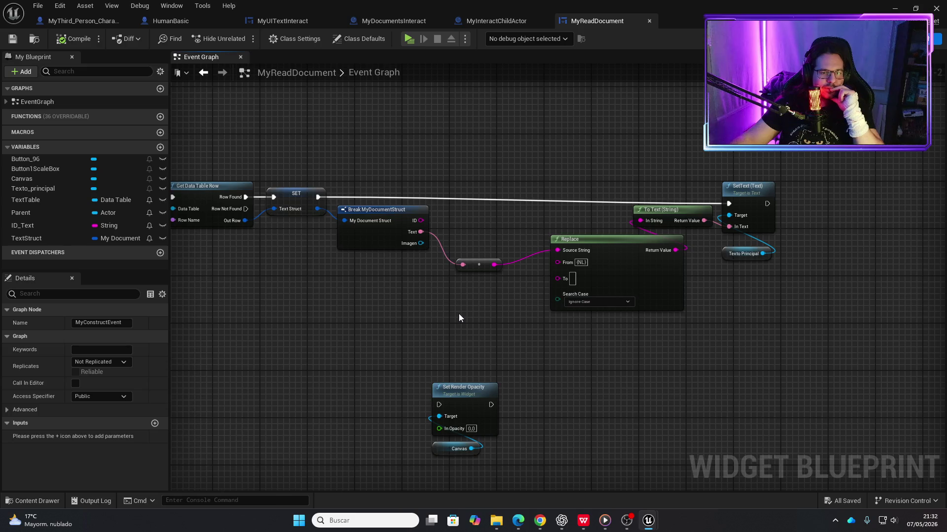
{"action": "scroll", "coordinate": [410, 327], "scroll_direction": "down", "scroll_amount": 2}
{"action": "mouse_move", "coordinate": [433, 312]}
{"action": "left_mouse_down"}
{"action": "mouse_move", "coordinate": [560, 281]}
{"action": "mouse_move", "coordinate": [693, 285]}
{"action": "left_mouse_up"}
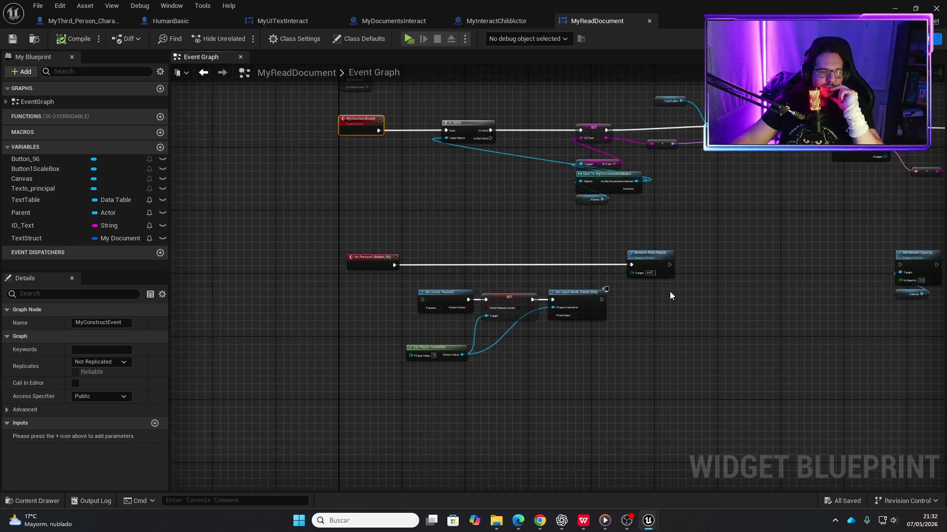
{"action": "scroll", "coordinate": [398, 280], "scroll_direction": "up", "scroll_amount": 3}
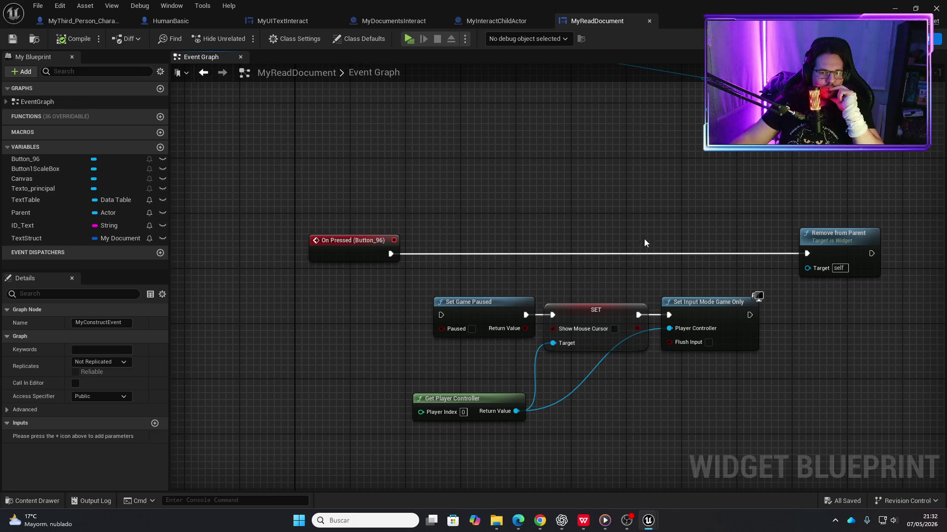
{"action": "scroll", "coordinate": [671, 203], "scroll_direction": "down", "scroll_amount": 2}
{"action": "left_click_drag", "start_coordinate": [672, 203], "coordinate": [536, 260]}
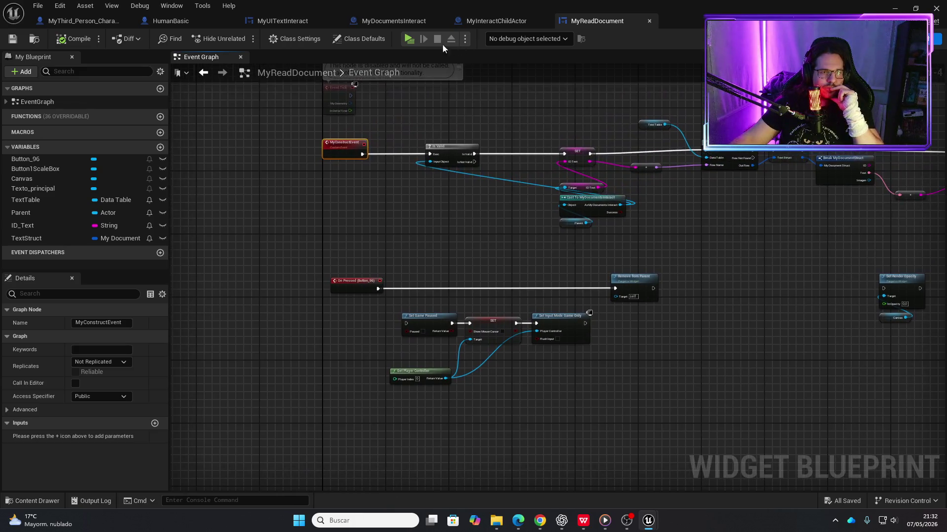
{"action": "left_click", "coordinate": [407, 39]}
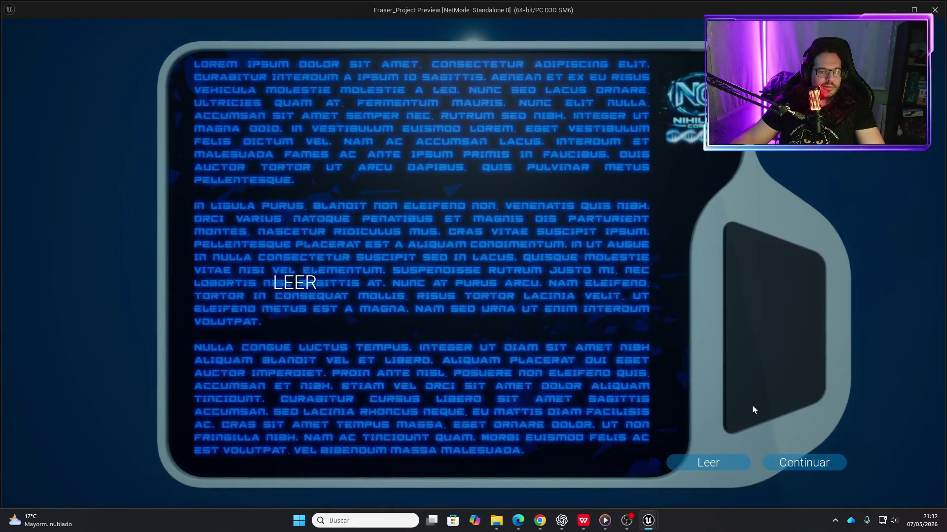
{"action": "key", "text": "e"}
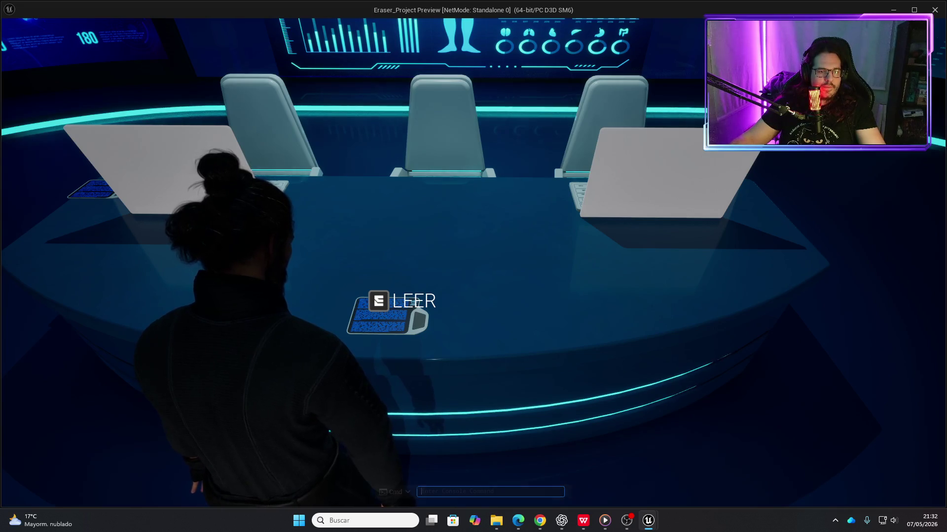
{"action": "key", "text": "grave"}
{"action": "key", "text": "Escape"}
{"action": "key", "text": "Escape"}
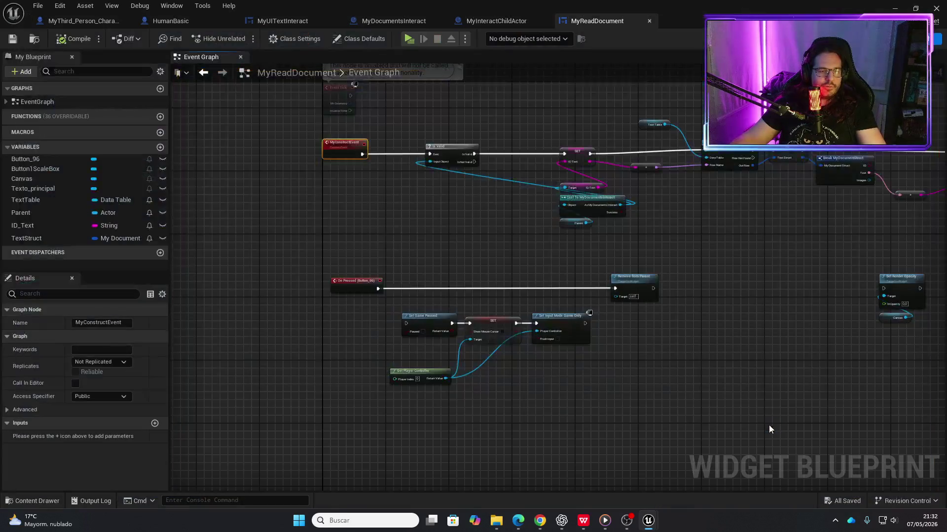
- Survey MyReadDocument's construct event chain, Event Pre Construct nodes and the disabled event nodes
{"action": "scroll", "coordinate": [382, 230], "scroll_direction": "up", "scroll_amount": 3}
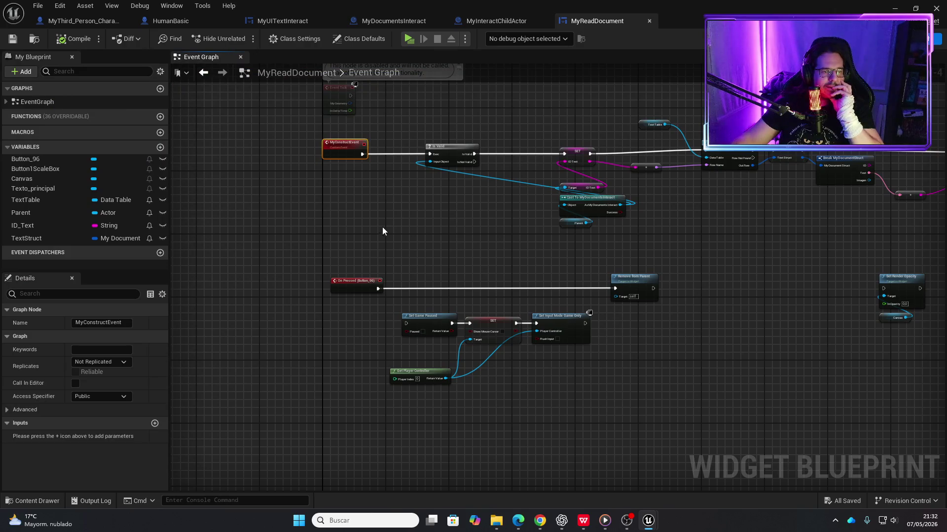
{"action": "scroll", "coordinate": [501, 305], "scroll_direction": "down", "scroll_amount": 4}
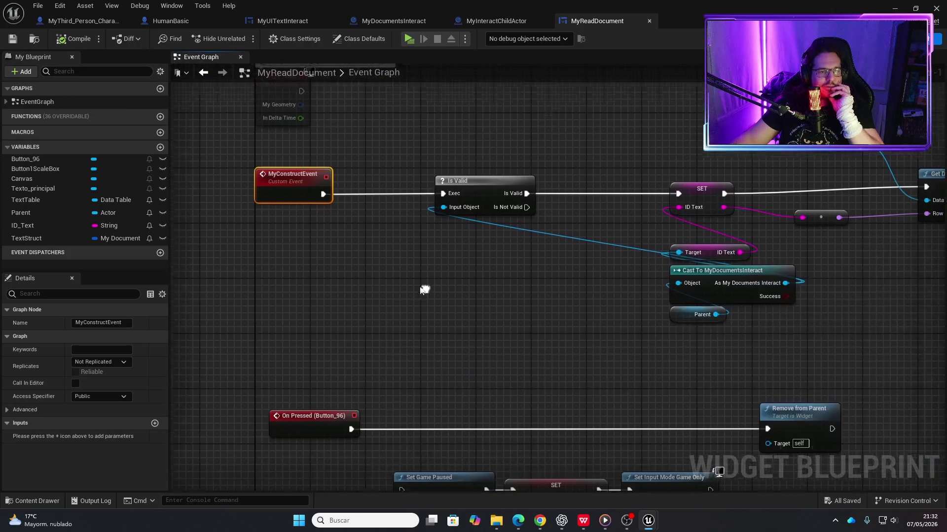
{"action": "left_click_drag", "start_coordinate": [478, 323], "coordinate": [456, 335]}
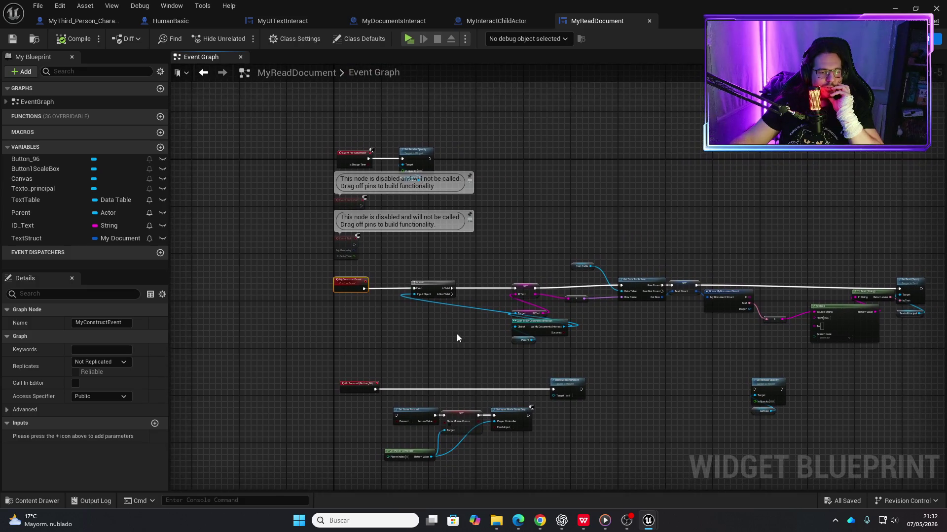
{"action": "scroll", "coordinate": [634, 382], "scroll_direction": "up", "scroll_amount": 5}
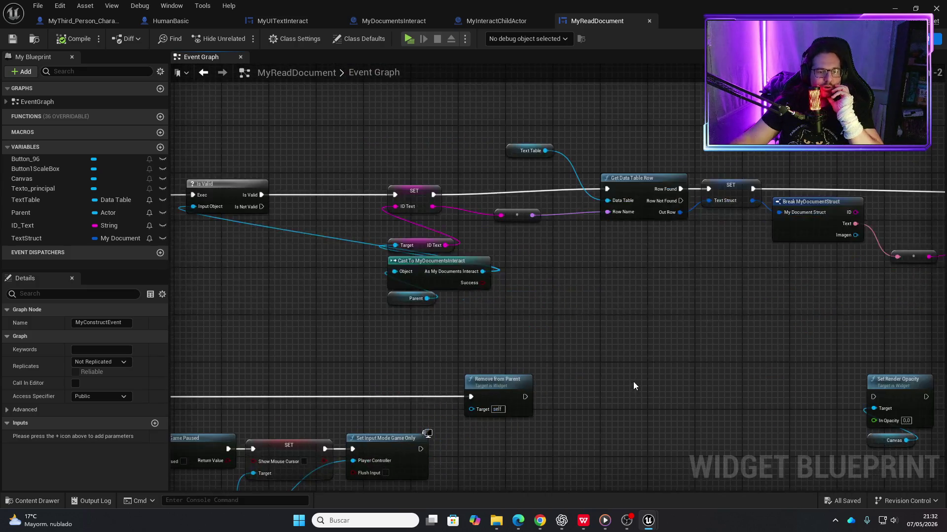
{"action": "scroll", "coordinate": [602, 365], "scroll_direction": "down", "scroll_amount": 7}
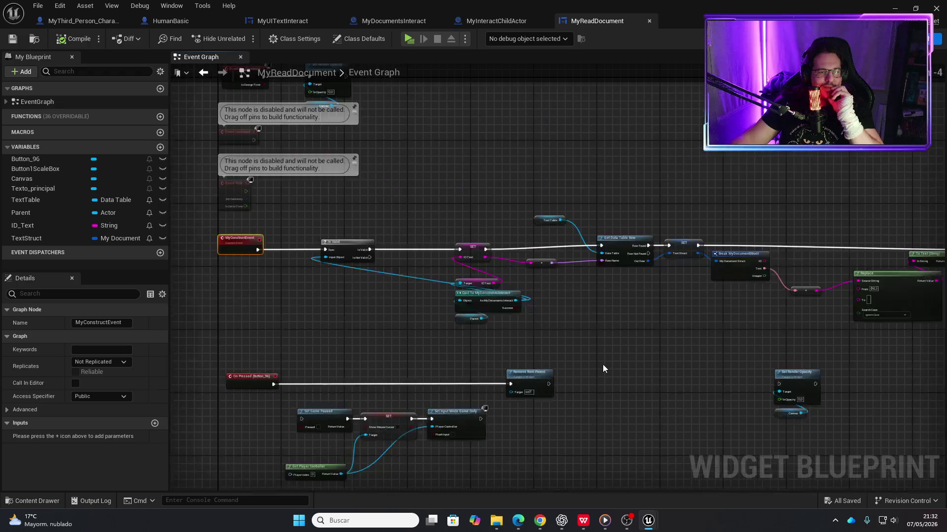
{"action": "left_click_drag", "start_coordinate": [592, 309], "coordinate": [558, 210]}
{"action": "scroll", "coordinate": [520, 223], "scroll_direction": "up", "scroll_amount": 7}
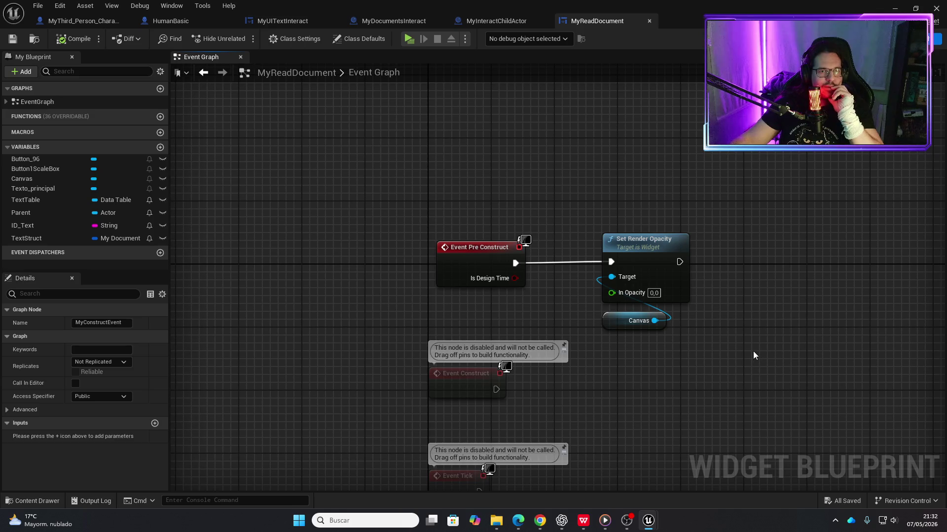
{"action": "scroll", "coordinate": [753, 351], "scroll_direction": "down", "scroll_amount": 4}
{"action": "mouse_move", "coordinate": [754, 351]}
{"action": "left_mouse_down"}
{"action": "mouse_move", "coordinate": [622, 235]}
{"action": "mouse_move", "coordinate": [702, 255]}
{"action": "mouse_move", "coordinate": [543, 198]}
{"action": "left_mouse_up"}
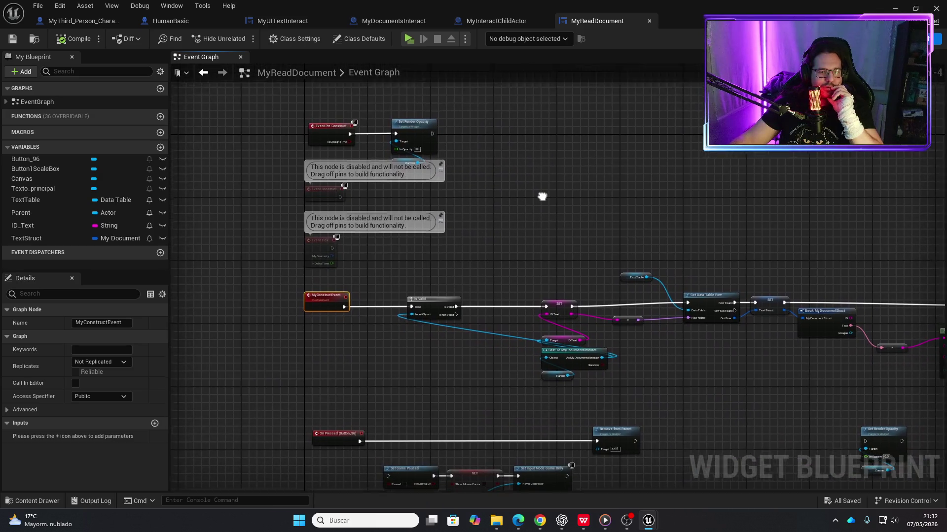
- Switch to MyInteractChildActor and view the start of the Icon Visual Trace logic
{"action": "left_click", "coordinate": [496, 21]}
{"action": "left_click_drag", "start_coordinate": [382, 125], "coordinate": [407, 125]}
{"action": "scroll", "coordinate": [407, 125], "scroll_direction": "down", "scroll_amount": 4}
{"action": "mouse_move", "coordinate": [254, 239]}
{"action": "left_mouse_down"}
{"action": "mouse_move", "coordinate": [450, 256]}
{"action": "mouse_move", "coordinate": [370, 221]}
{"action": "mouse_move", "coordinate": [501, 266]}
{"action": "mouse_move", "coordinate": [581, 354]}
{"action": "mouse_move", "coordinate": [539, 223]}
{"action": "mouse_move", "coordinate": [404, 65]}
{"action": "left_mouse_up"}
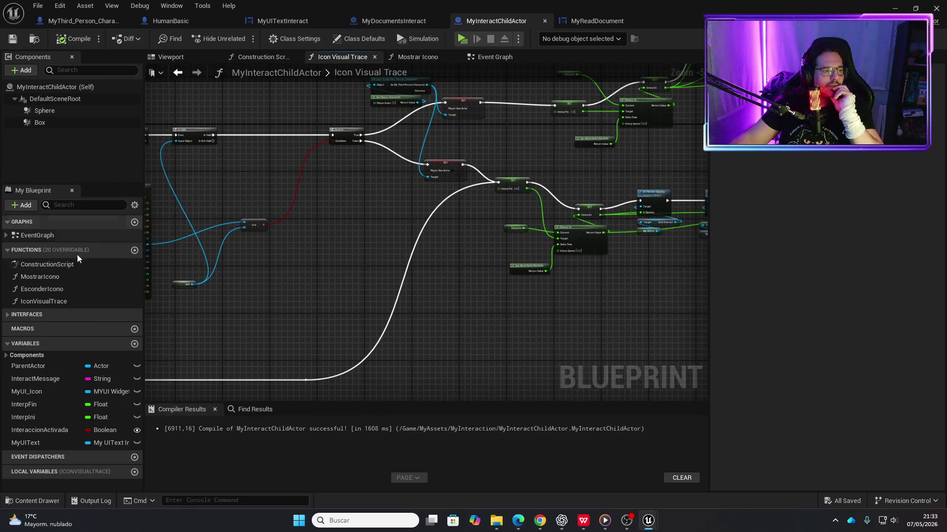
- Switch to MyDocumentsInteract's event graph and view the game-pause and input-mode nodes
{"action": "left_click", "coordinate": [394, 21]}
{"action": "left_click_drag", "start_coordinate": [501, 243], "coordinate": [286, 268]}
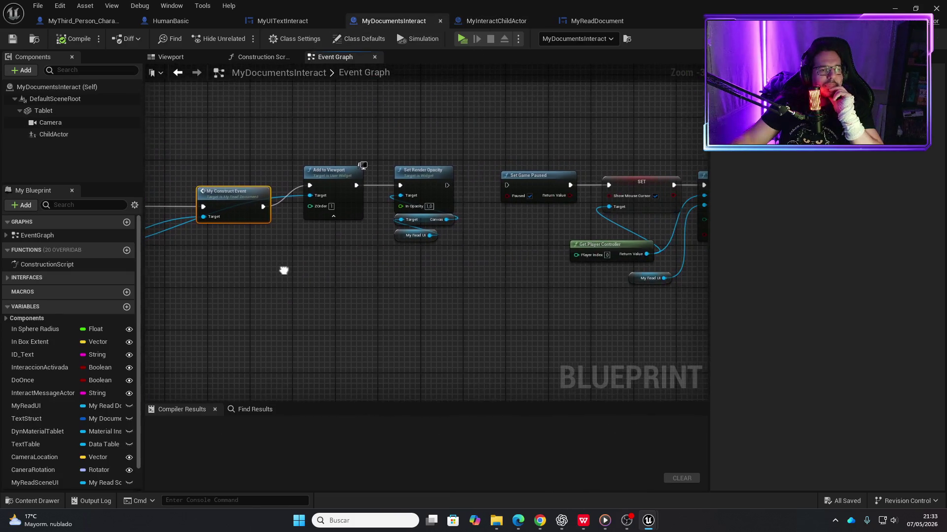
{"action": "mouse_move", "coordinate": [407, 277]}
{"action": "left_mouse_down"}
{"action": "mouse_move", "coordinate": [442, 287]}
{"action": "mouse_move", "coordinate": [283, 286]}
{"action": "left_mouse_up"}
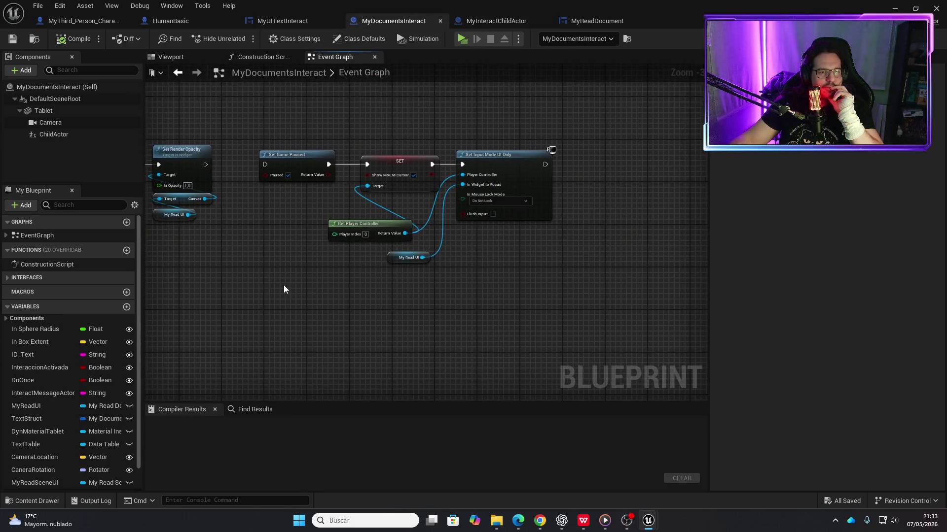
{"action": "scroll", "coordinate": [283, 286], "scroll_direction": "down", "scroll_amount": 4}
{"action": "scroll", "coordinate": [577, 258], "scroll_direction": "up", "scroll_amount": 6}
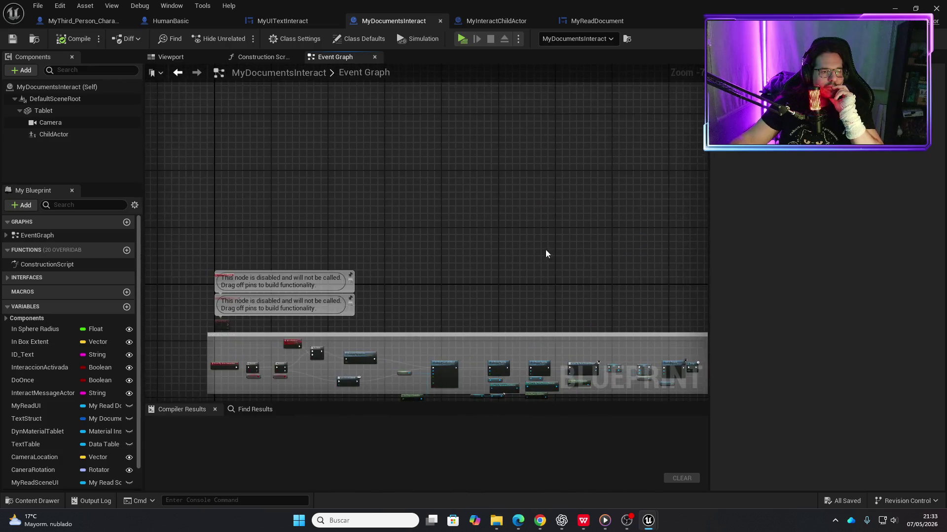
{"action": "scroll", "coordinate": [265, 308], "scroll_direction": "down", "scroll_amount": 2}
- Pan past the Desactivar/Activar la Interacción blocks to center Continuar and its Set Render Opacity nodes
{"action": "left_click_drag", "start_coordinate": [345, 320], "coordinate": [380, 234]}
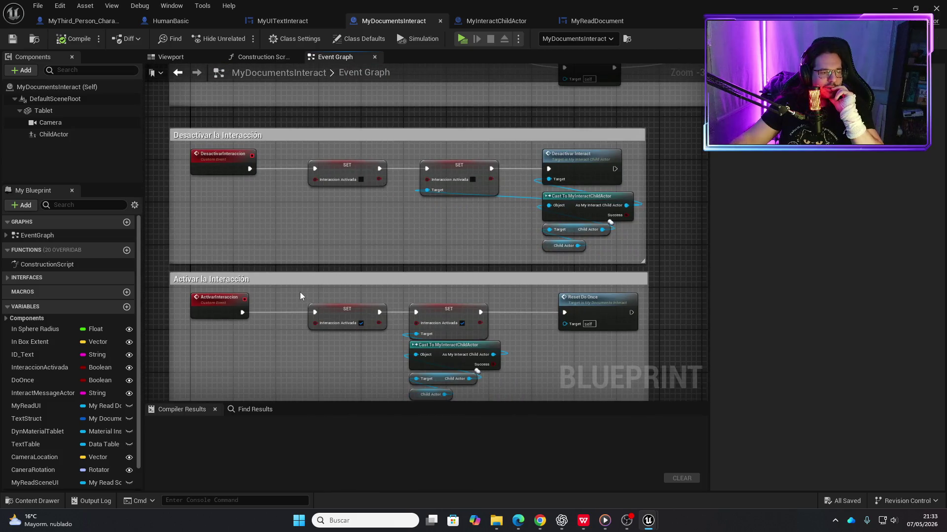
{"action": "scroll", "coordinate": [431, 252], "scroll_direction": "down", "scroll_amount": 9}
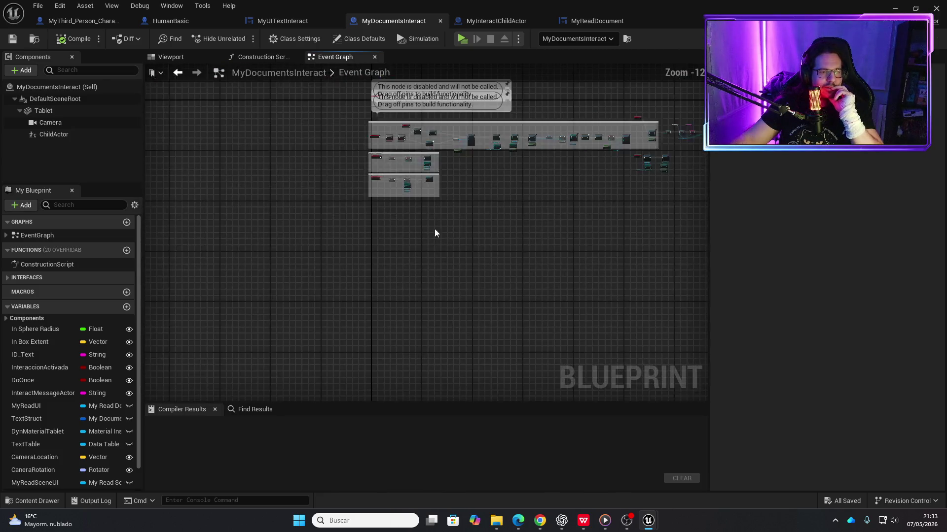
{"action": "left_click_drag", "start_coordinate": [455, 239], "coordinate": [404, 389]}
{"action": "scroll", "coordinate": [288, 324], "scroll_direction": "up", "scroll_amount": 7}
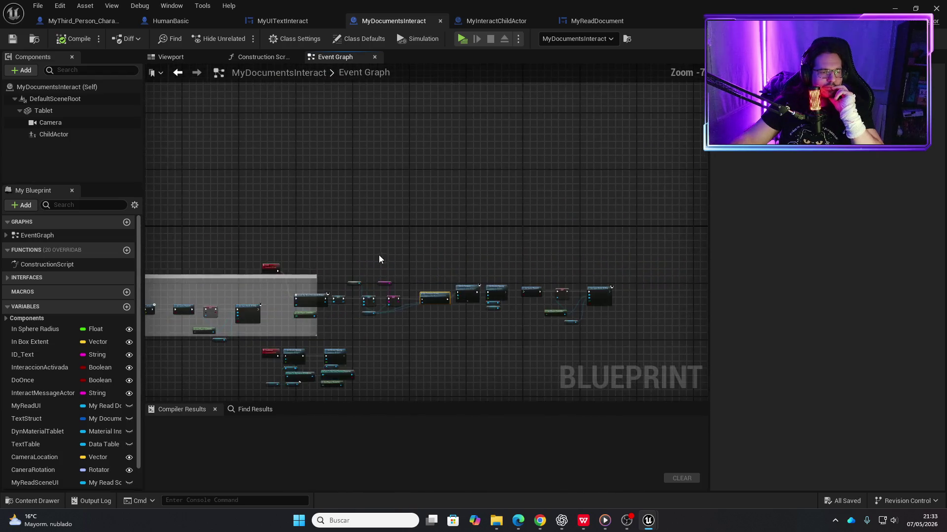
{"action": "left_click_drag", "start_coordinate": [290, 280], "coordinate": [445, 127]}
{"action": "scroll", "coordinate": [372, 247], "scroll_direction": "up", "scroll_amount": 4}
{"action": "mouse_move", "coordinate": [452, 233]}
{"action": "left_mouse_down"}
{"action": "mouse_move", "coordinate": [430, 211]}
{"action": "mouse_move", "coordinate": [427, 146]}
{"action": "left_mouse_up"}
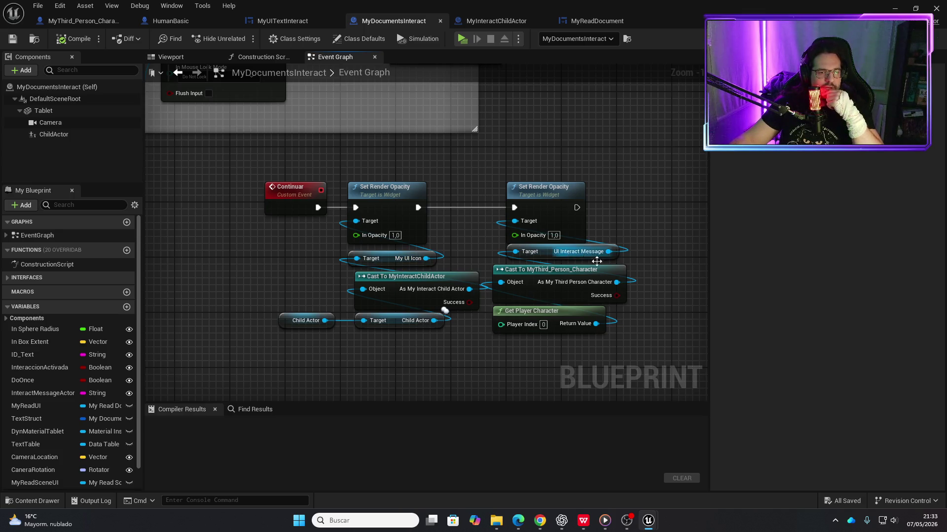
- Make room by moving the right-hand node group and breaking its Set Render Opacity exec link
{"action": "mouse_move", "coordinate": [566, 366]}
{"action": "left_mouse_down"}
{"action": "mouse_move", "coordinate": [567, 206]}
{"action": "mouse_move", "coordinate": [653, 189]}
{"action": "left_mouse_up"}
{"action": "left_click_drag", "start_coordinate": [614, 223], "coordinate": [579, 226]}
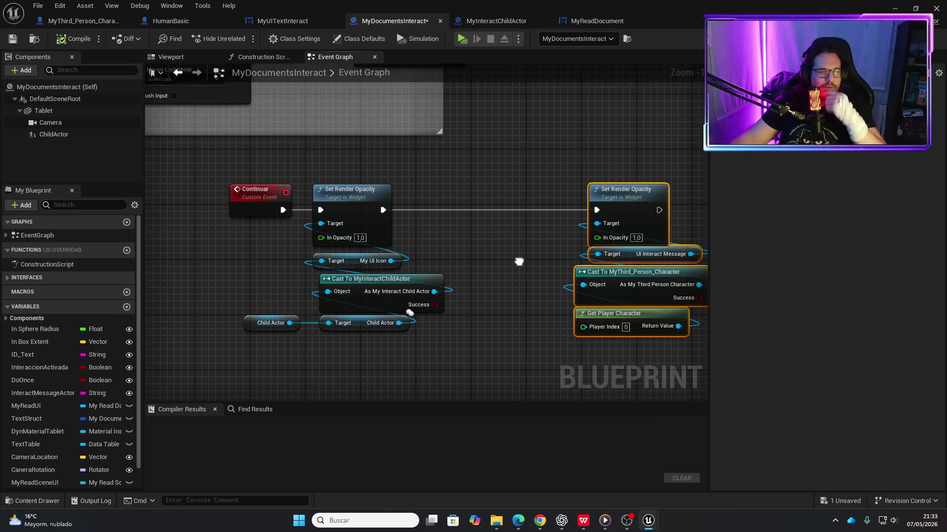
{"action": "left_click", "coordinate": [596, 211], "text": "alt"}
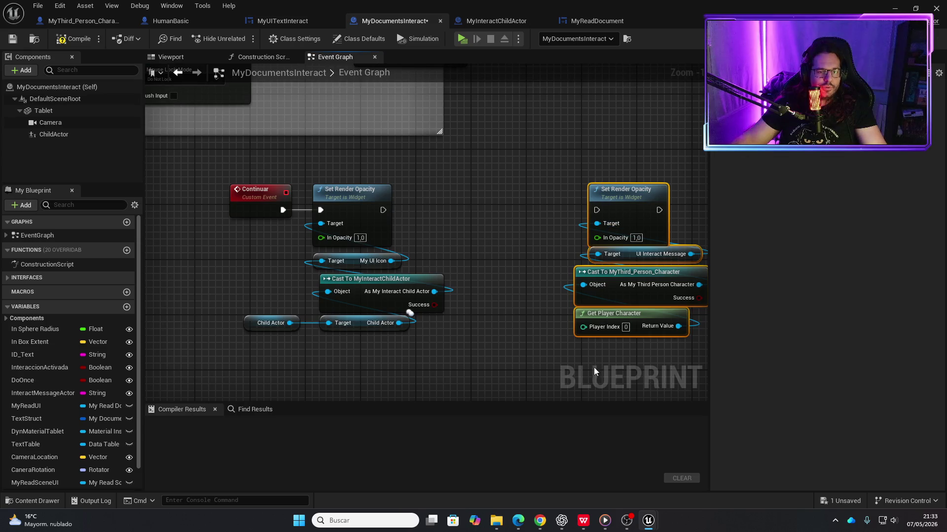
{"action": "left_click_drag", "start_coordinate": [619, 202], "coordinate": [688, 202]}
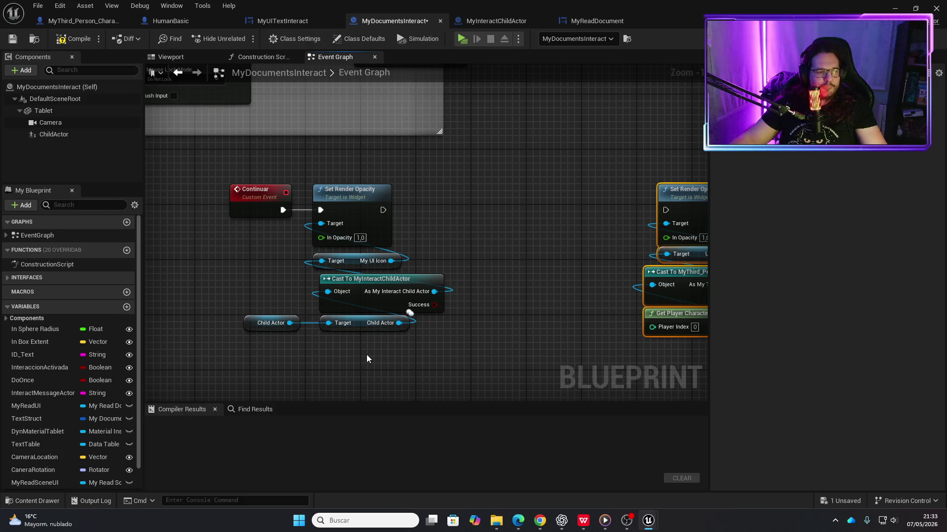
- Add a Get My UIText from the cast result, wire it to Set Render Opacity's Target, and compile
{"action": "left_click_drag", "start_coordinate": [433, 291], "coordinate": [468, 271]}
{"action": "type", "text": "Get My ui"}
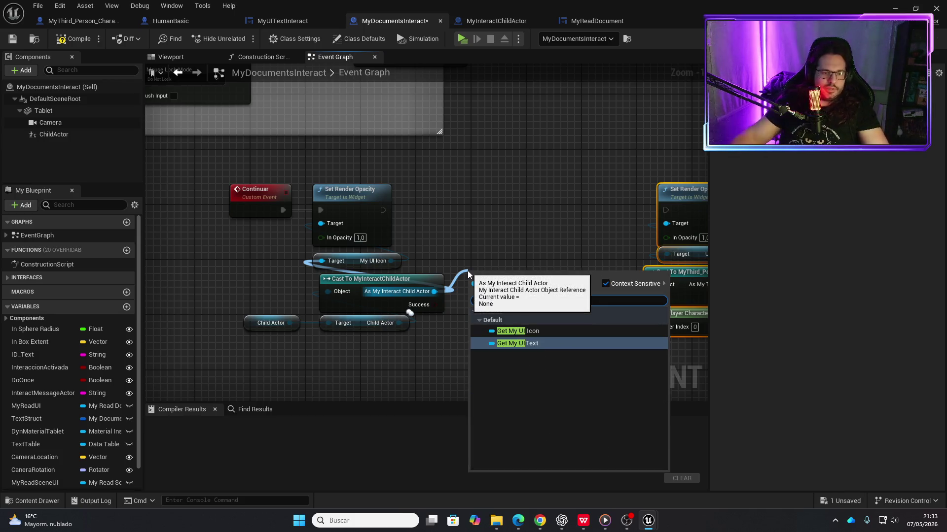
{"action": "left_click", "coordinate": [525, 343]}
{"action": "left_click_drag", "start_coordinate": [544, 274], "coordinate": [321, 223]}
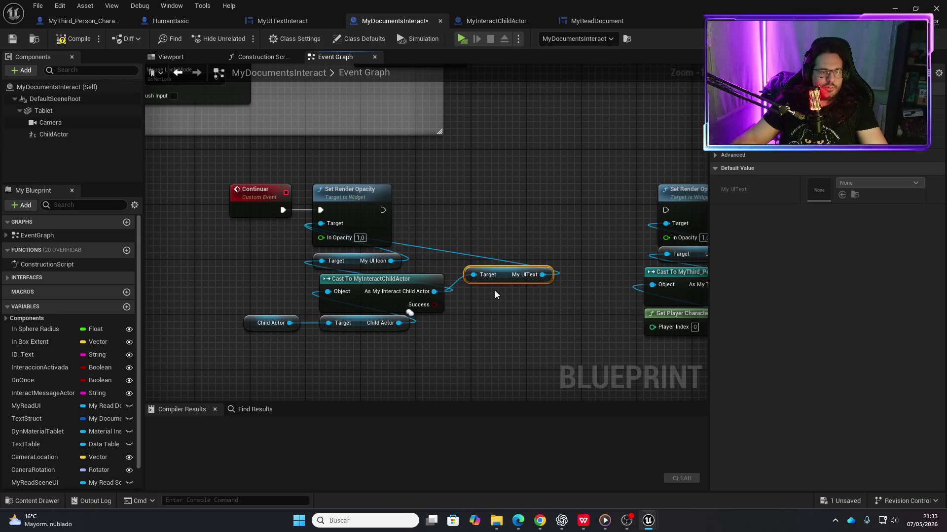
{"action": "left_click_drag", "start_coordinate": [501, 275], "coordinate": [453, 259]}
{"action": "left_click_drag", "start_coordinate": [374, 194], "coordinate": [580, 199]}
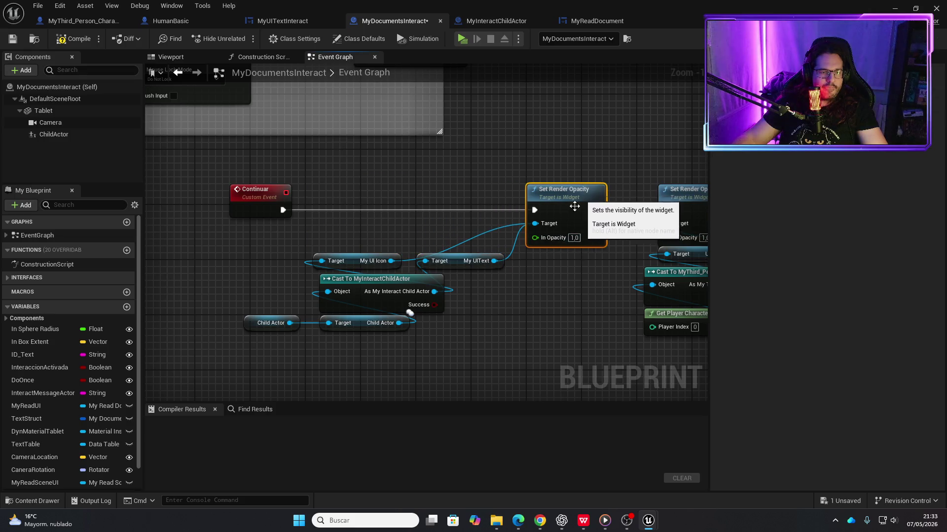
{"action": "scroll", "coordinate": [513, 303], "scroll_direction": "down", "scroll_amount": 2}
{"action": "left_click", "coordinate": [86, 39]}
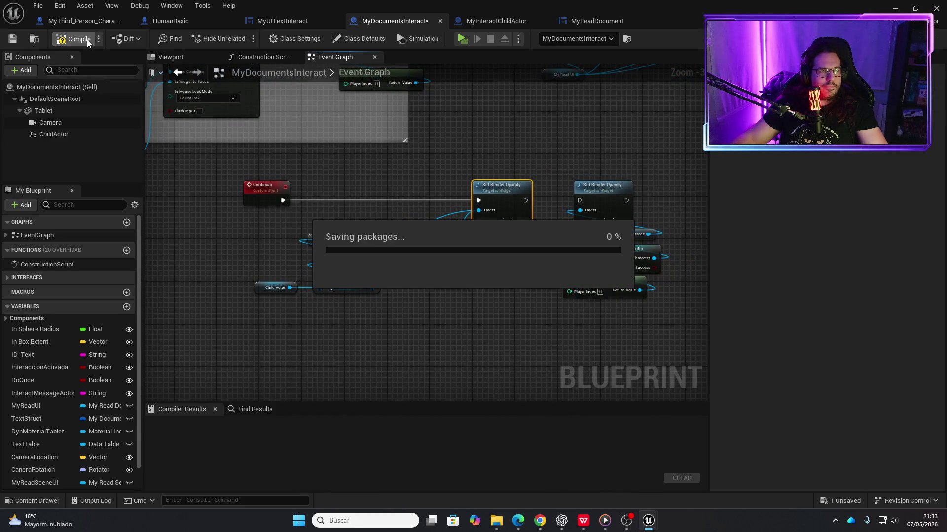
{"action": "scroll", "coordinate": [433, 152], "scroll_direction": "down", "scroll_amount": 2}
{"action": "left_click_drag", "start_coordinate": [433, 152], "coordinate": [403, 264]}
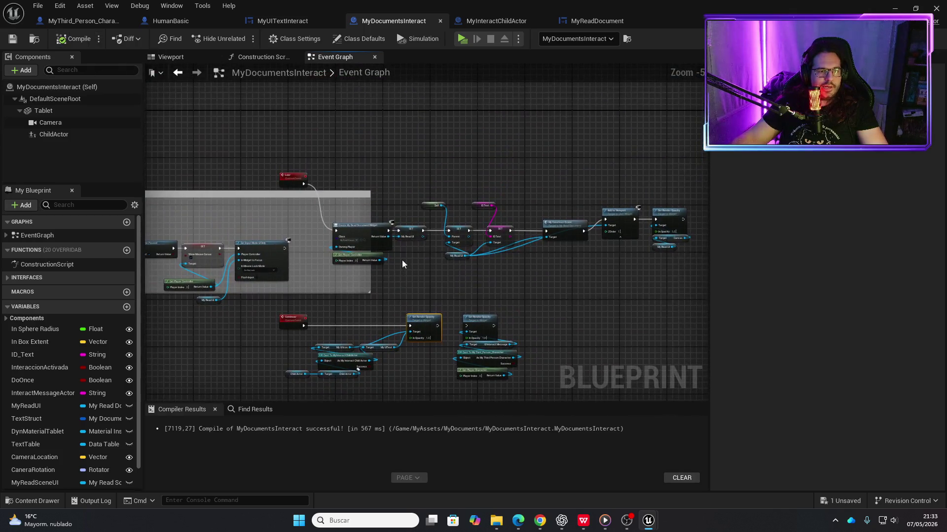
{"action": "scroll", "coordinate": [362, 185], "scroll_direction": "up", "scroll_amount": 4}
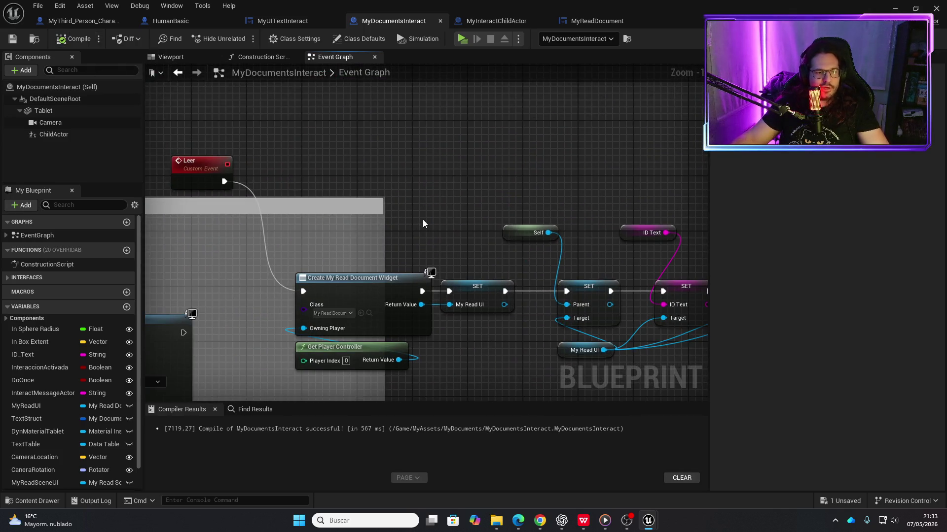
{"action": "scroll", "coordinate": [422, 220], "scroll_direction": "down", "scroll_amount": 2}
{"action": "mouse_move", "coordinate": [422, 220]}
{"action": "left_mouse_down"}
{"action": "mouse_move", "coordinate": [523, 284]}
{"action": "mouse_move", "coordinate": [472, 282]}
{"action": "mouse_move", "coordinate": [366, 243]}
{"action": "left_mouse_up"}
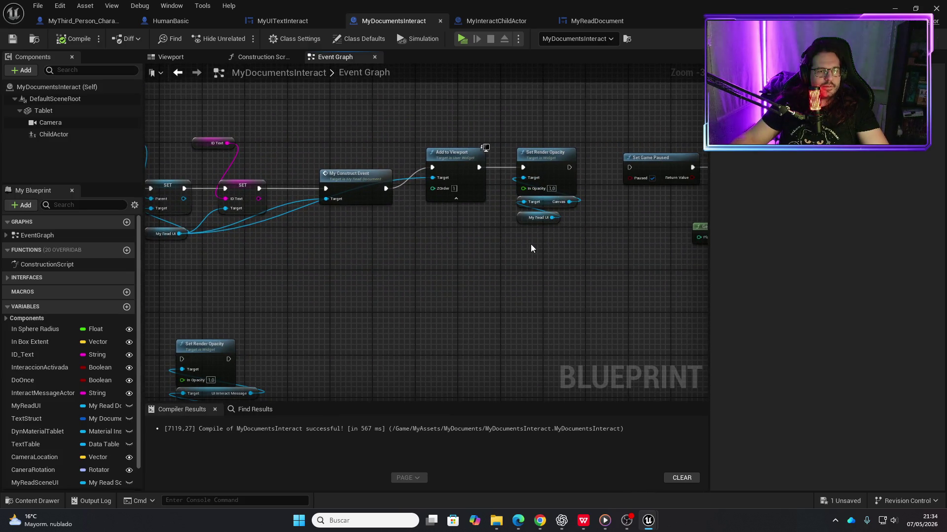
{"action": "scroll", "coordinate": [530, 244], "scroll_direction": "up", "scroll_amount": 1}
{"action": "left_click_drag", "start_coordinate": [543, 248], "coordinate": [403, 247]}
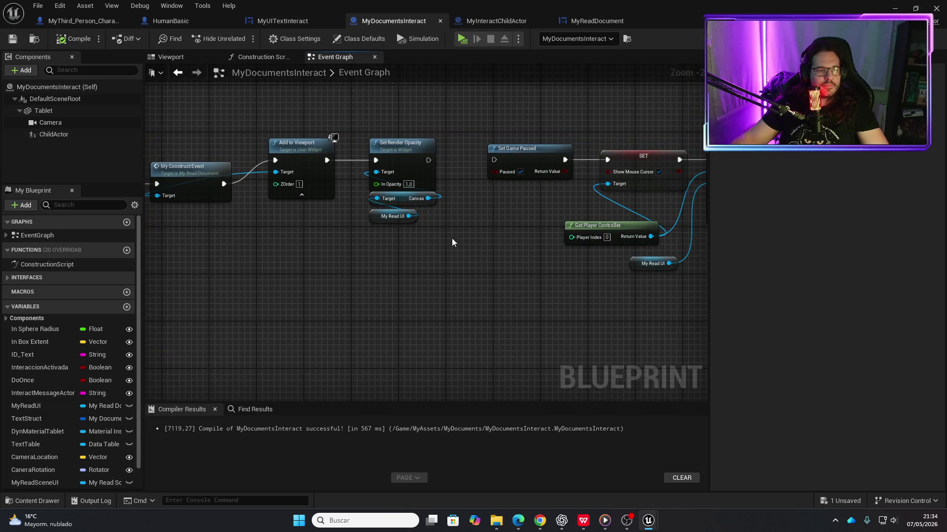
{"action": "scroll", "coordinate": [460, 239], "scroll_direction": "down", "scroll_amount": 2}
{"action": "scroll", "coordinate": [367, 237], "scroll_direction": "up", "scroll_amount": 1}
{"action": "mouse_move", "coordinate": [367, 236]}
{"action": "left_mouse_down"}
{"action": "mouse_move", "coordinate": [405, 271]}
{"action": "mouse_move", "coordinate": [306, 300]}
{"action": "left_mouse_up"}
{"action": "scroll", "coordinate": [306, 300], "scroll_direction": "down", "scroll_amount": 1}
{"action": "mouse_move", "coordinate": [433, 287]}
{"action": "left_mouse_down"}
{"action": "mouse_move", "coordinate": [474, 232]}
{"action": "mouse_move", "coordinate": [562, 263]}
{"action": "left_mouse_up"}
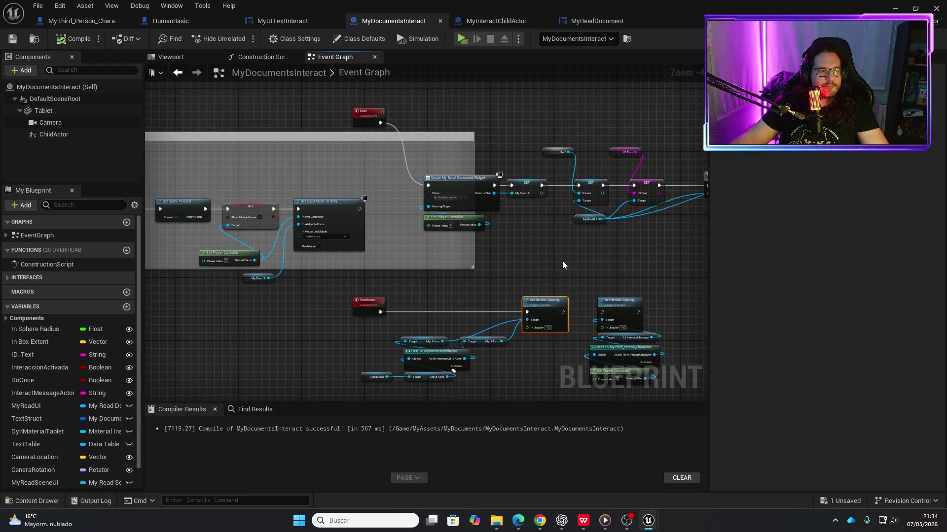
{"action": "mouse_move", "coordinate": [427, 284]}
{"action": "left_mouse_down"}
{"action": "mouse_move", "coordinate": [626, 338]}
{"action": "mouse_move", "coordinate": [664, 311]}
{"action": "mouse_move", "coordinate": [592, 327]}
{"action": "mouse_move", "coordinate": [479, 268]}
{"action": "left_mouse_up"}
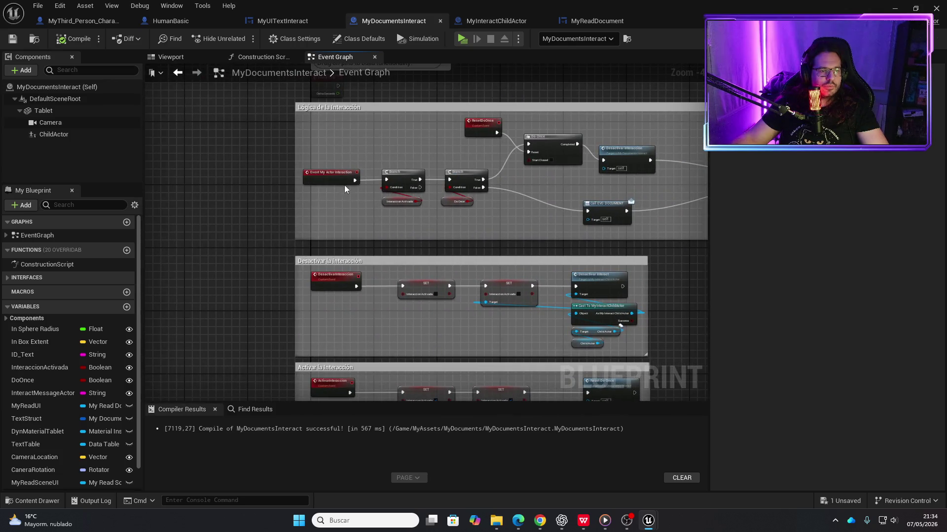
{"action": "scroll", "coordinate": [345, 187], "scroll_direction": "up", "scroll_amount": 4}
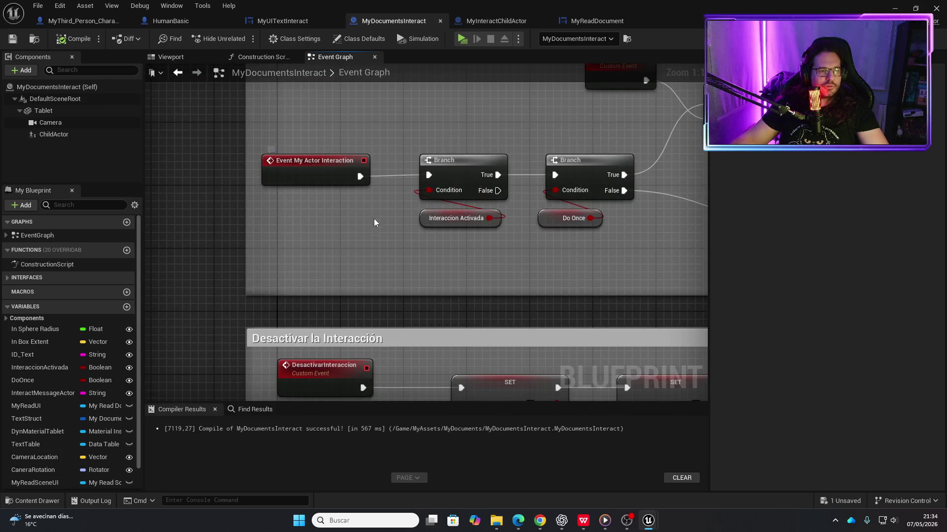
{"action": "scroll", "coordinate": [394, 232], "scroll_direction": "down", "scroll_amount": 2}
{"action": "left_click_drag", "start_coordinate": [422, 251], "coordinate": [280, 267]}
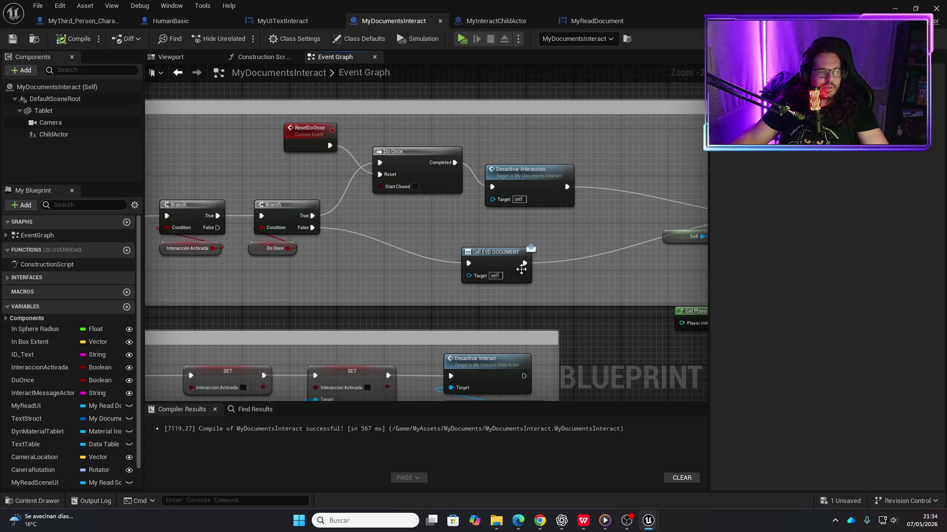
{"action": "mouse_move", "coordinate": [523, 269]}
{"action": "left_mouse_down"}
{"action": "mouse_move", "coordinate": [369, 252]}
{"action": "mouse_move", "coordinate": [368, 235]}
{"action": "mouse_move", "coordinate": [472, 238]}
{"action": "left_mouse_up"}
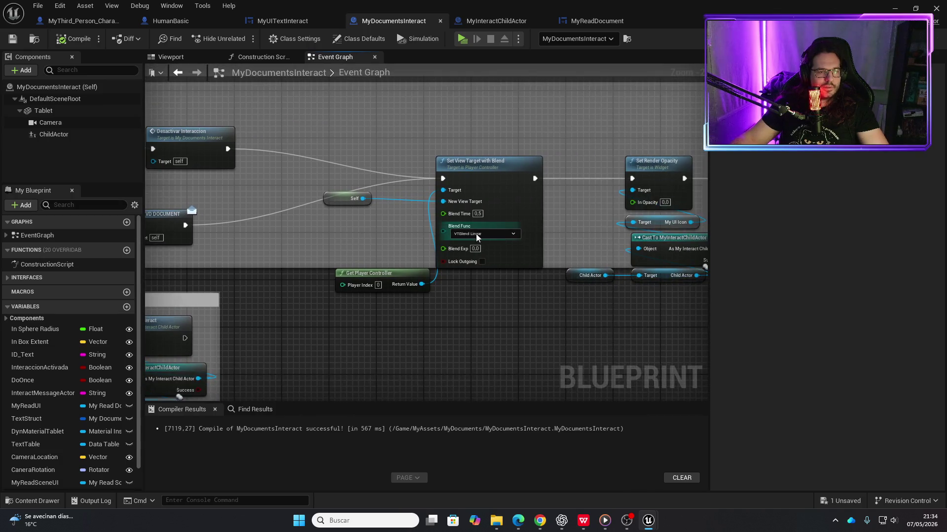
{"action": "mouse_move", "coordinate": [566, 205]}
{"action": "left_mouse_down"}
{"action": "mouse_move", "coordinate": [504, 200]}
{"action": "mouse_move", "coordinate": [381, 219]}
{"action": "left_mouse_up"}
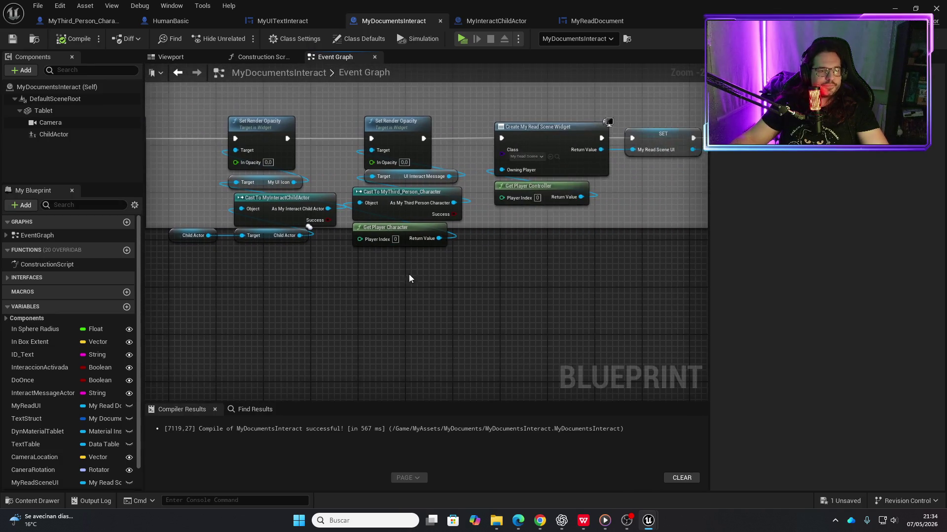
{"action": "left_click", "coordinate": [371, 139], "text": "alt"}
- Move the interact message opacity nodes aside and add a Get My UI Text node
{"action": "left_click_drag", "start_coordinate": [416, 317], "coordinate": [347, 112]}
{"action": "left_click_drag", "start_coordinate": [401, 130], "coordinate": [407, 262]}
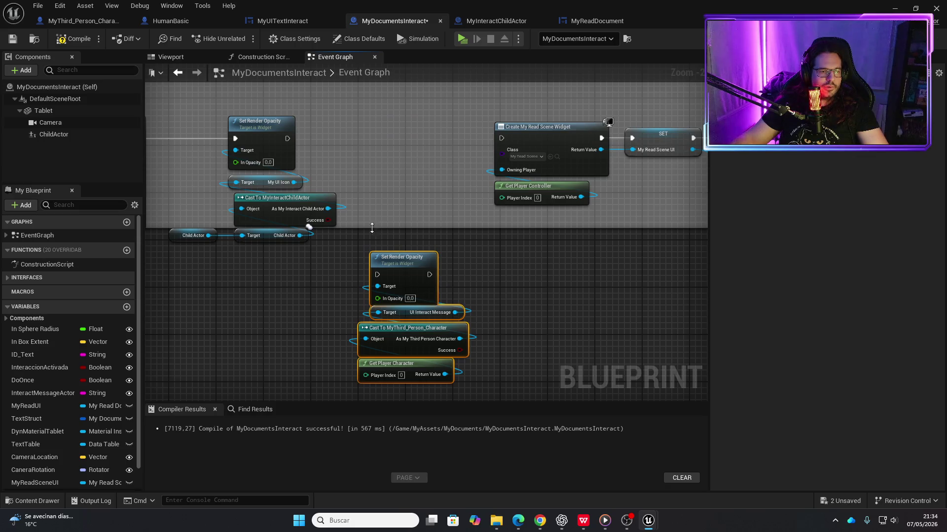
{"action": "scroll", "coordinate": [362, 211], "scroll_direction": "up", "scroll_amount": 1}
{"action": "mouse_move", "coordinate": [362, 211]}
{"action": "left_mouse_down"}
{"action": "mouse_move", "coordinate": [452, 270]}
{"action": "mouse_move", "coordinate": [432, 257]}
{"action": "mouse_move", "coordinate": [453, 232]}
{"action": "left_mouse_up"}
{"action": "type", "text": "set text"}
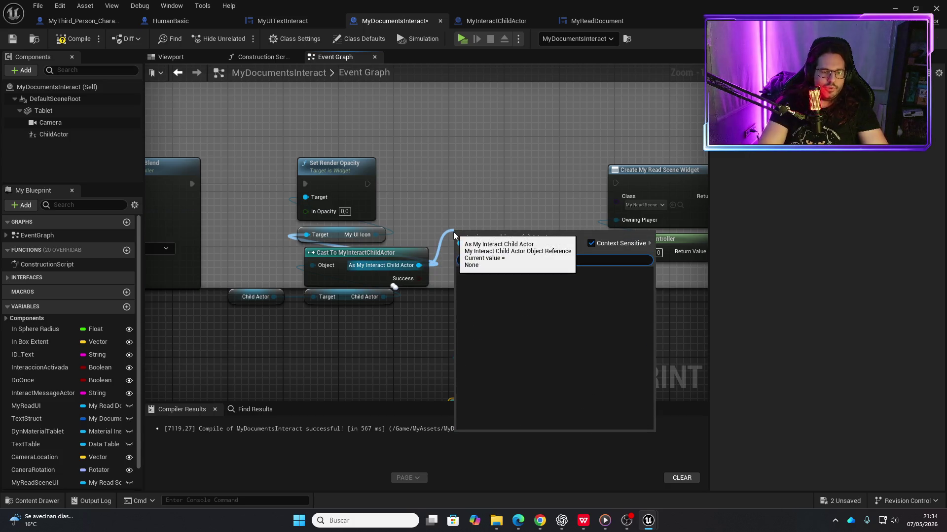
{"action": "key", "text": "BackSpace"}
{"action": "key", "text": "BackSpace"}
{"action": "key", "text": "BackSpace"}
{"action": "type", "text": "get my u"}
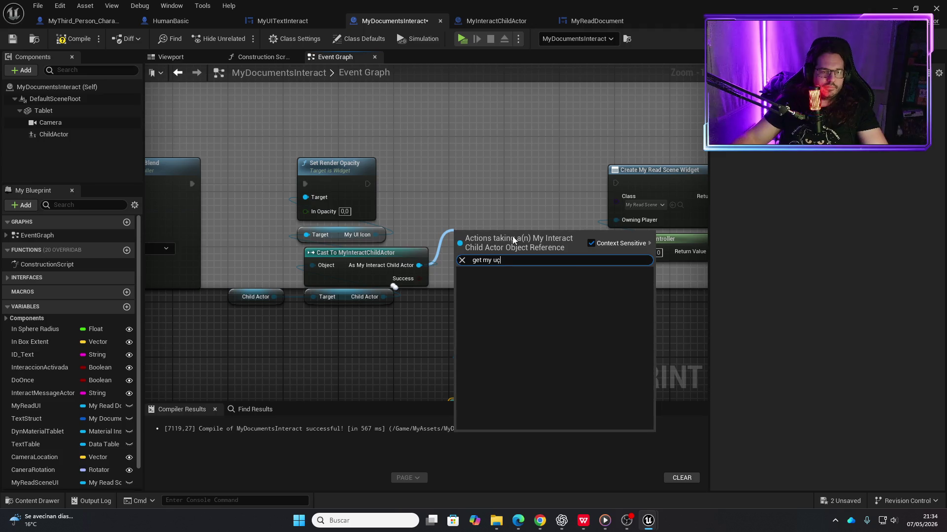
{"action": "key", "text": "Return"}
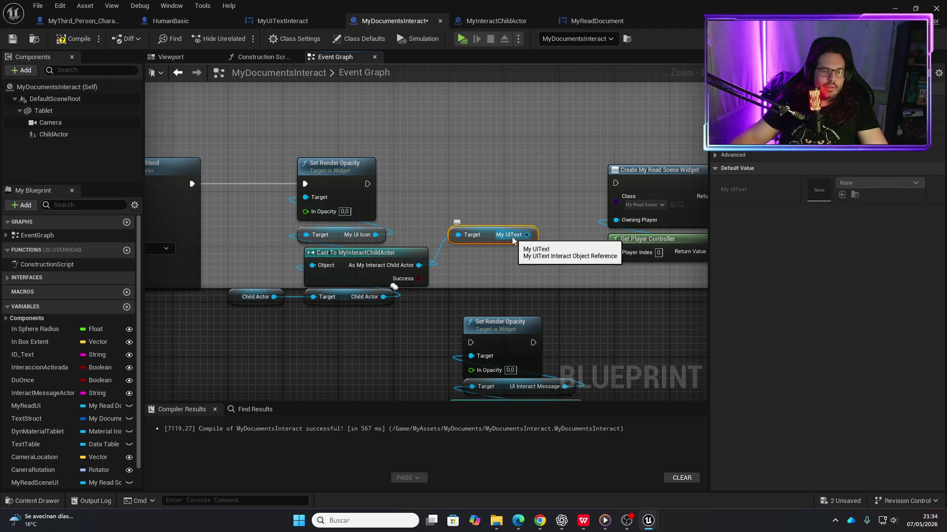
- Wire My UIText into Set Render Opacity's target, route its exec to widget creation, compile, and play
{"action": "left_click_drag", "start_coordinate": [487, 231], "coordinate": [306, 198]}
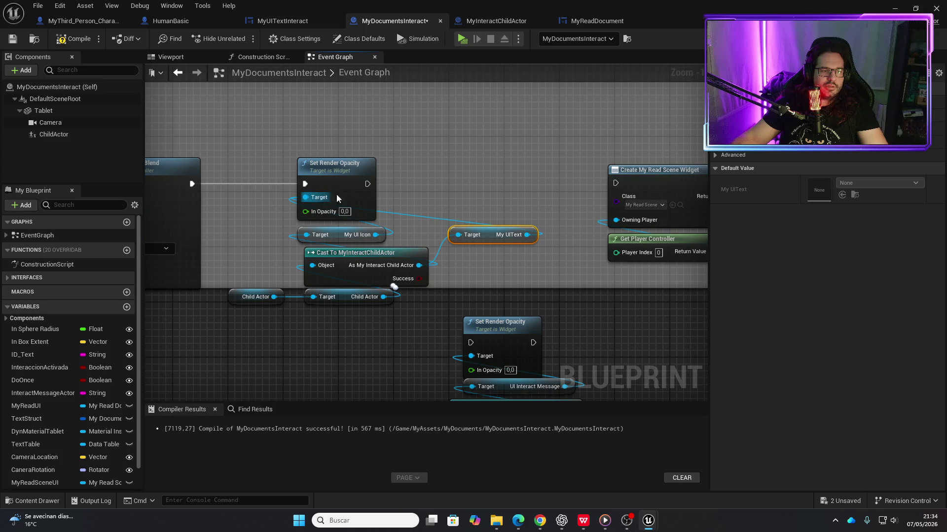
{"action": "mouse_move", "coordinate": [368, 183]}
{"action": "left_mouse_down"}
{"action": "mouse_move", "coordinate": [608, 200]}
{"action": "mouse_move", "coordinate": [620, 185]}
{"action": "left_mouse_up"}
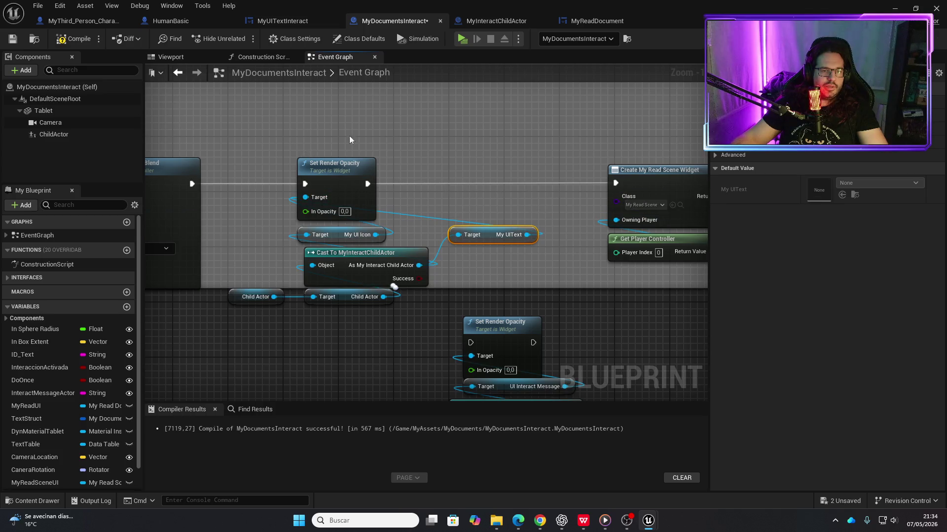
{"action": "left_click", "coordinate": [81, 41]}
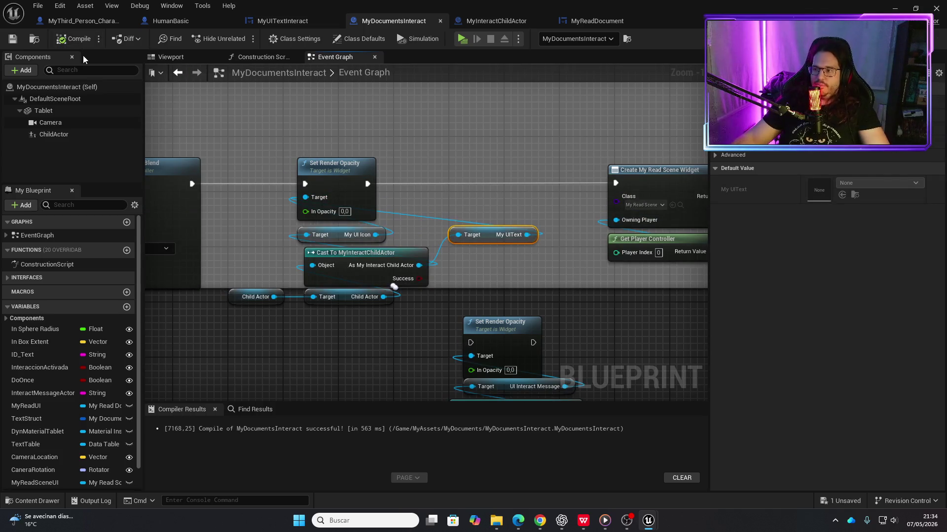
{"action": "left_click", "coordinate": [468, 40]}
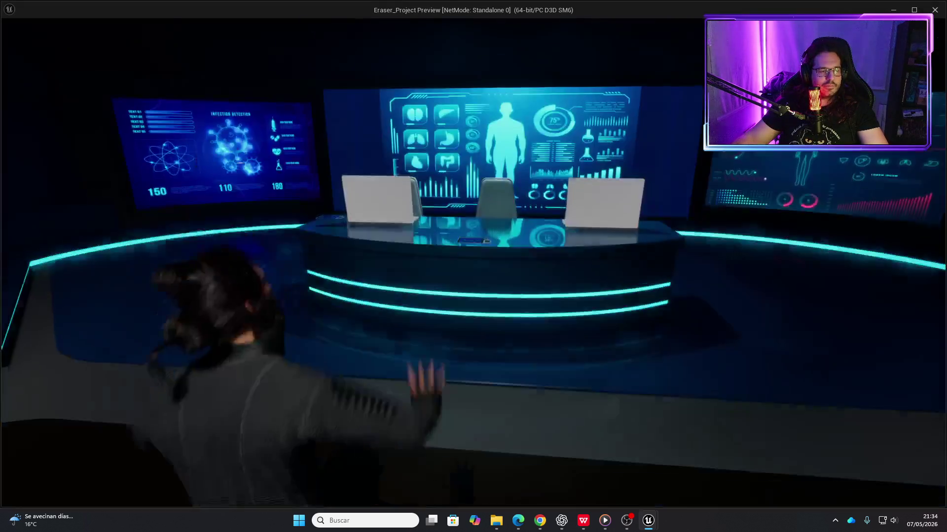
- Walk to the tablet, interact, open and close its text twice with Leer/Volver, then leave
{"action": "key", "text": "w"}
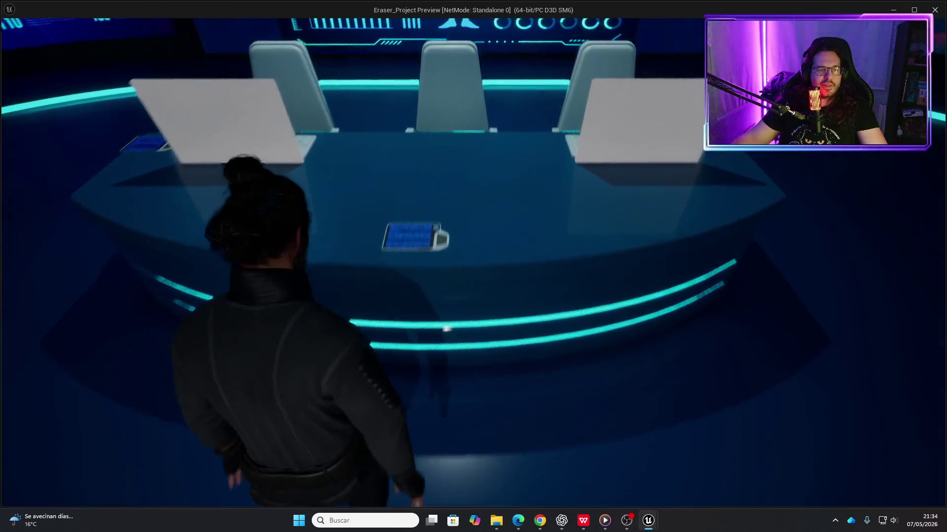
{"action": "key", "text": "e"}
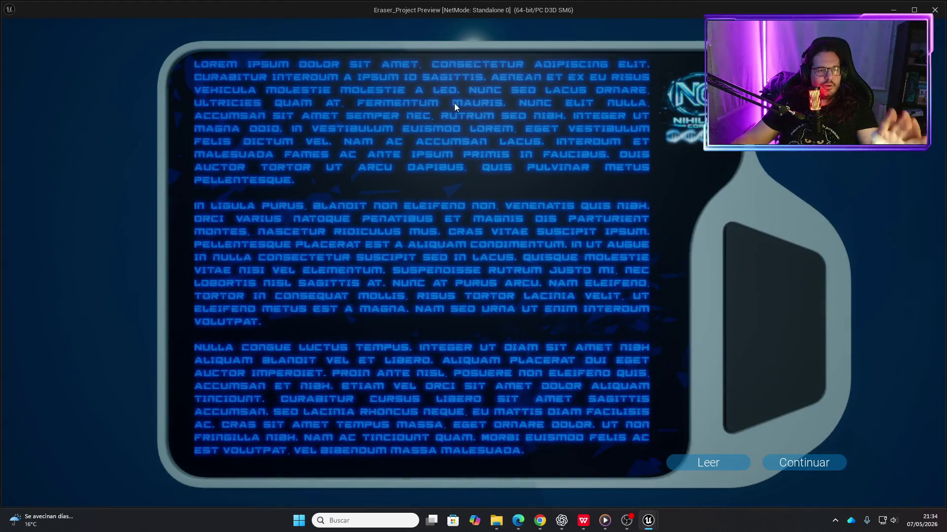
{"action": "left_click", "coordinate": [724, 460]}
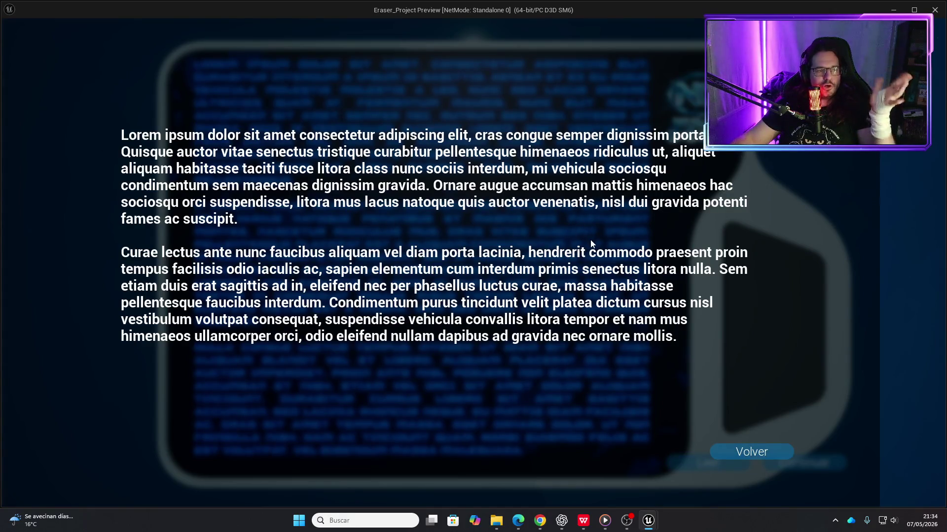
{"action": "left_click", "coordinate": [773, 457]}
{"action": "left_click", "coordinate": [734, 456]}
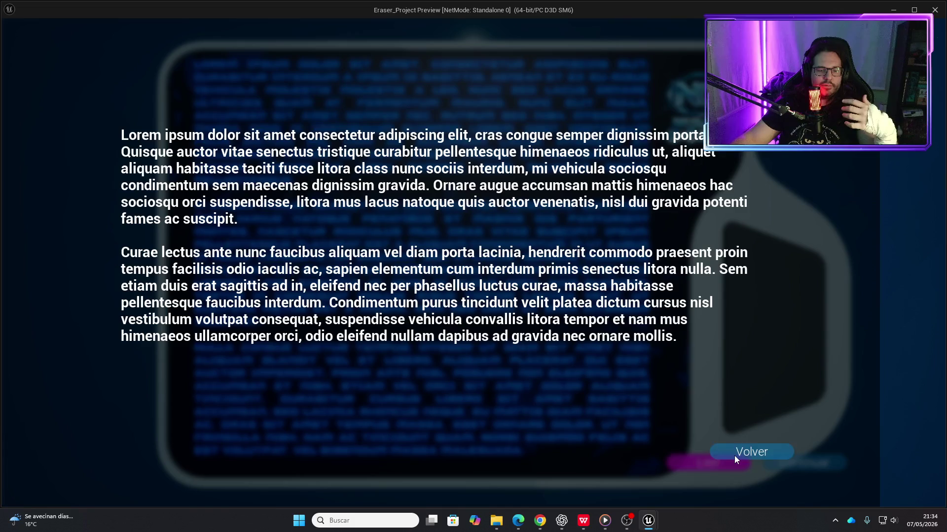
{"action": "left_click", "coordinate": [748, 455]}
{"action": "left_click", "coordinate": [804, 463]}
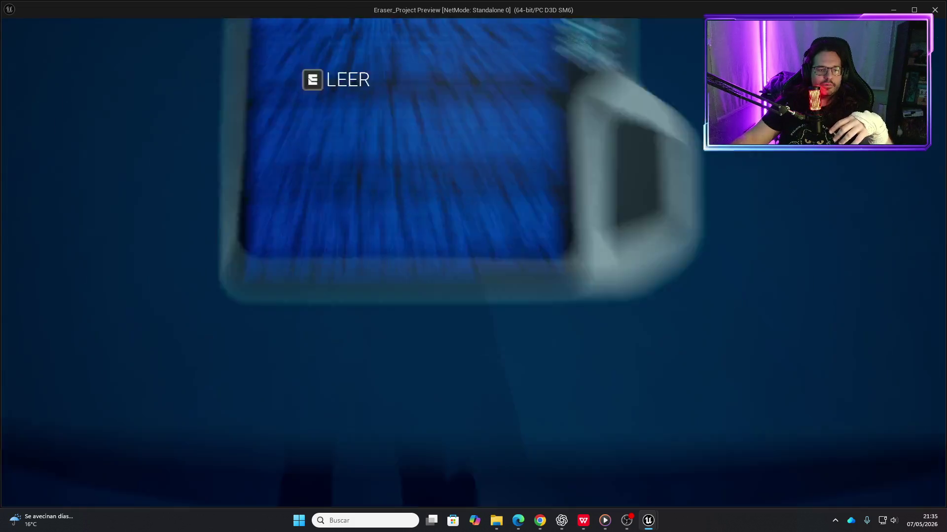
- Interact with the tablet again, leave it, and stop the play session
{"action": "key", "text": "e"}
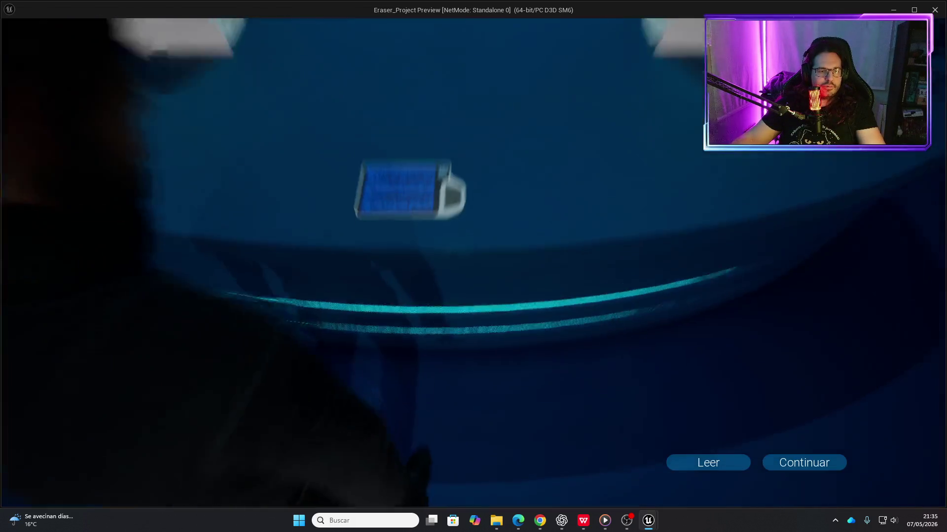
{"action": "left_click", "coordinate": [841, 468]}
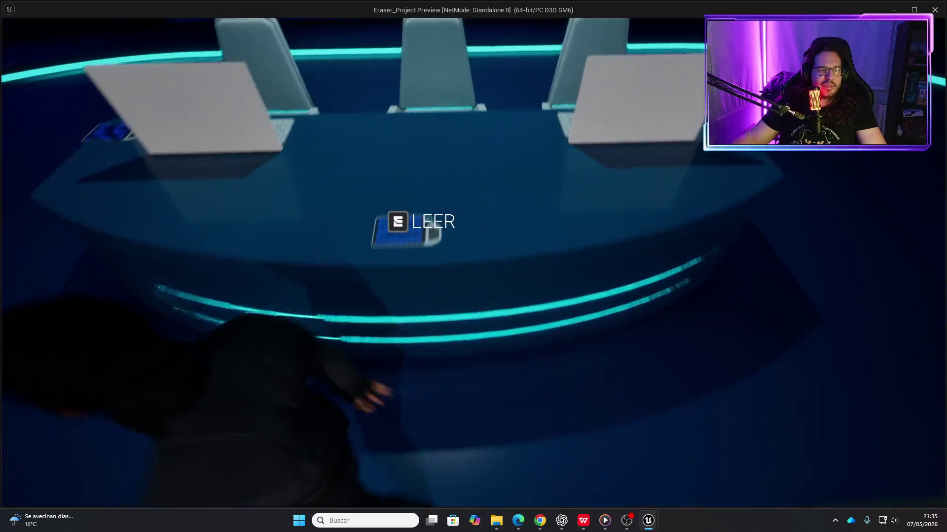
{"action": "key", "text": "Escape"}
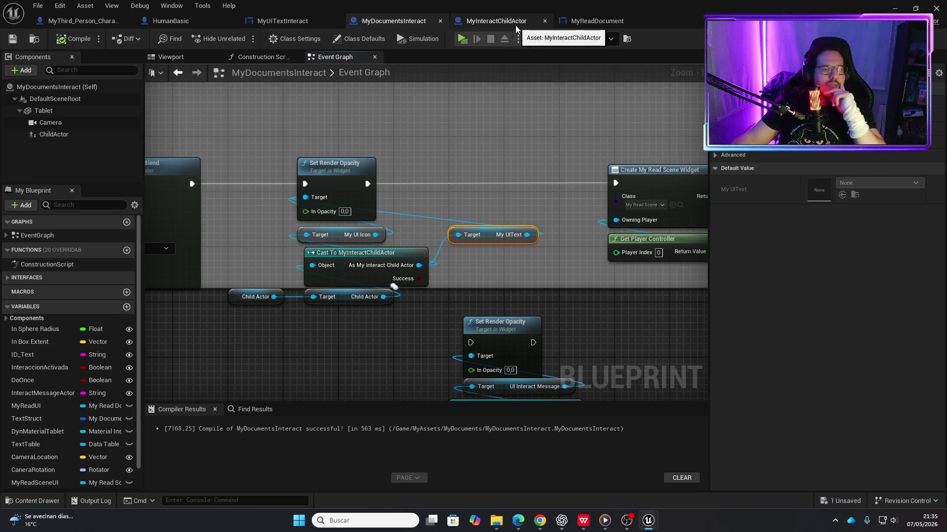
- Switch to the MyInteractChildActor blueprint and show its Event Graph
{"action": "left_click", "coordinate": [493, 21]}
{"action": "scroll", "coordinate": [348, 232], "scroll_direction": "down", "scroll_amount": 5}
{"action": "left_click", "coordinate": [493, 57]}
{"action": "scroll", "coordinate": [505, 187], "scroll_direction": "down", "scroll_amount": 3}
{"action": "scroll", "coordinate": [471, 144], "scroll_direction": "up", "scroll_amount": 1}
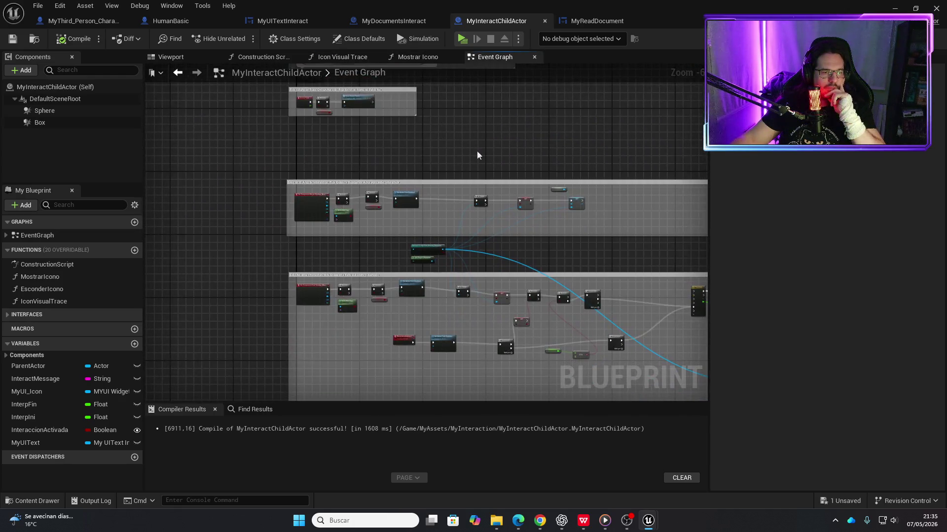
{"action": "scroll", "coordinate": [492, 239], "scroll_direction": "up", "scroll_amount": 1}
{"action": "scroll", "coordinate": [351, 201], "scroll_direction": "up", "scroll_amount": 2}
{"action": "scroll", "coordinate": [339, 177], "scroll_direction": "down", "scroll_amount": 2}
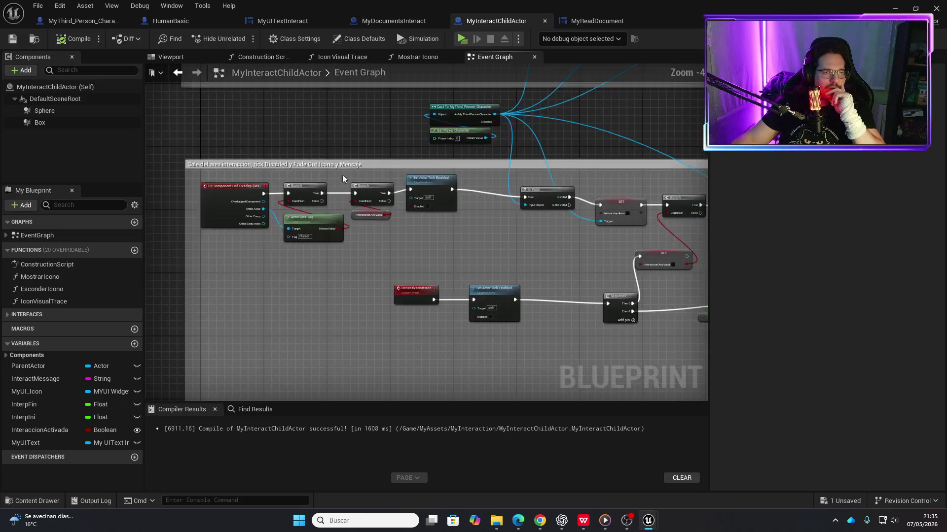
{"action": "scroll", "coordinate": [380, 306], "scroll_direction": "up", "scroll_amount": 3}
- Pan across the graph to the Tick section and open the Icon Visual Trace function
{"action": "left_click_drag", "start_coordinate": [380, 305], "coordinate": [62, 222]}
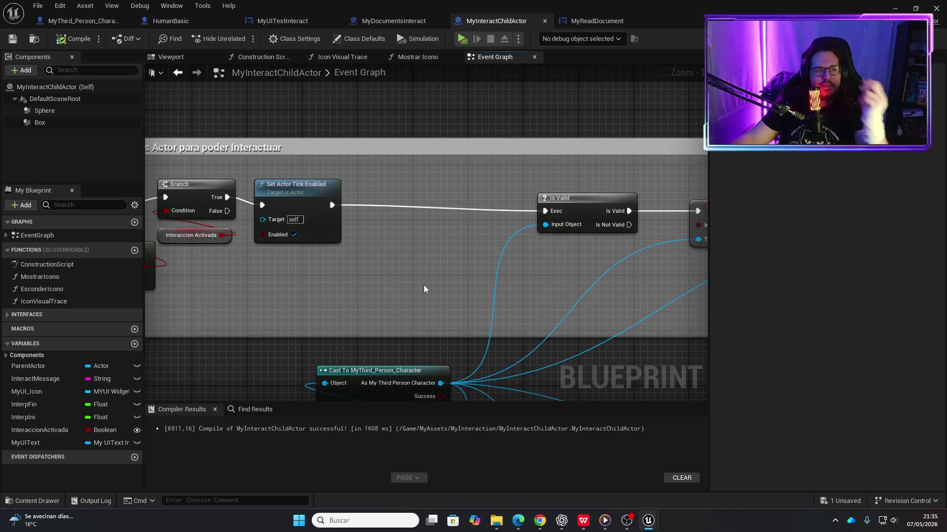
{"action": "left_click_drag", "start_coordinate": [423, 289], "coordinate": [563, 251]}
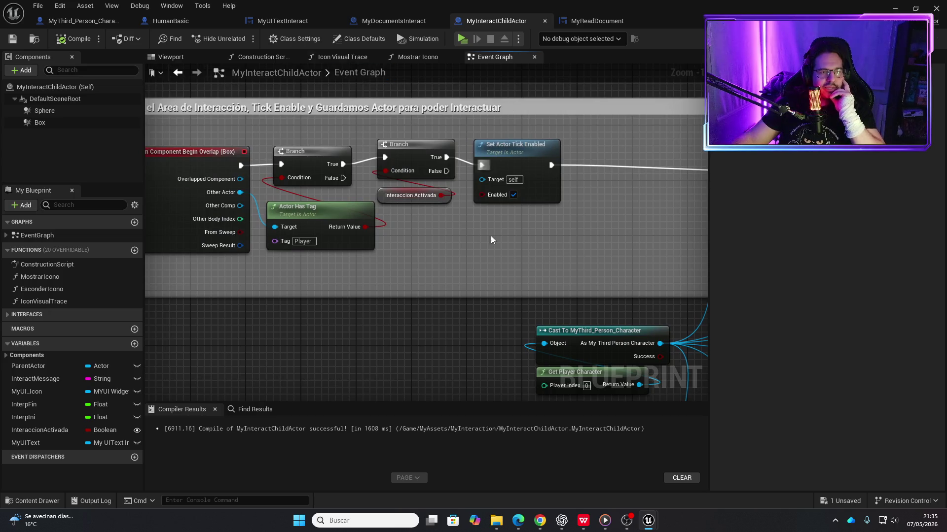
{"action": "left_click_drag", "start_coordinate": [481, 214], "coordinate": [374, 243]}
{"action": "scroll", "coordinate": [454, 249], "scroll_direction": "down", "scroll_amount": 2}
{"action": "mouse_move", "coordinate": [454, 249]}
{"action": "left_mouse_down"}
{"action": "mouse_move", "coordinate": [274, 211]}
{"action": "mouse_move", "coordinate": [378, 238]}
{"action": "mouse_move", "coordinate": [566, 231]}
{"action": "mouse_move", "coordinate": [430, 233]}
{"action": "left_mouse_up"}
{"action": "scroll", "coordinate": [420, 225], "scroll_direction": "down", "scroll_amount": 2}
{"action": "scroll", "coordinate": [498, 211], "scroll_direction": "up", "scroll_amount": 4}
{"action": "mouse_move", "coordinate": [559, 230]}
{"action": "left_mouse_down"}
{"action": "mouse_move", "coordinate": [261, 192]}
{"action": "mouse_move", "coordinate": [432, 211]}
{"action": "mouse_move", "coordinate": [378, 201]}
{"action": "left_mouse_up"}
{"action": "scroll", "coordinate": [525, 223], "scroll_direction": "down", "scroll_amount": 3}
{"action": "scroll", "coordinate": [378, 201], "scroll_direction": "up", "scroll_amount": 2}
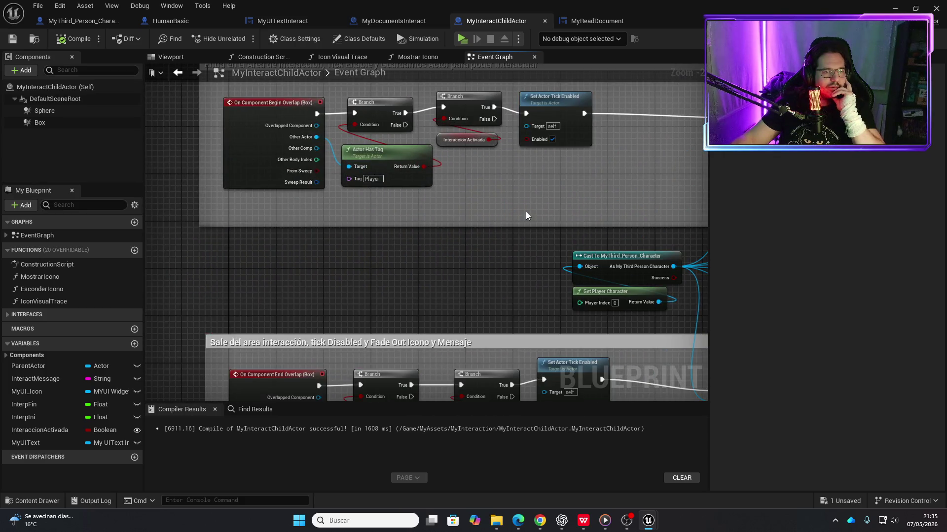
{"action": "scroll", "coordinate": [526, 212], "scroll_direction": "down", "scroll_amount": 4}
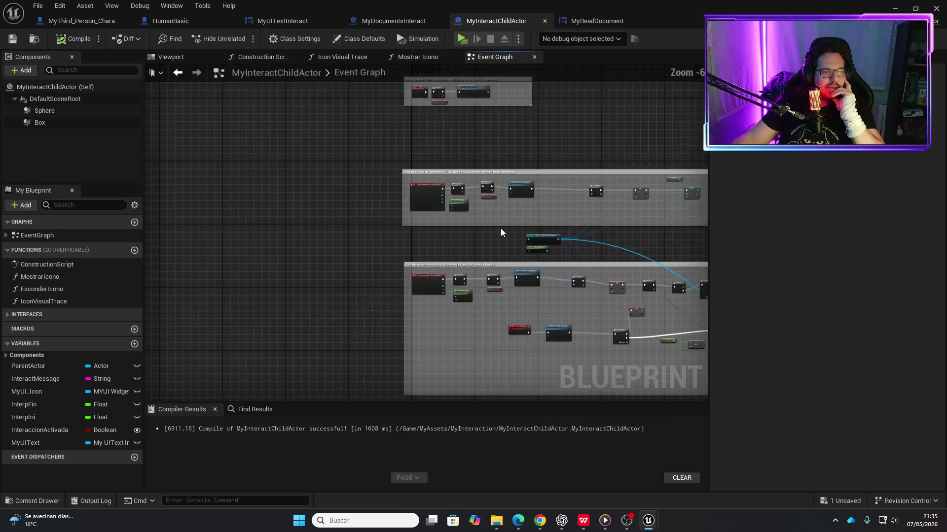
{"action": "left_click_drag", "start_coordinate": [500, 228], "coordinate": [456, 315]}
{"action": "scroll", "coordinate": [377, 184], "scroll_direction": "up", "scroll_amount": 4}
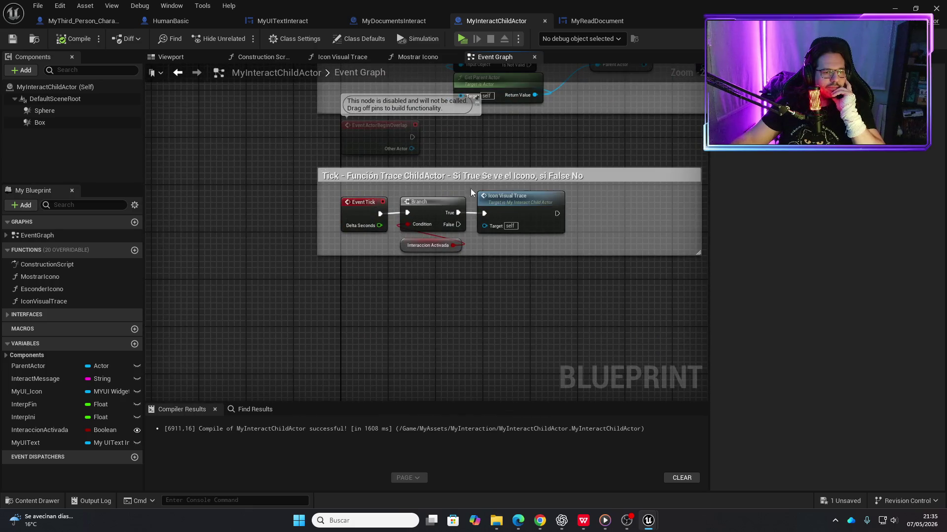
{"action": "double_click", "coordinate": [521, 209]}
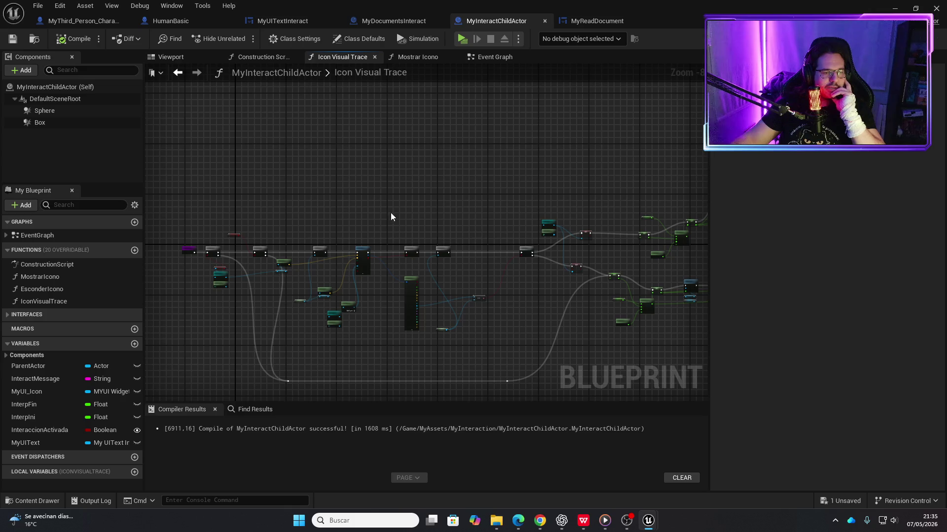
{"action": "scroll", "coordinate": [390, 214], "scroll_direction": "up", "scroll_amount": 2}
{"action": "scroll", "coordinate": [408, 191], "scroll_direction": "down", "scroll_amount": 3}
{"action": "scroll", "coordinate": [283, 152], "scroll_direction": "up", "scroll_amount": 6}
{"action": "scroll", "coordinate": [430, 140], "scroll_direction": "down", "scroll_amount": 3}
{"action": "scroll", "coordinate": [430, 143], "scroll_direction": "up", "scroll_amount": 4}
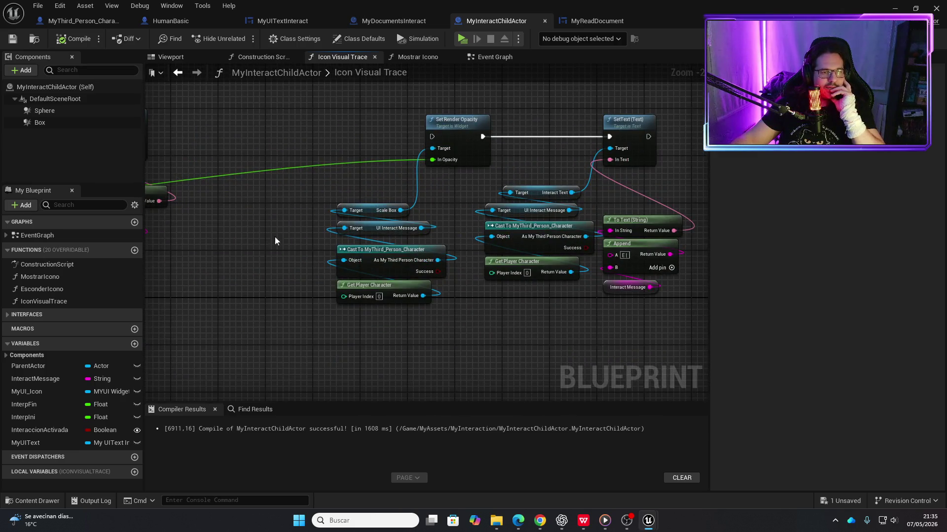
{"action": "scroll", "coordinate": [292, 268], "scroll_direction": "down", "scroll_amount": 3}
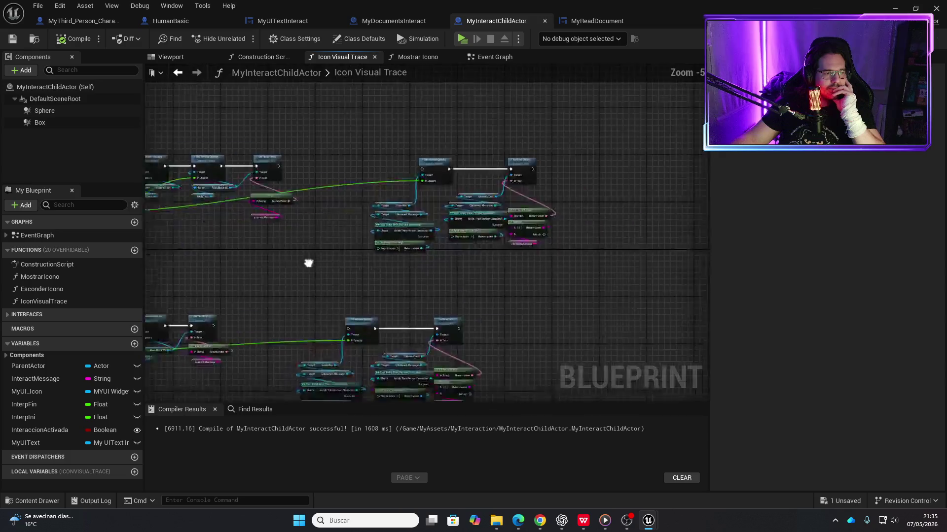
{"action": "mouse_move", "coordinate": [361, 231]}
{"action": "left_mouse_down"}
{"action": "mouse_move", "coordinate": [448, 294]}
{"action": "mouse_move", "coordinate": [285, 265]}
{"action": "mouse_move", "coordinate": [425, 224]}
{"action": "mouse_move", "coordinate": [521, 249]}
{"action": "mouse_move", "coordinate": [562, 319]}
{"action": "mouse_move", "coordinate": [590, 229]}
{"action": "mouse_move", "coordinate": [356, 265]}
{"action": "mouse_move", "coordinate": [309, 289]}
{"action": "mouse_move", "coordinate": [321, 287]}
{"action": "left_mouse_up"}
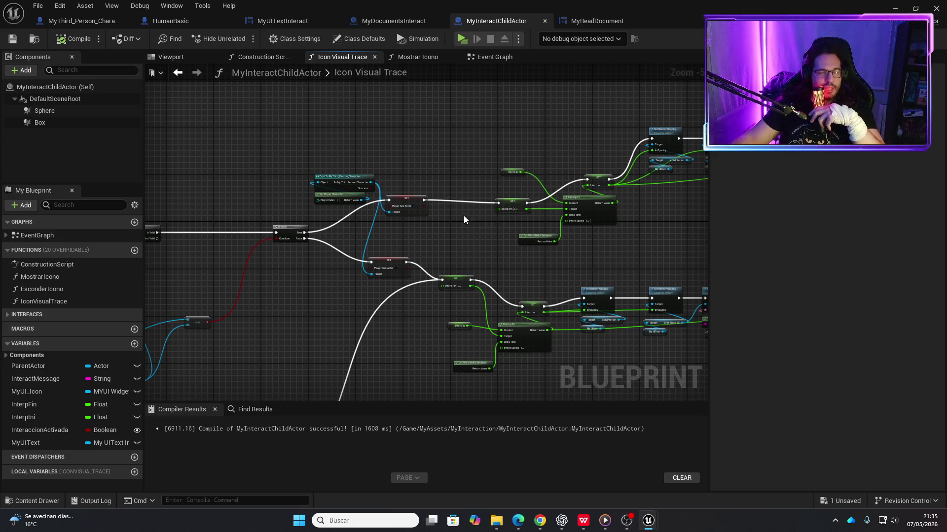
{"action": "scroll", "coordinate": [460, 216], "scroll_direction": "up", "scroll_amount": 3}
{"action": "left_click_drag", "start_coordinate": [286, 242], "coordinate": [297, 254]}
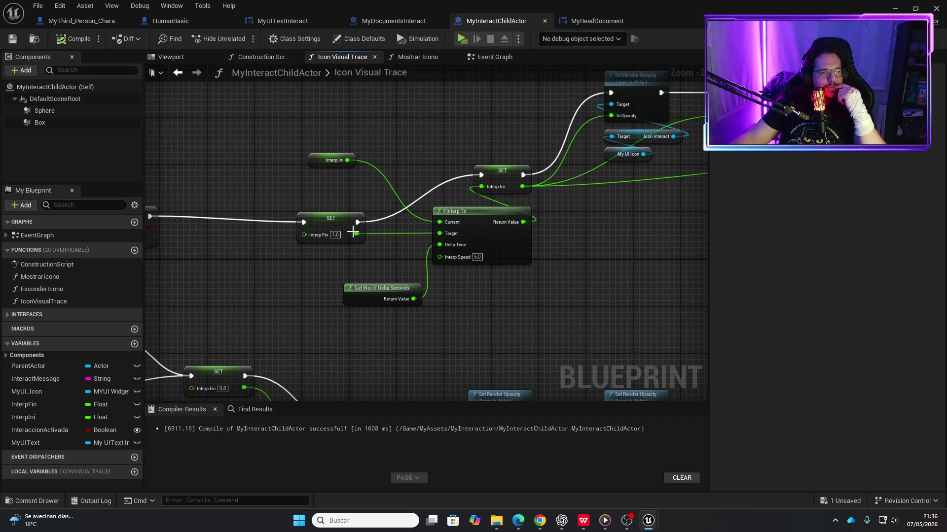
{"action": "mouse_move", "coordinate": [343, 197]}
{"action": "left_mouse_down"}
{"action": "mouse_move", "coordinate": [435, 222]}
{"action": "mouse_move", "coordinate": [447, 176]}
{"action": "mouse_move", "coordinate": [422, 194]}
{"action": "mouse_move", "coordinate": [364, 328]}
{"action": "left_mouse_up"}
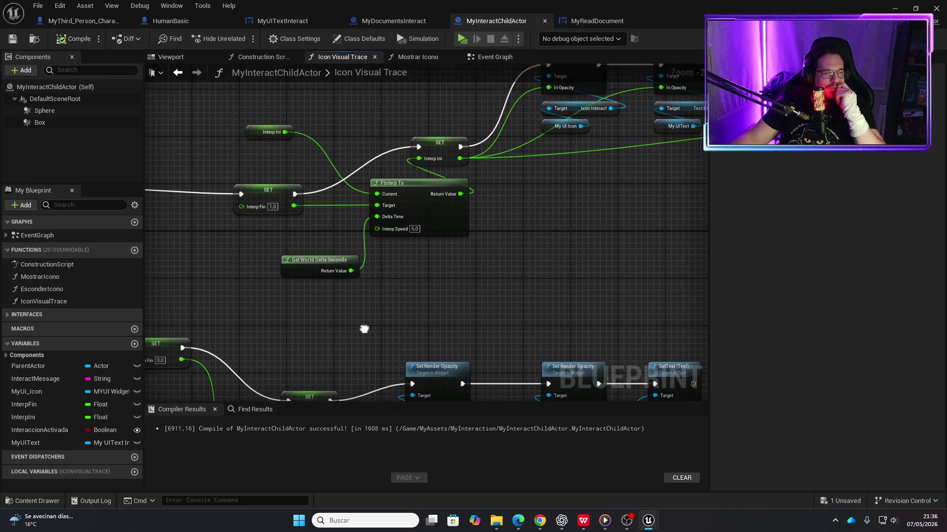
{"action": "scroll", "coordinate": [469, 342], "scroll_direction": "down", "scroll_amount": 2}
{"action": "left_click_drag", "start_coordinate": [469, 342], "coordinate": [303, 324]}
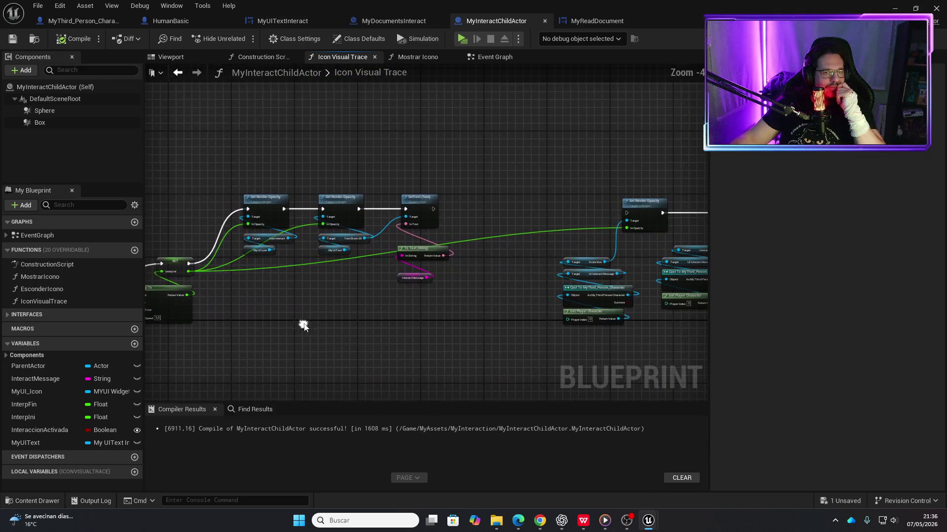
{"action": "scroll", "coordinate": [451, 217], "scroll_direction": "up", "scroll_amount": 2}
{"action": "scroll", "coordinate": [436, 321], "scroll_direction": "down", "scroll_amount": 2}
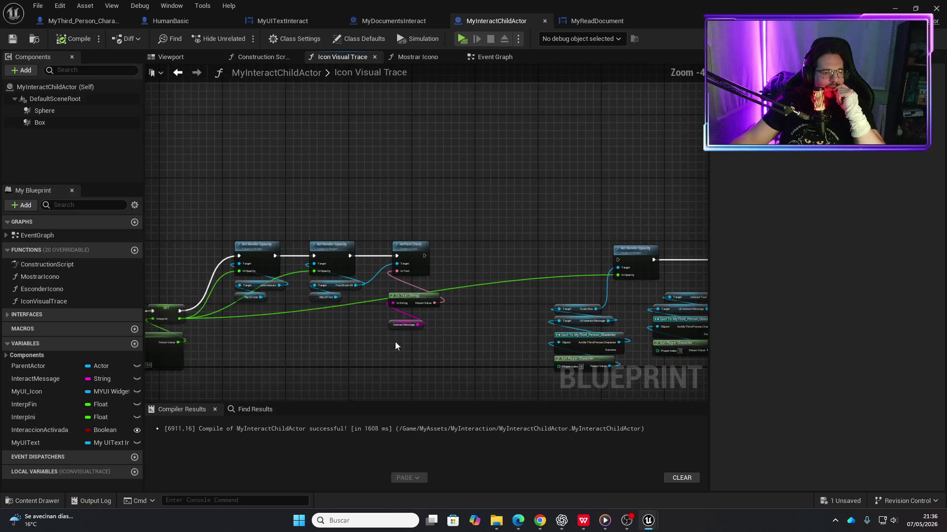
{"action": "left_click_drag", "start_coordinate": [404, 340], "coordinate": [480, 319]}
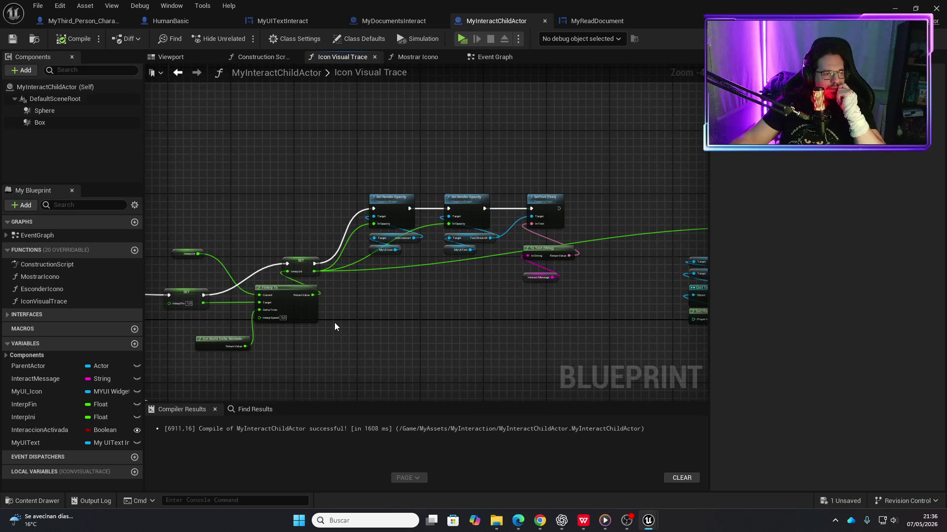
- Add a Print String after the first SetText that prints a copied Interp Ini value
{"action": "left_click", "coordinate": [178, 254]}
{"action": "key", "text": "ctrl+v"}
{"action": "left_click_drag", "start_coordinate": [559, 208], "coordinate": [588, 210]}
{"action": "type", "text": "print s"}
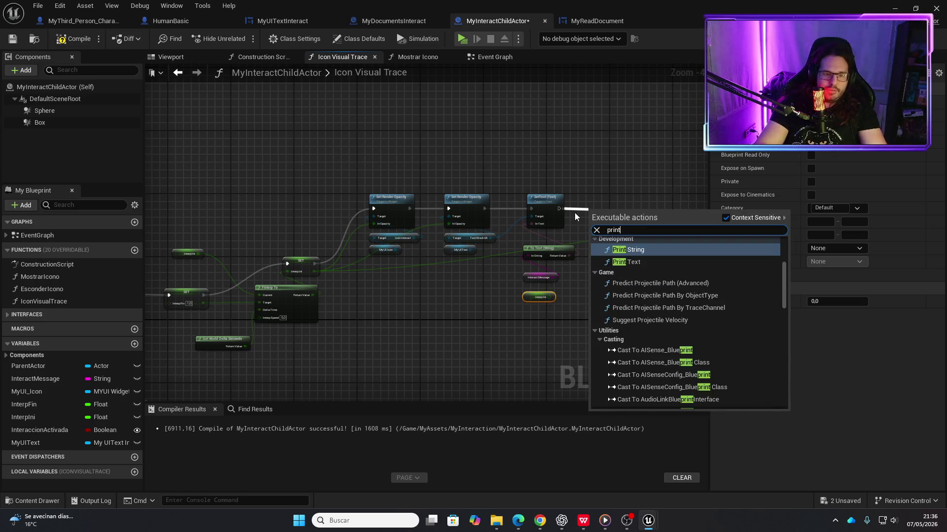
{"action": "key", "text": "Return"}
{"action": "left_click_drag", "start_coordinate": [549, 297], "coordinate": [614, 202]}
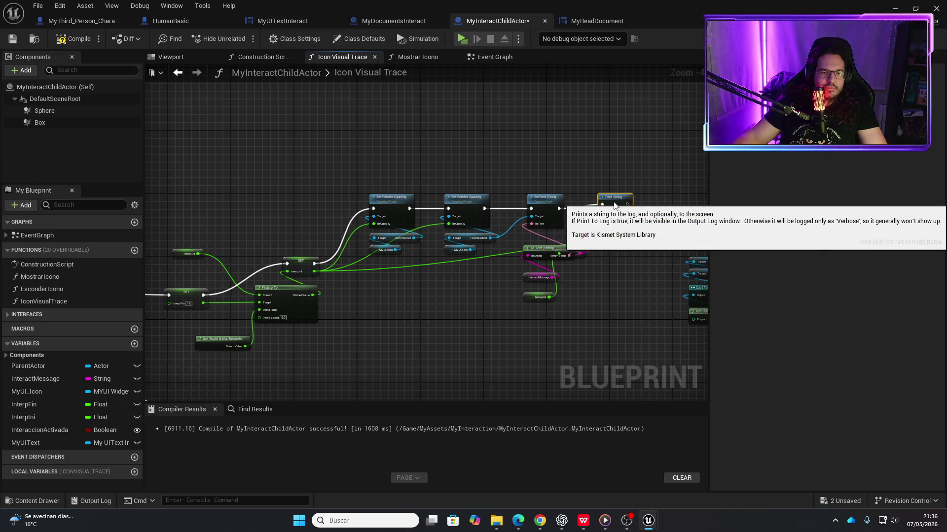
{"action": "mouse_move", "coordinate": [584, 261]}
{"action": "left_mouse_down"}
{"action": "mouse_move", "coordinate": [614, 309]}
{"action": "mouse_move", "coordinate": [612, 301]}
{"action": "left_mouse_up"}
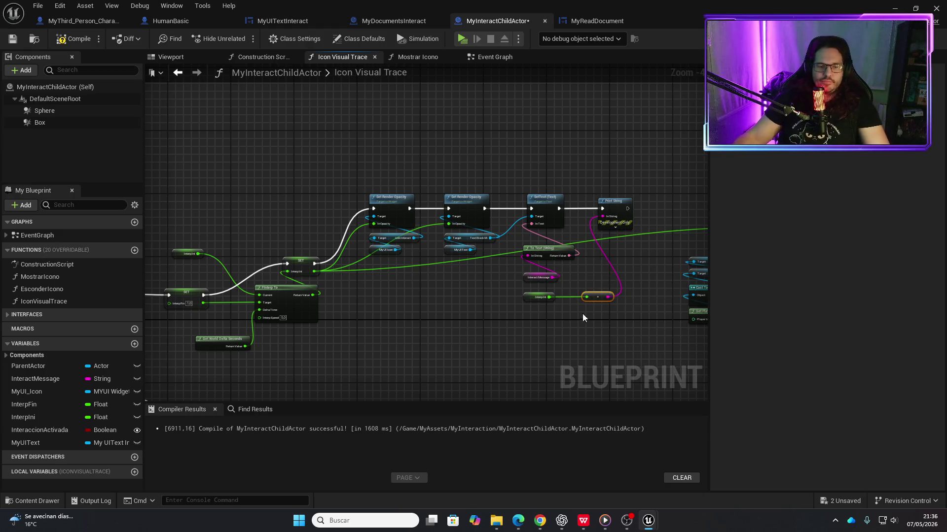
- Add a second Print String after the other SetText with an Interp Ini getter, then compile, save, and play
{"action": "mouse_move", "coordinate": [481, 336]}
{"action": "left_mouse_down"}
{"action": "mouse_move", "coordinate": [513, 154]}
{"action": "mouse_move", "coordinate": [663, 149]}
{"action": "left_mouse_up"}
{"action": "left_click_drag", "start_coordinate": [554, 291], "coordinate": [408, 297]}
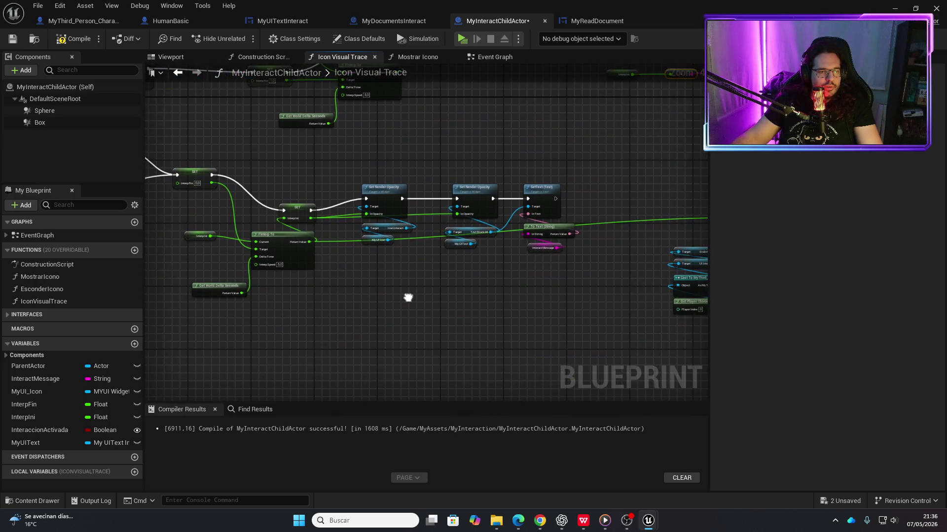
{"action": "left_click_drag", "start_coordinate": [556, 198], "coordinate": [578, 201]}
{"action": "type", "text": "print"}
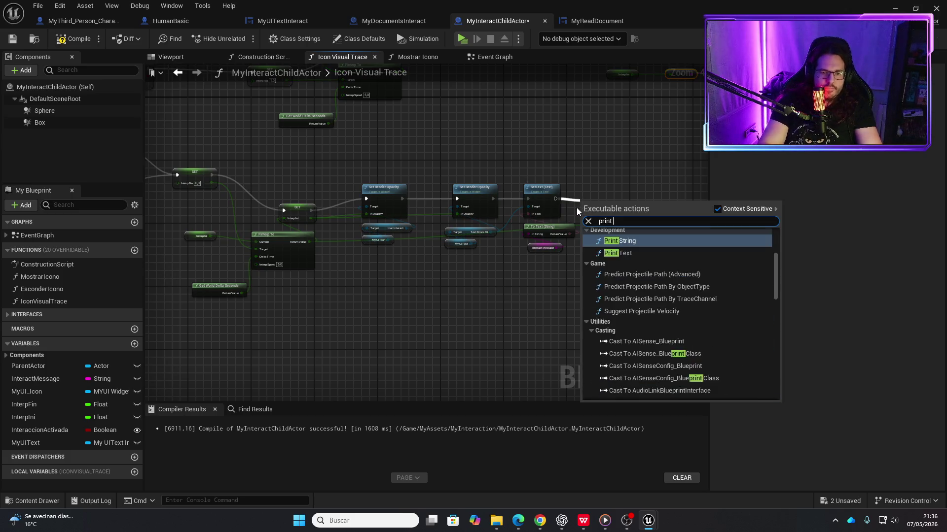
{"action": "key", "text": "Return"}
{"action": "left_click_drag", "start_coordinate": [594, 204], "coordinate": [606, 191]}
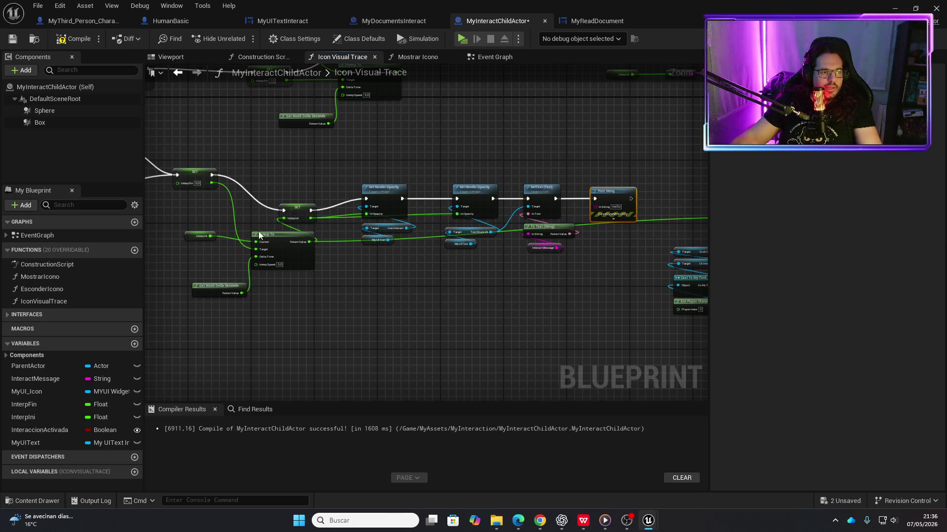
{"action": "left_click_drag", "start_coordinate": [455, 243], "coordinate": [380, 368]}
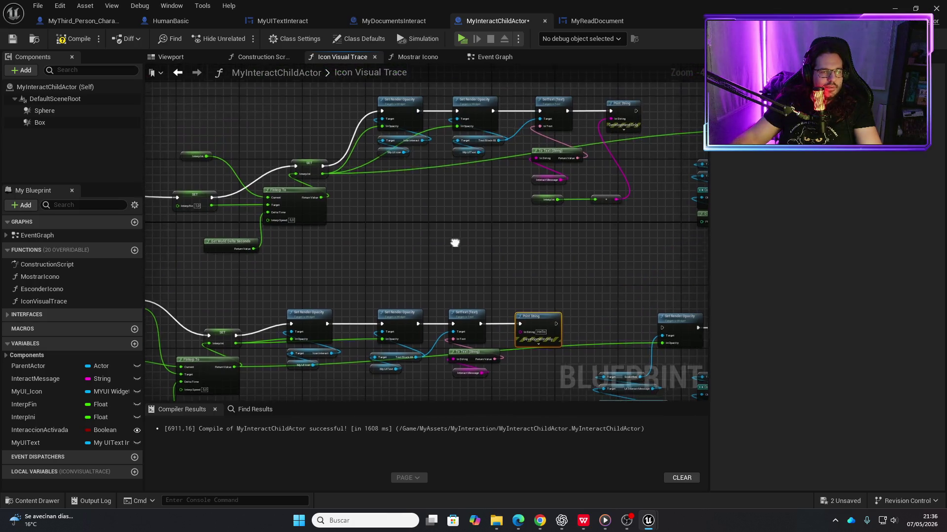
{"action": "left_click", "coordinate": [540, 205]}
{"action": "mouse_move", "coordinate": [504, 382]}
{"action": "left_mouse_down"}
{"action": "mouse_move", "coordinate": [525, 321]}
{"action": "mouse_move", "coordinate": [547, 294]}
{"action": "mouse_move", "coordinate": [542, 267]}
{"action": "left_mouse_up"}
{"action": "key", "text": "ctrl+v"}
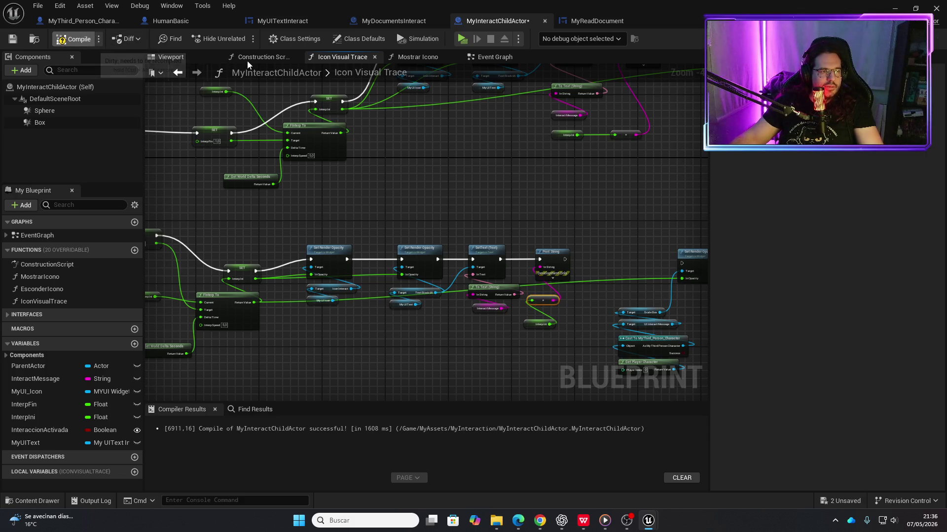
{"action": "key", "text": "ctrl+s"}
{"action": "left_click", "coordinate": [463, 39]}
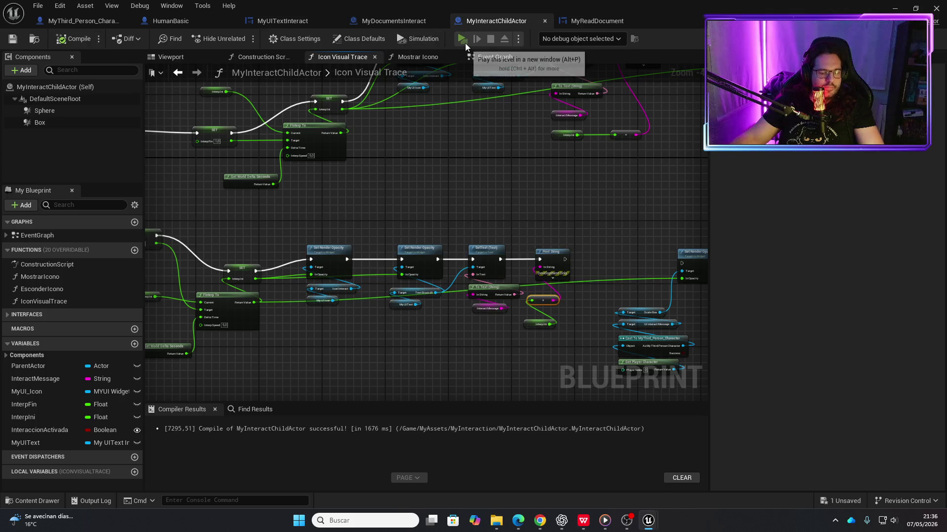
{"action": "key", "text": "w"}
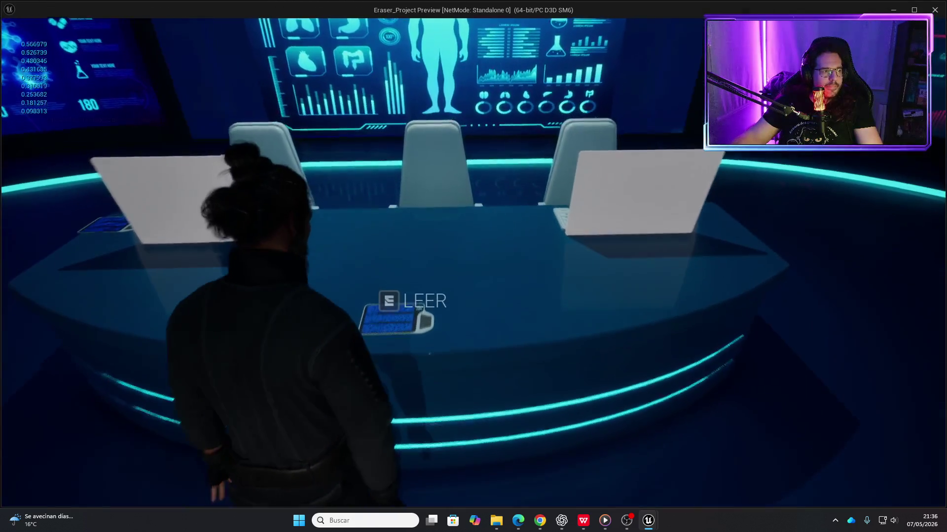
{"action": "key", "text": "s"}
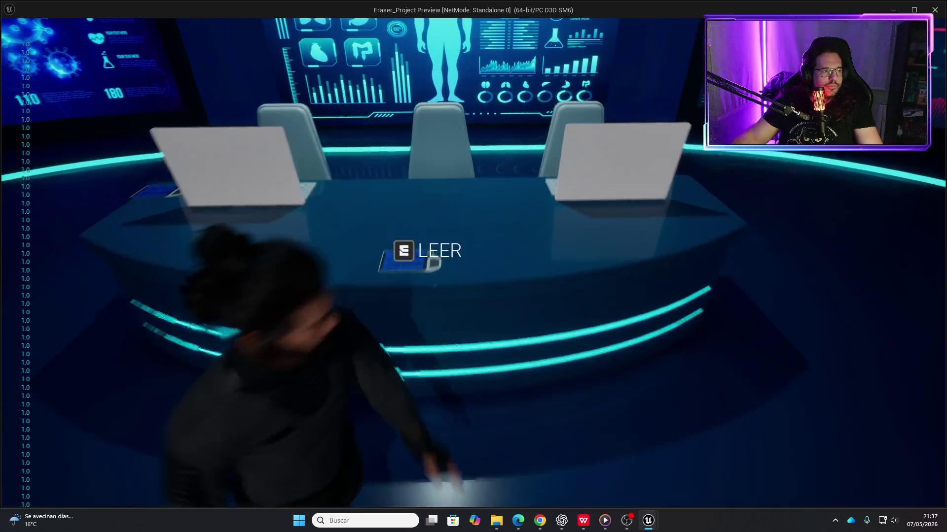
{"action": "key", "text": "w"}
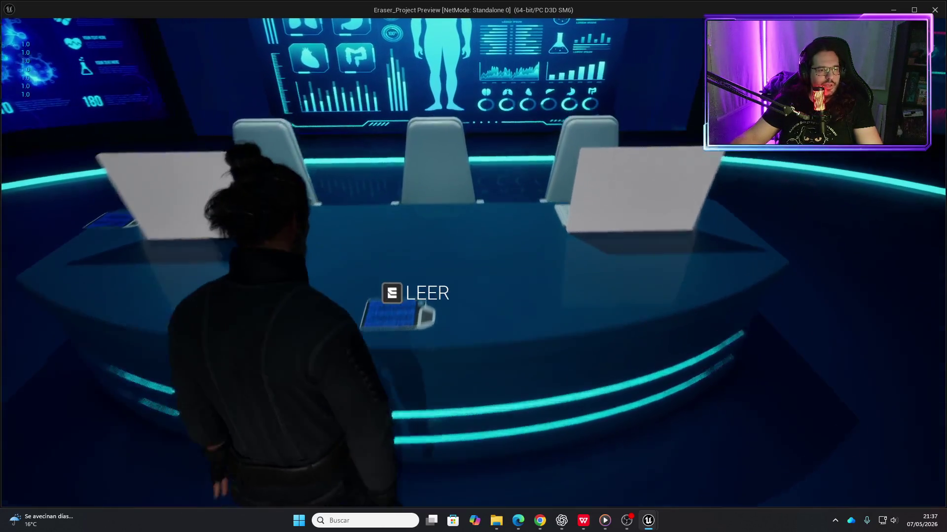
{"action": "key", "text": "s"}
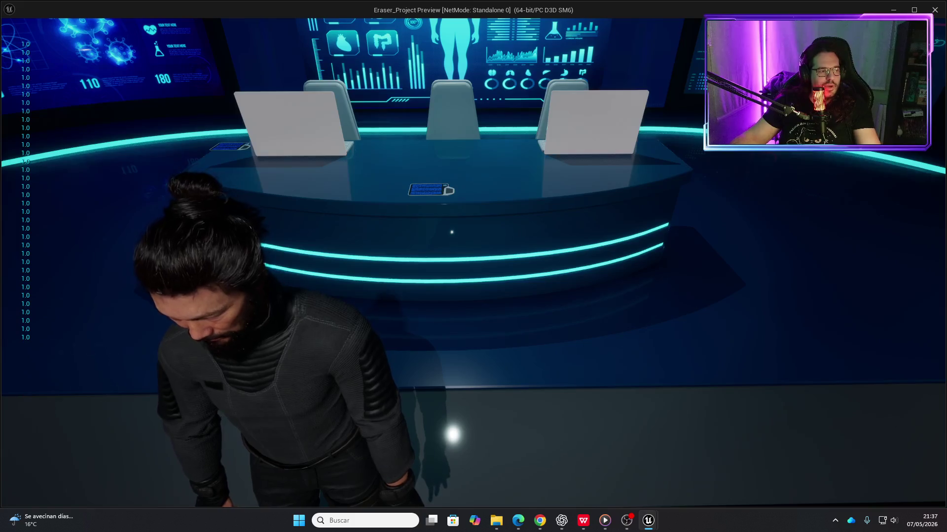
{"action": "key", "text": "Escape"}
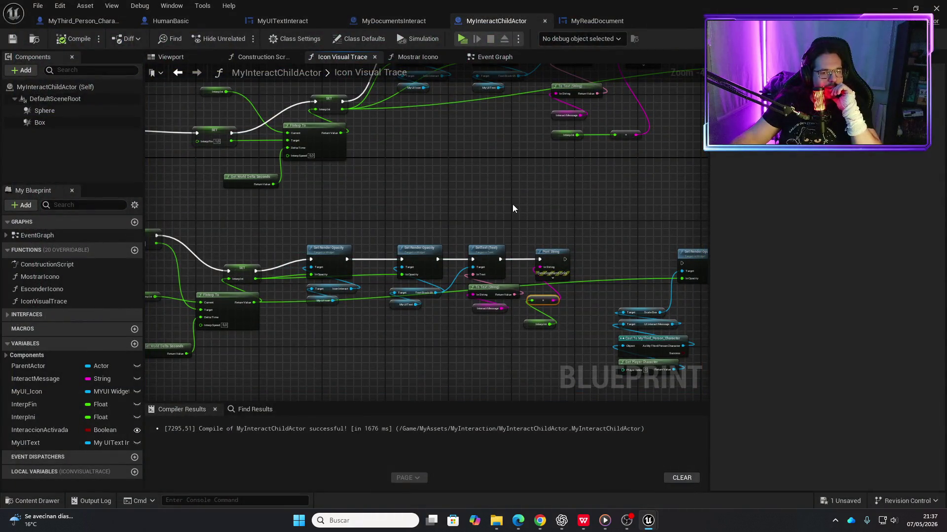
- Look over the Cast, SET, Branch and line trace nodes in Icon Visual Trace
{"action": "mouse_move", "coordinate": [475, 220]}
{"action": "left_mouse_down"}
{"action": "mouse_move", "coordinate": [504, 192]}
{"action": "mouse_move", "coordinate": [675, 227]}
{"action": "left_mouse_up"}
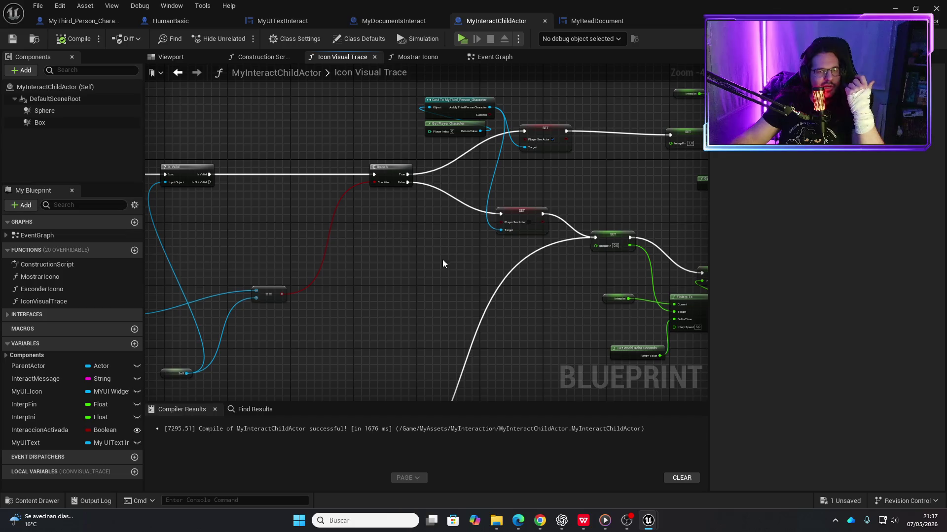
{"action": "scroll", "coordinate": [544, 187], "scroll_direction": "down", "scroll_amount": 1}
{"action": "scroll", "coordinate": [493, 244], "scroll_direction": "down", "scroll_amount": 1}
{"action": "mouse_move", "coordinate": [510, 224]}
{"action": "left_mouse_down"}
{"action": "mouse_move", "coordinate": [461, 270]}
{"action": "mouse_move", "coordinate": [670, 215]}
{"action": "left_mouse_up"}
{"action": "scroll", "coordinate": [523, 206], "scroll_direction": "up", "scroll_amount": 4}
{"action": "scroll", "coordinate": [514, 318], "scroll_direction": "down", "scroll_amount": 2}
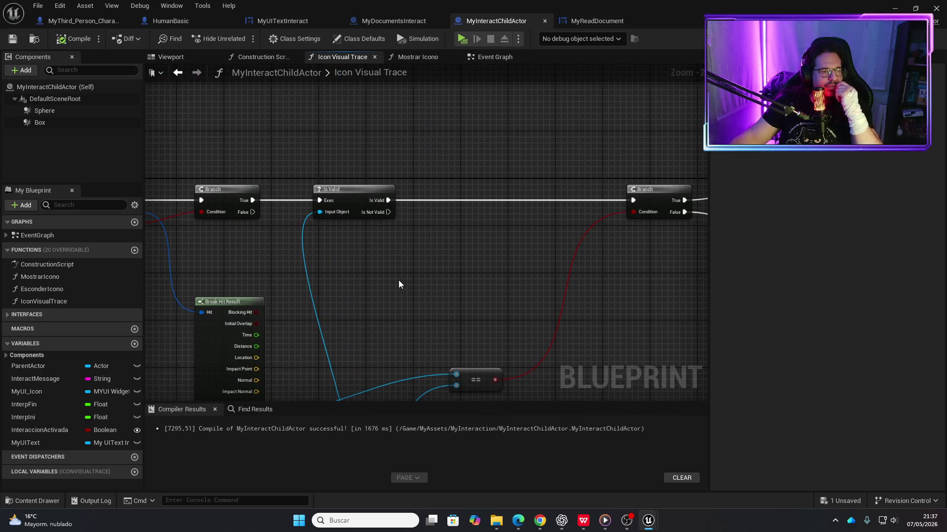
{"action": "scroll", "coordinate": [399, 279], "scroll_direction": "down", "scroll_amount": 1}
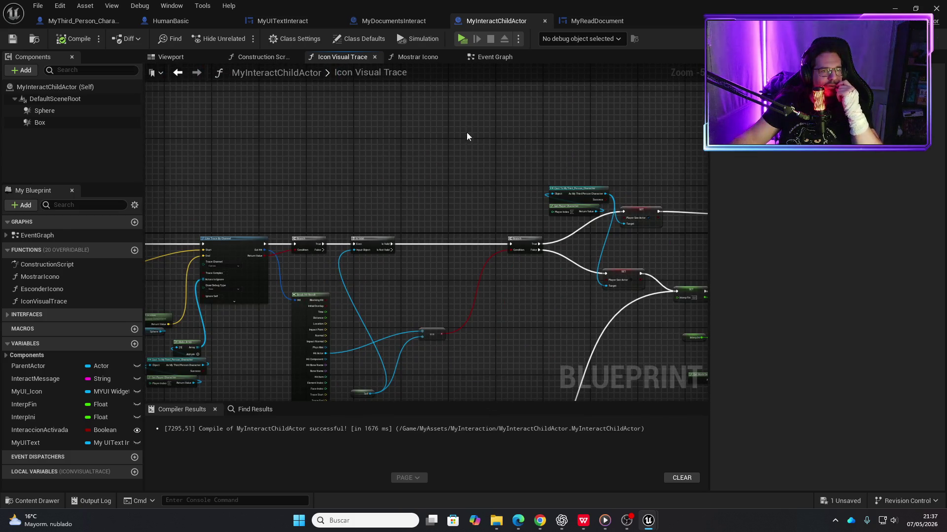
- Switch to the Event Graph and bring the area-entry overlap section into view
{"action": "left_click", "coordinate": [486, 57]}
{"action": "scroll", "coordinate": [426, 306], "scroll_direction": "down", "scroll_amount": 1}
{"action": "scroll", "coordinate": [507, 302], "scroll_direction": "down", "scroll_amount": 1}
{"action": "mouse_move", "coordinate": [507, 302]}
{"action": "left_mouse_down"}
{"action": "mouse_move", "coordinate": [436, 352]}
{"action": "mouse_move", "coordinate": [515, 151]}
{"action": "left_mouse_up"}
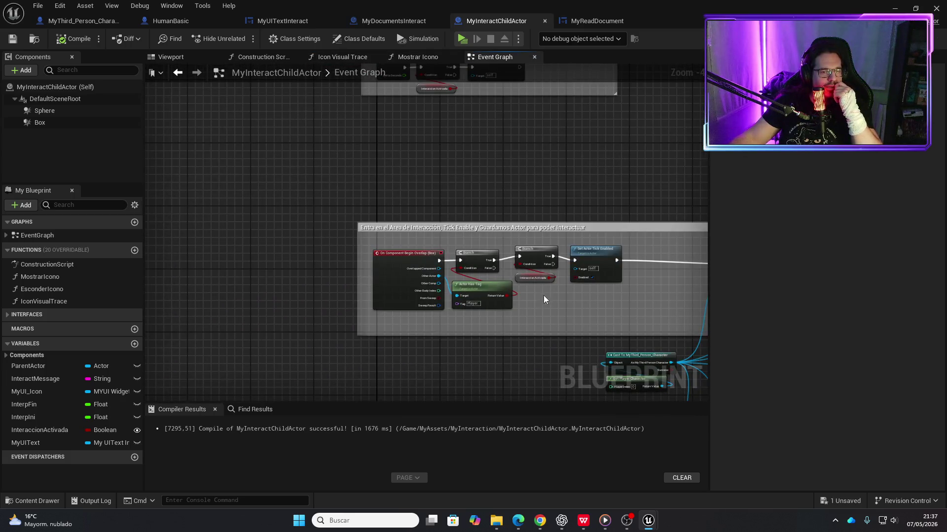
- Pan through the area-exit overlap logic to the Timeline, Lerp and Set Render Opacity nodes
{"action": "scroll", "coordinate": [543, 295], "scroll_direction": "up", "scroll_amount": 2}
{"action": "mouse_move", "coordinate": [499, 321]}
{"action": "left_mouse_down"}
{"action": "mouse_move", "coordinate": [518, 201]}
{"action": "mouse_move", "coordinate": [484, 208]}
{"action": "left_mouse_up"}
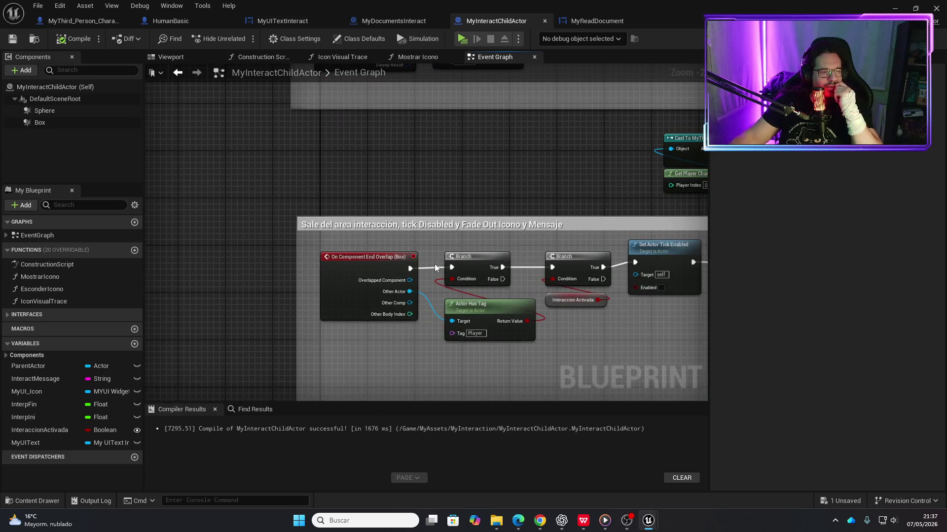
{"action": "left_click_drag", "start_coordinate": [591, 371], "coordinate": [405, 343]}
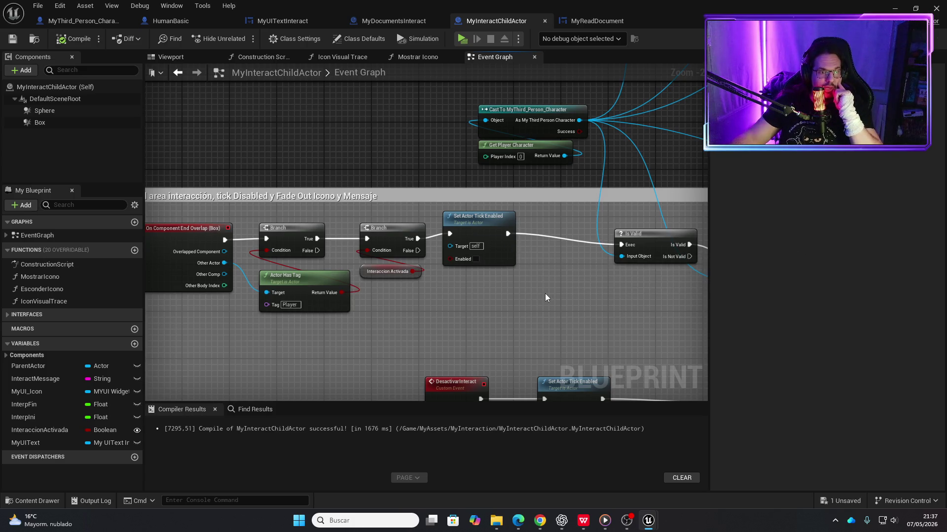
{"action": "left_click_drag", "start_coordinate": [557, 295], "coordinate": [415, 241]}
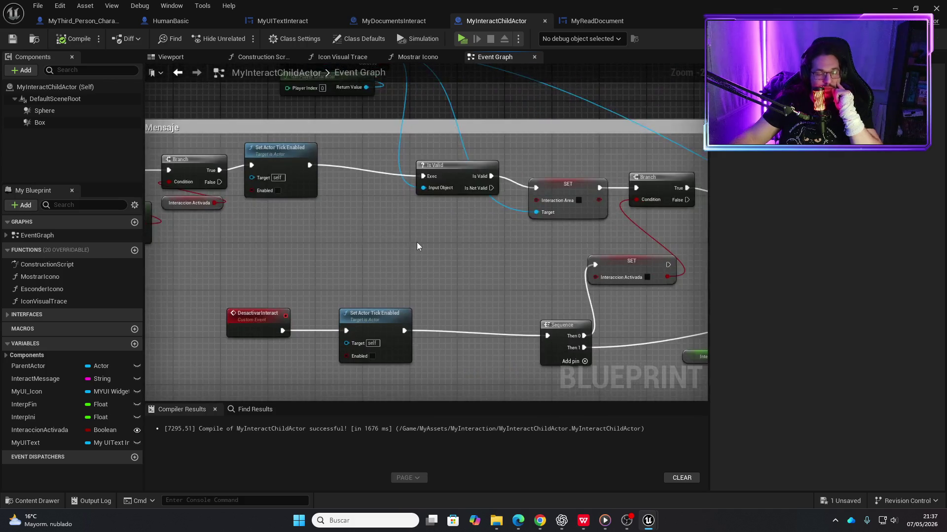
{"action": "scroll", "coordinate": [418, 242], "scroll_direction": "down", "scroll_amount": 1}
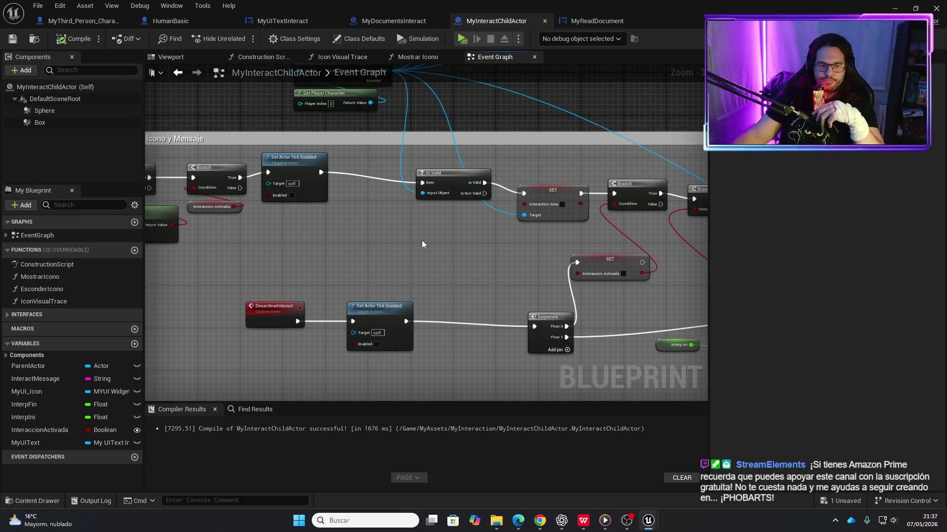
{"action": "left_click_drag", "start_coordinate": [460, 240], "coordinate": [384, 226]}
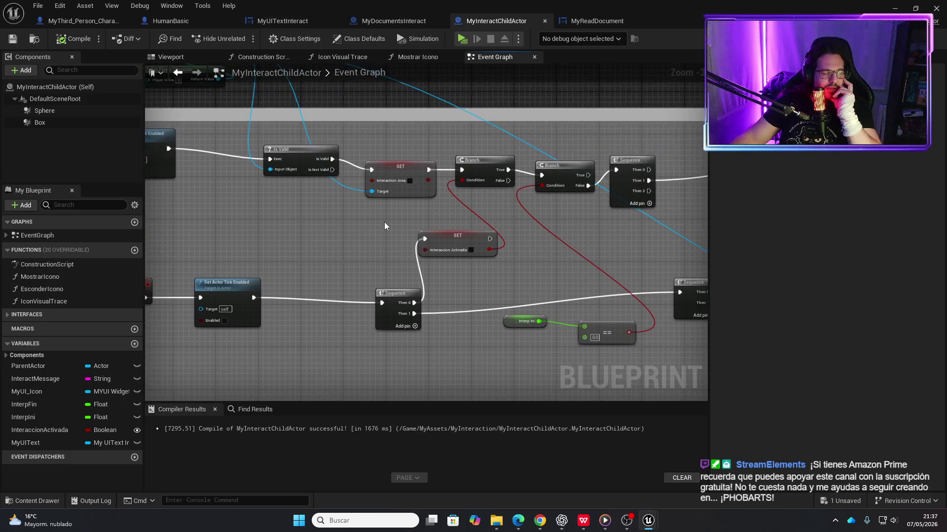
{"action": "scroll", "coordinate": [499, 225], "scroll_direction": "down", "scroll_amount": 1}
{"action": "mouse_move", "coordinate": [499, 225]}
{"action": "left_mouse_down"}
{"action": "mouse_move", "coordinate": [268, 170]}
{"action": "mouse_move", "coordinate": [380, 209]}
{"action": "mouse_move", "coordinate": [372, 258]}
{"action": "left_mouse_up"}
{"action": "scroll", "coordinate": [383, 255], "scroll_direction": "up", "scroll_amount": 2}
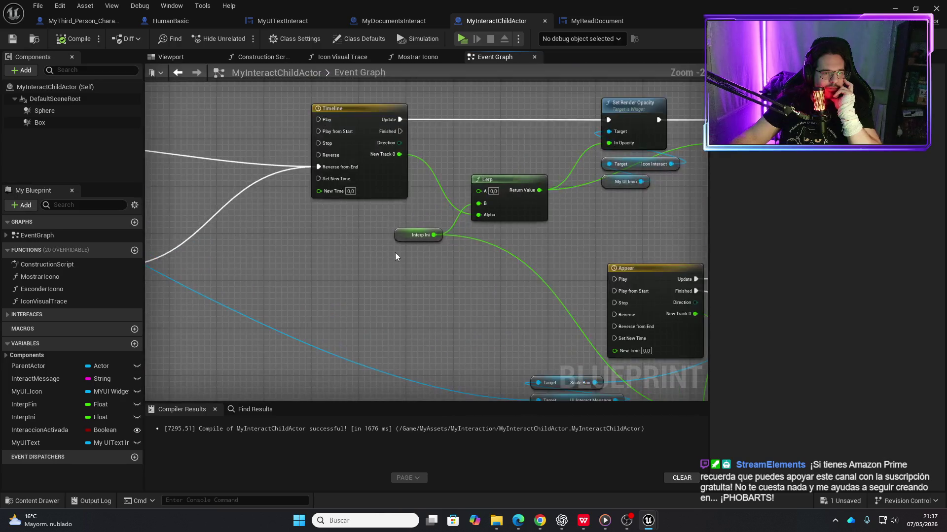
{"action": "mouse_move", "coordinate": [484, 281]}
{"action": "left_mouse_down"}
{"action": "mouse_move", "coordinate": [361, 271]}
{"action": "mouse_move", "coordinate": [286, 297]}
{"action": "mouse_move", "coordinate": [377, 136]}
{"action": "mouse_move", "coordinate": [362, 199]}
{"action": "mouse_move", "coordinate": [281, 237]}
{"action": "left_mouse_up"}
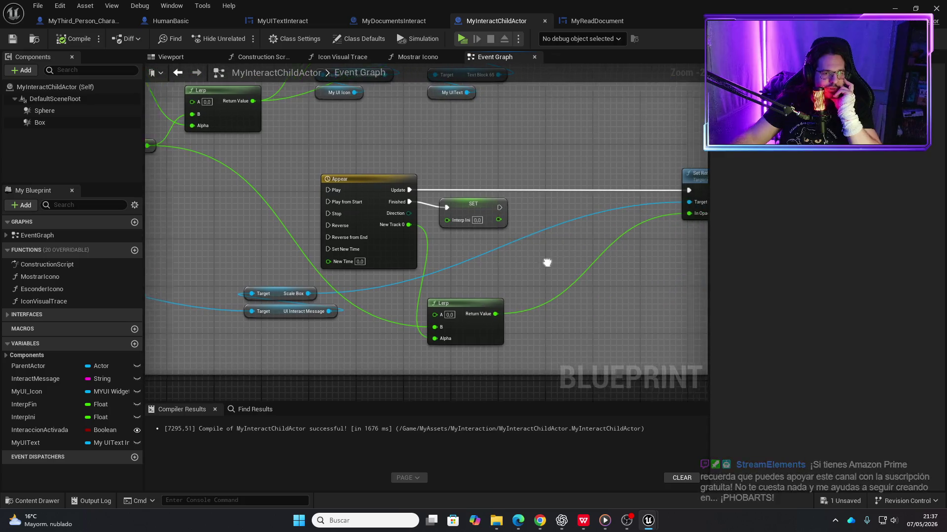
- Frame the Sequence nodes alongside the Appear timeline and Lerp nodes
{"action": "scroll", "coordinate": [355, 243], "scroll_direction": "down", "scroll_amount": 1}
{"action": "scroll", "coordinate": [380, 252], "scroll_direction": "down", "scroll_amount": 3}
{"action": "scroll", "coordinate": [229, 217], "scroll_direction": "up", "scroll_amount": 5}
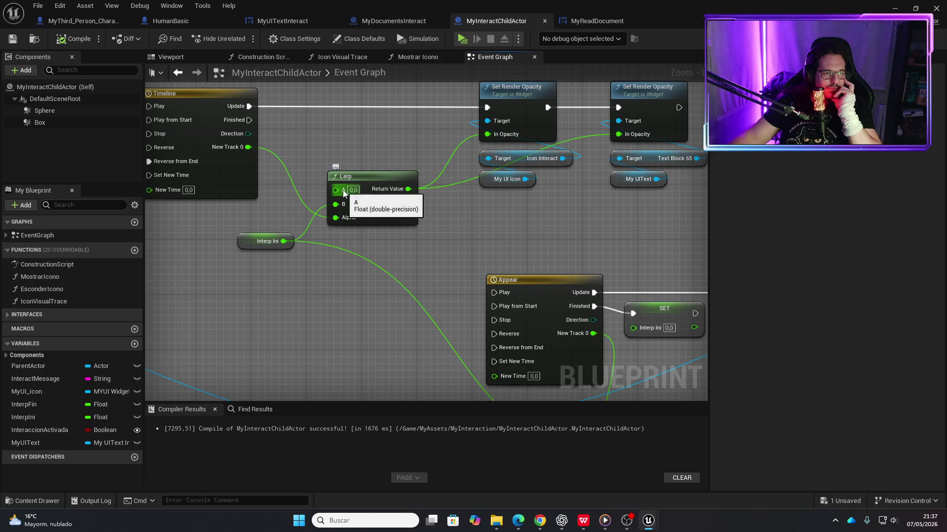
{"action": "mouse_move", "coordinate": [332, 278]}
{"action": "left_mouse_down"}
{"action": "mouse_move", "coordinate": [426, 266]}
{"action": "mouse_move", "coordinate": [506, 291]}
{"action": "mouse_move", "coordinate": [341, 309]}
{"action": "left_mouse_up"}
{"action": "scroll", "coordinate": [427, 261], "scroll_direction": "down", "scroll_amount": 2}
{"action": "scroll", "coordinate": [386, 301], "scroll_direction": "down", "scroll_amount": 4}
{"action": "scroll", "coordinate": [420, 290], "scroll_direction": "up", "scroll_amount": 6}
{"action": "scroll", "coordinate": [381, 301], "scroll_direction": "down", "scroll_amount": 1}
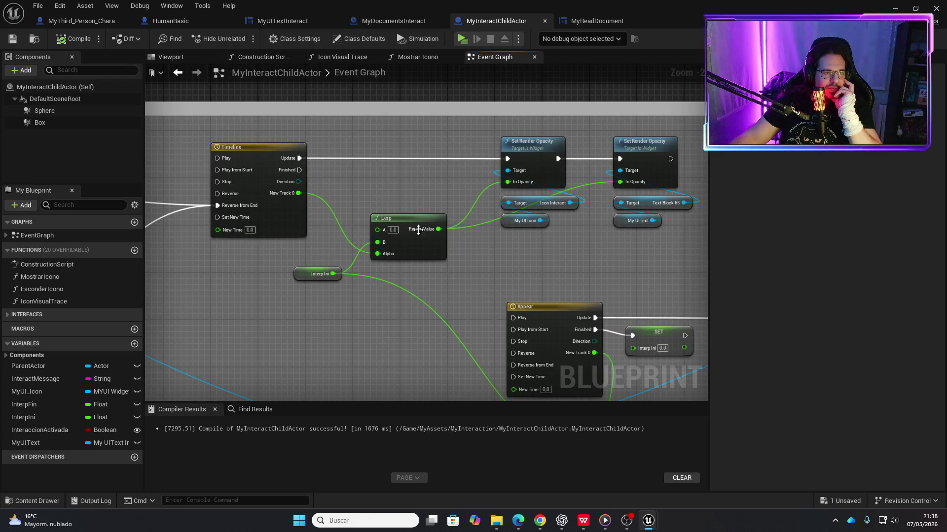
{"action": "left_click_drag", "start_coordinate": [419, 324], "coordinate": [355, 324]}
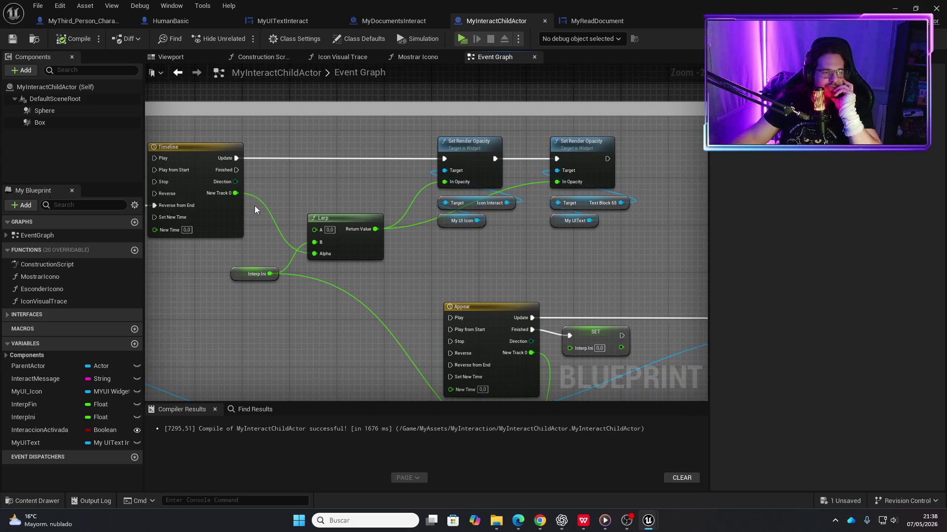
{"action": "mouse_move", "coordinate": [312, 324]}
{"action": "left_mouse_down"}
{"action": "mouse_move", "coordinate": [385, 198]}
{"action": "mouse_move", "coordinate": [383, 245]}
{"action": "left_mouse_up"}
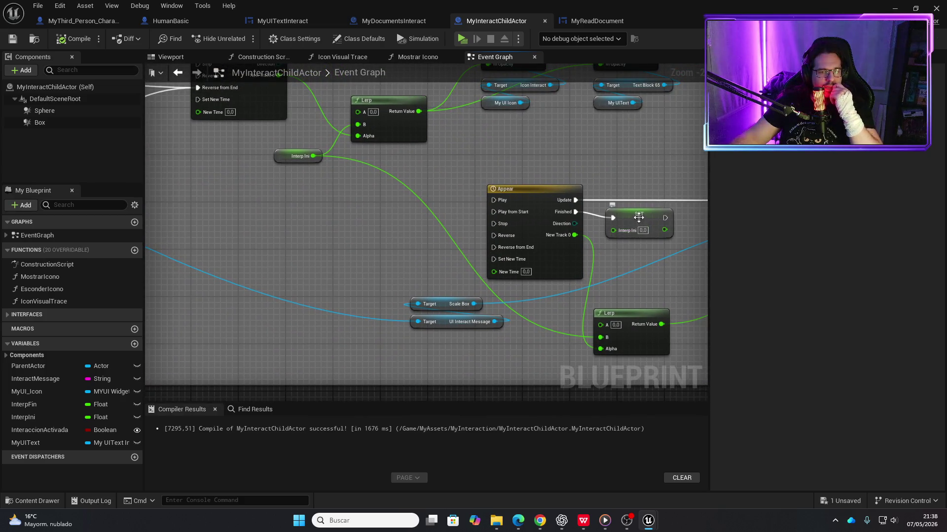
{"action": "left_click_drag", "start_coordinate": [393, 211], "coordinate": [393, 260]}
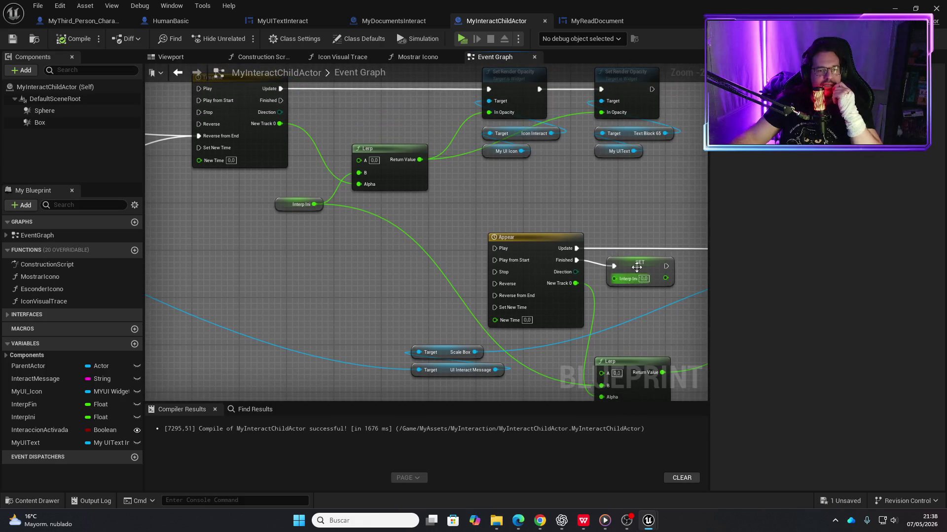
{"action": "left_click_drag", "start_coordinate": [338, 278], "coordinate": [512, 259]}
{"action": "scroll", "coordinate": [513, 259], "scroll_direction": "down", "scroll_amount": 2}
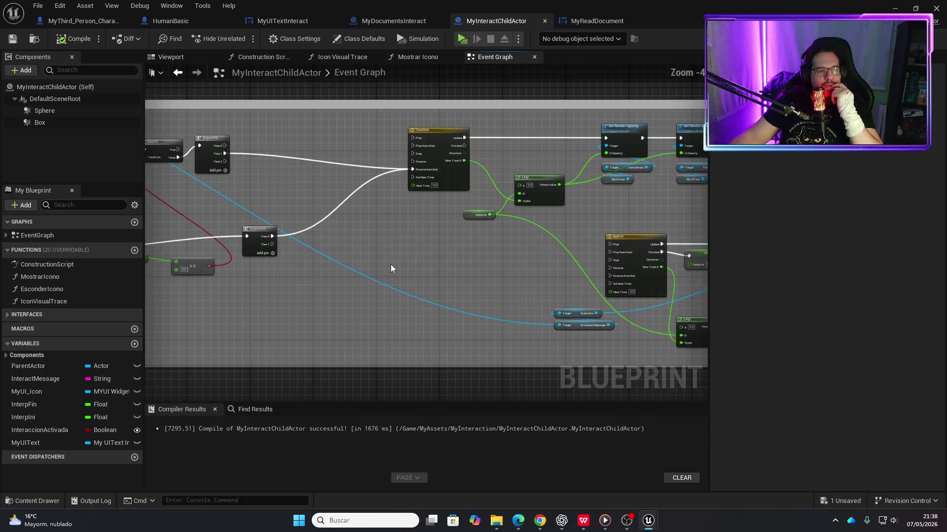
{"action": "left_click_drag", "start_coordinate": [389, 267], "coordinate": [249, 235]}
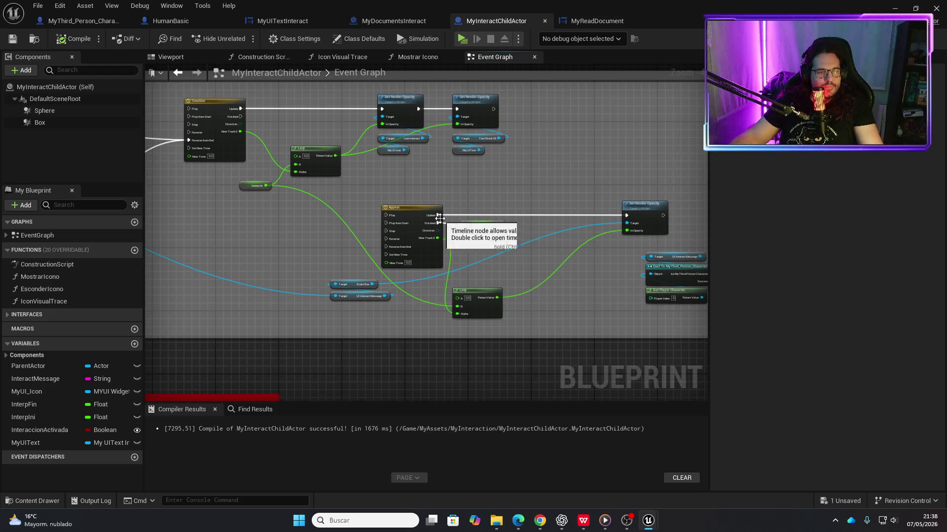
{"action": "left_click_drag", "start_coordinate": [304, 246], "coordinate": [302, 224]}
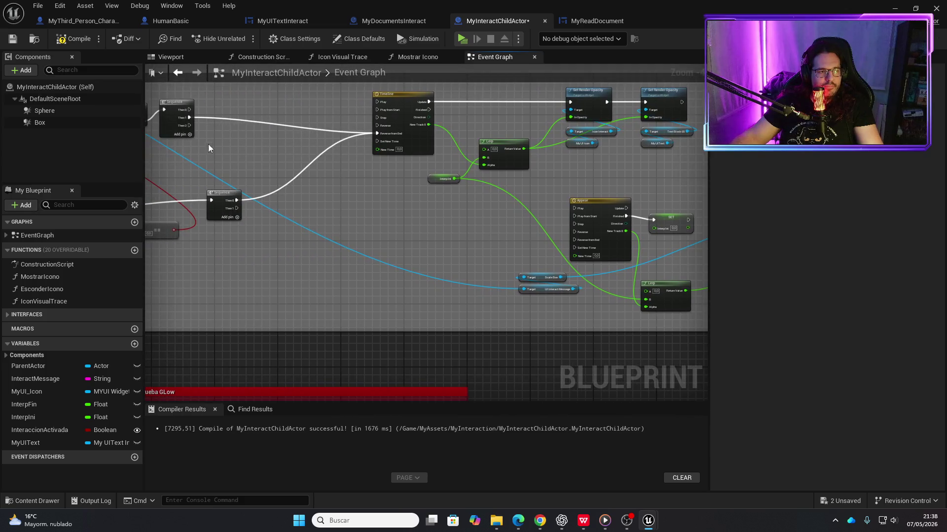
- Connect both Sequence outputs to Appear's Reverse from End, save, and start a playtest
{"action": "mouse_move", "coordinate": [189, 110]}
{"action": "left_mouse_down"}
{"action": "mouse_move", "coordinate": [555, 217]}
{"action": "mouse_move", "coordinate": [566, 260]}
{"action": "mouse_move", "coordinate": [575, 241]}
{"action": "left_mouse_up"}
{"action": "left_click_drag", "start_coordinate": [236, 208], "coordinate": [574, 240]}
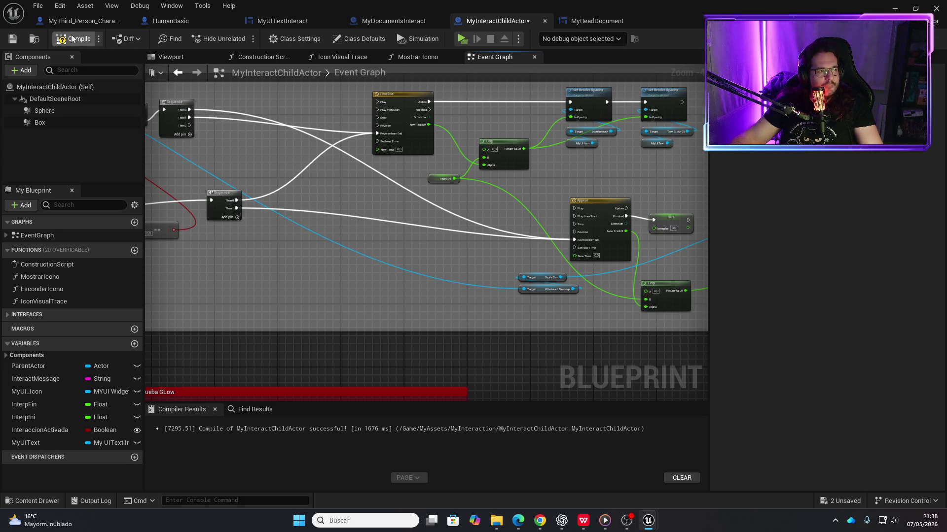
{"action": "key", "text": "ctrl+s"}
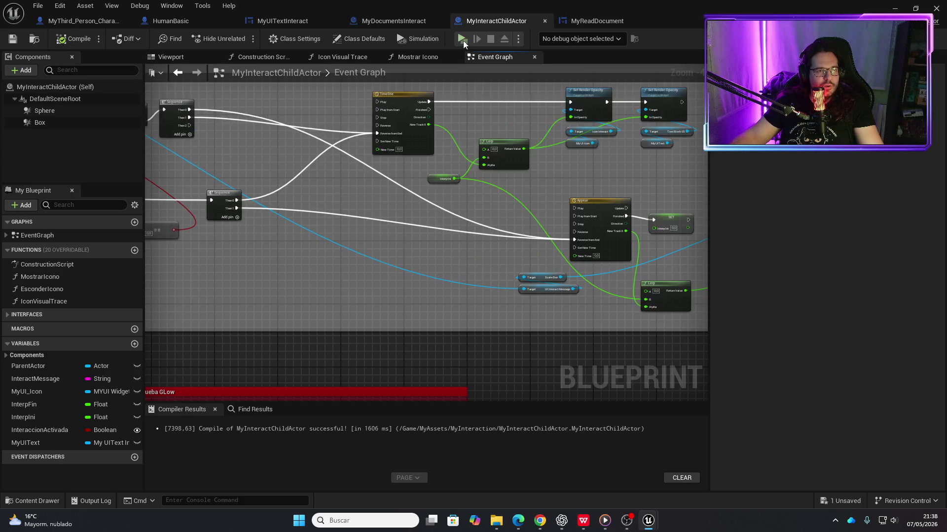
{"action": "left_click", "coordinate": [463, 39]}
{"action": "key", "text": "w"}
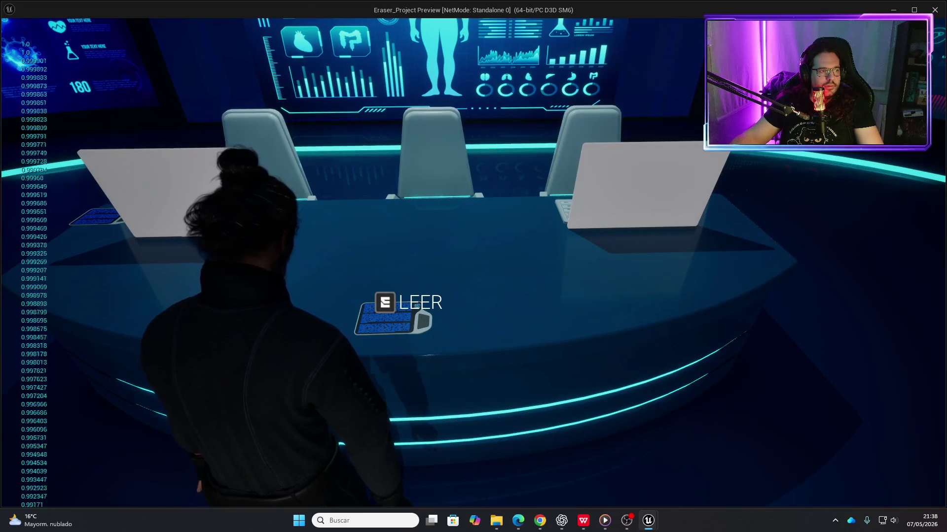
{"action": "key", "text": "s"}
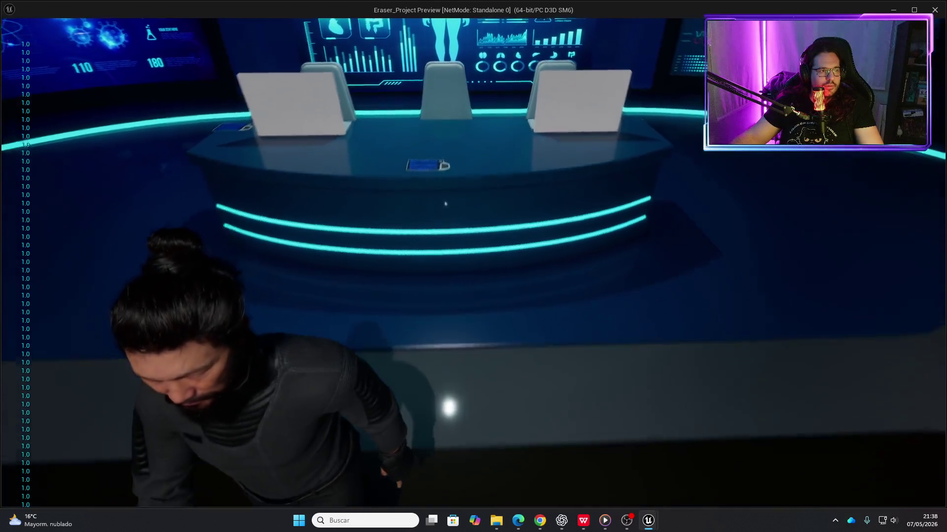
{"action": "key", "text": "w"}
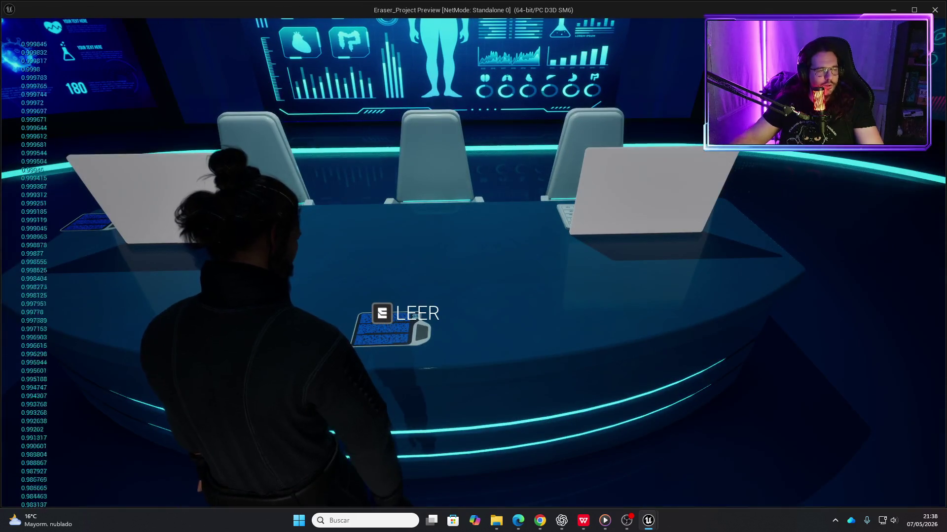
{"action": "key", "text": "s"}
{"action": "key", "text": "w"}
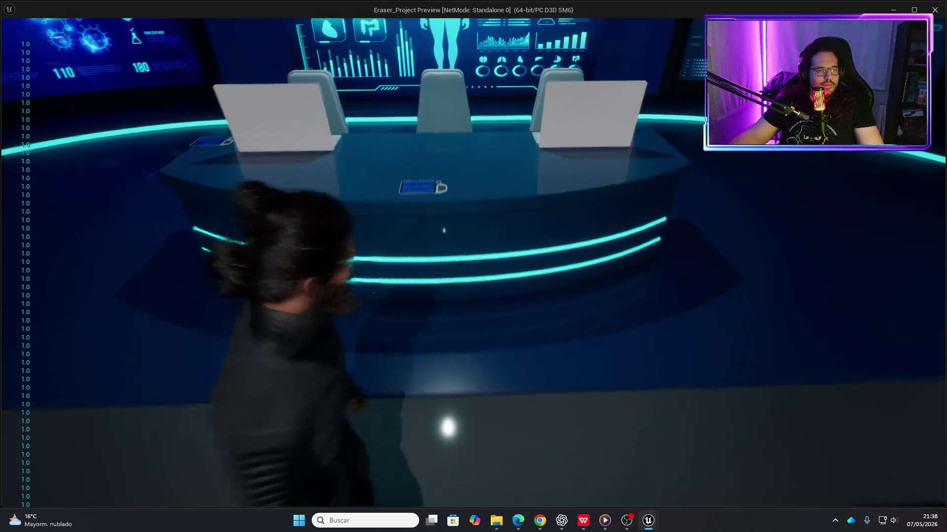
{"action": "key", "text": "a"}
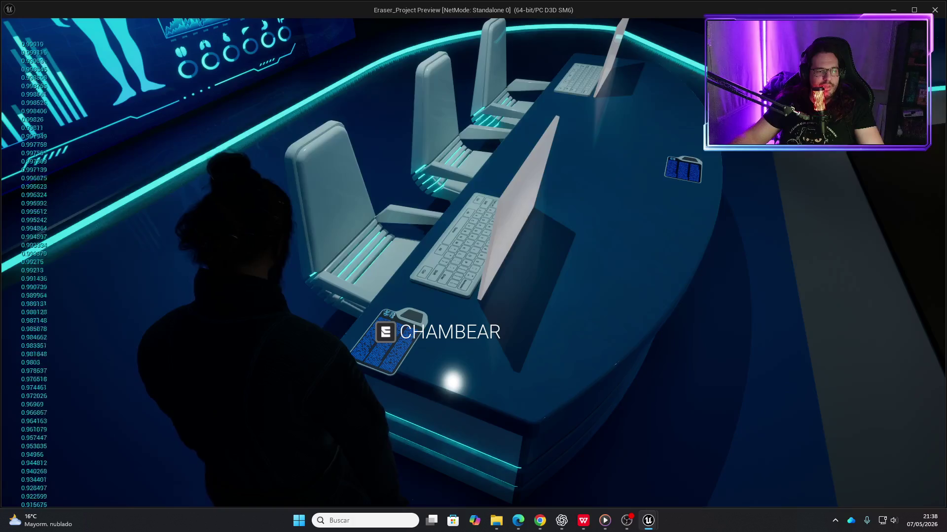
{"action": "key", "text": "s"}
{"action": "key", "text": "Escape"}
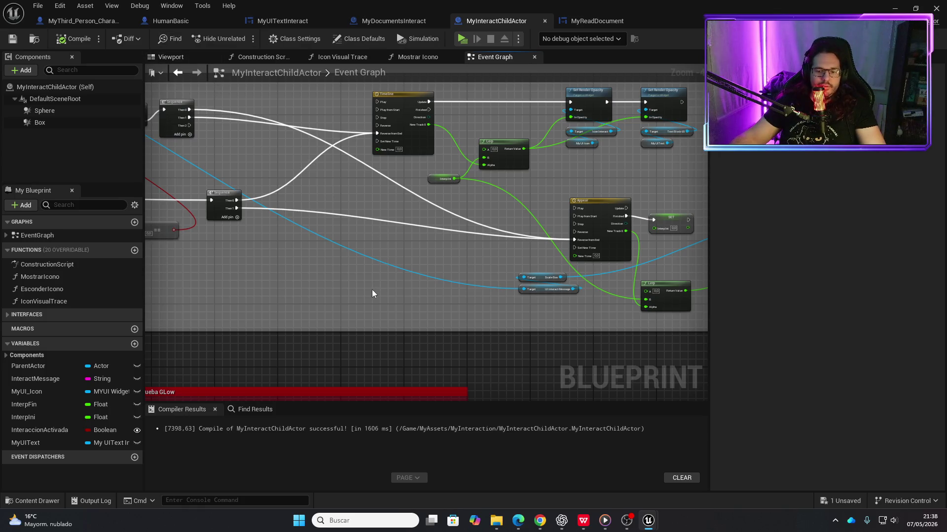
- Save all assets including the 01_Tutorial map, then minimize the Blueprint editor
{"action": "key", "text": "ctrl+space"}
{"action": "left_click", "coordinate": [148, 333]}
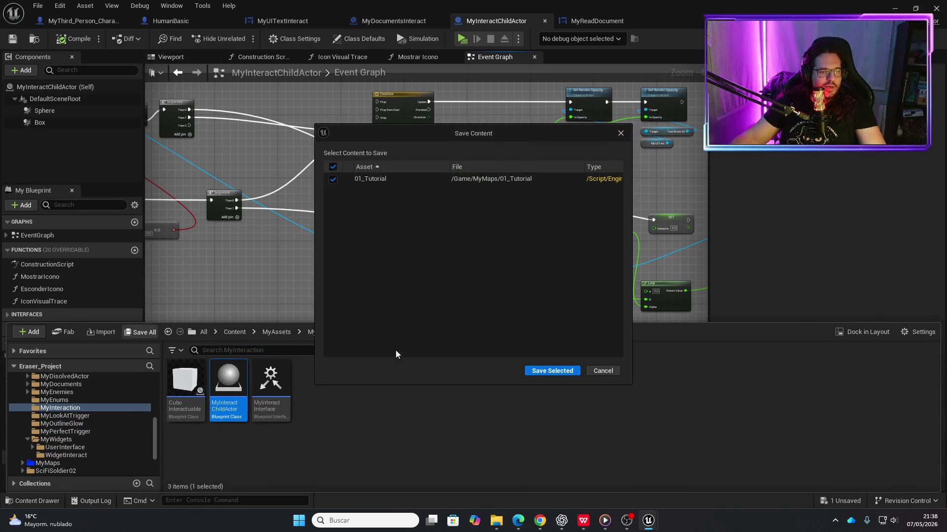
{"action": "left_click", "coordinate": [541, 373]}
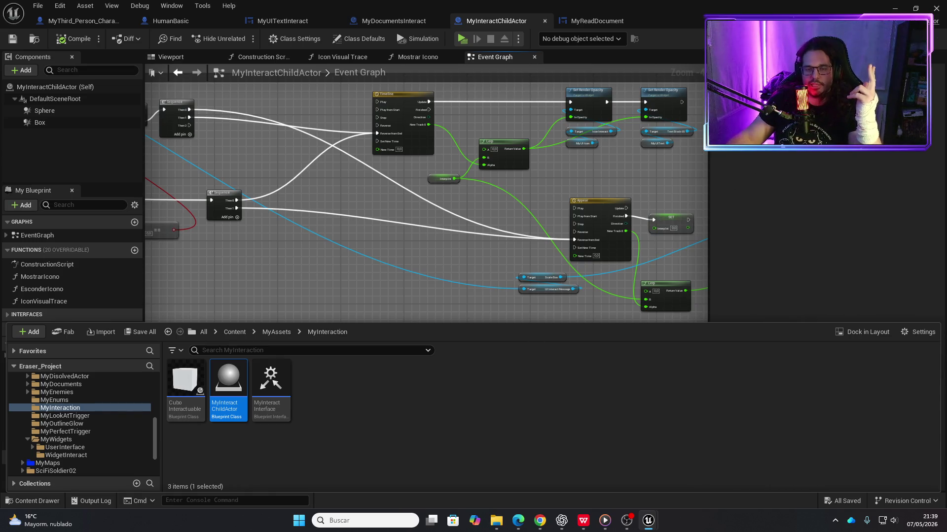
{"action": "left_click", "coordinate": [894, 9]}
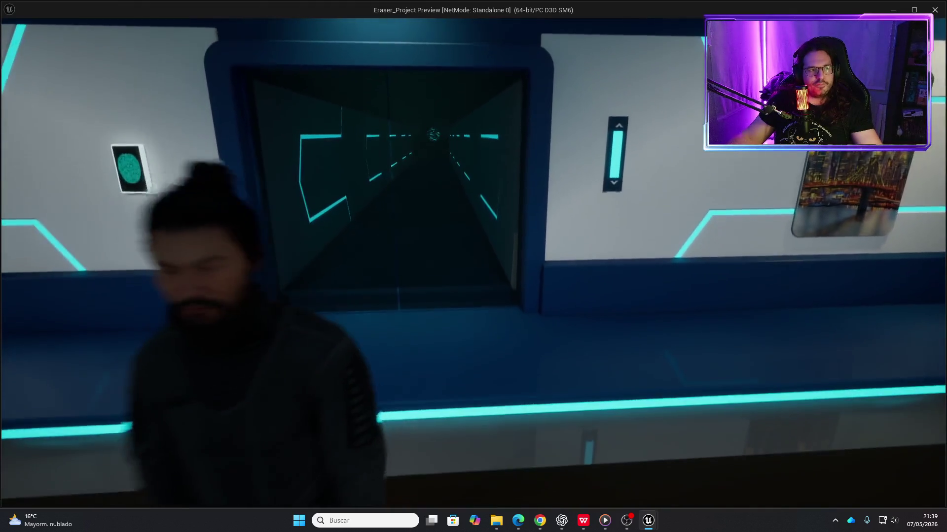
- Walk the character into the glowing corridor, then stop the playtest
{"action": "key", "text": "w"}
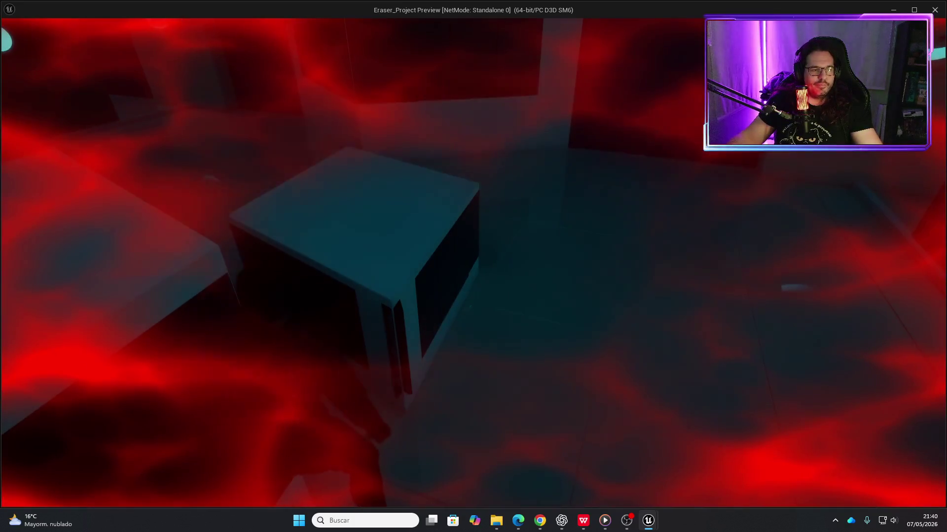
{"action": "key", "text": "Escape"}
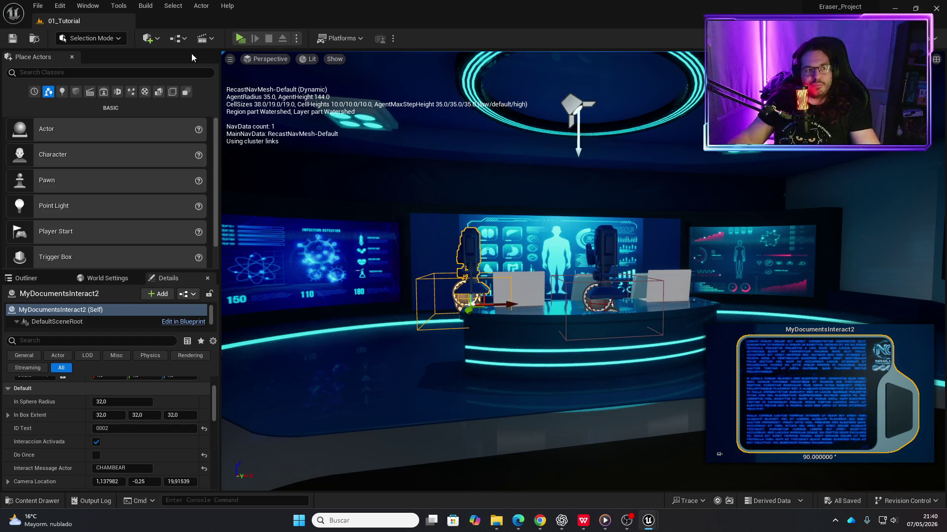
- Check the browser window, return to Unreal, and start a standalone playtest
{"action": "key", "text": "p"}
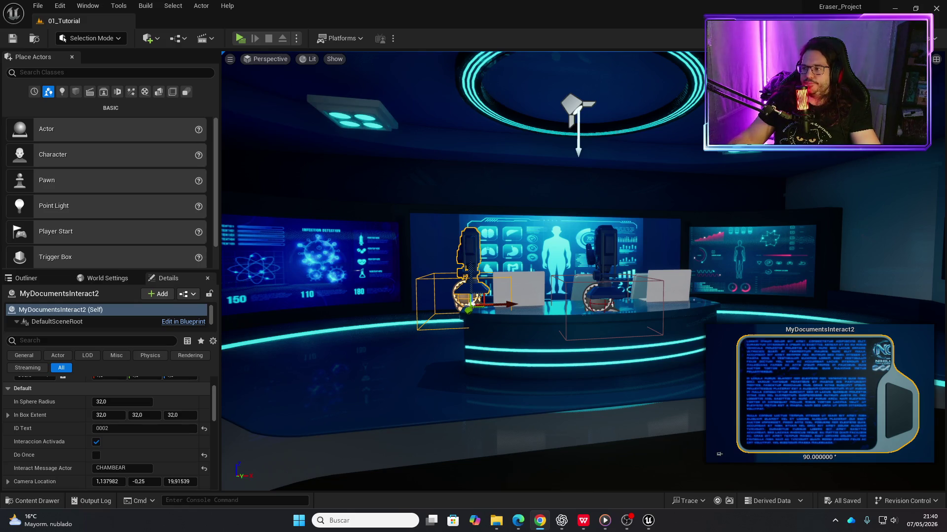
{"action": "key", "text": "alt+Tab"}
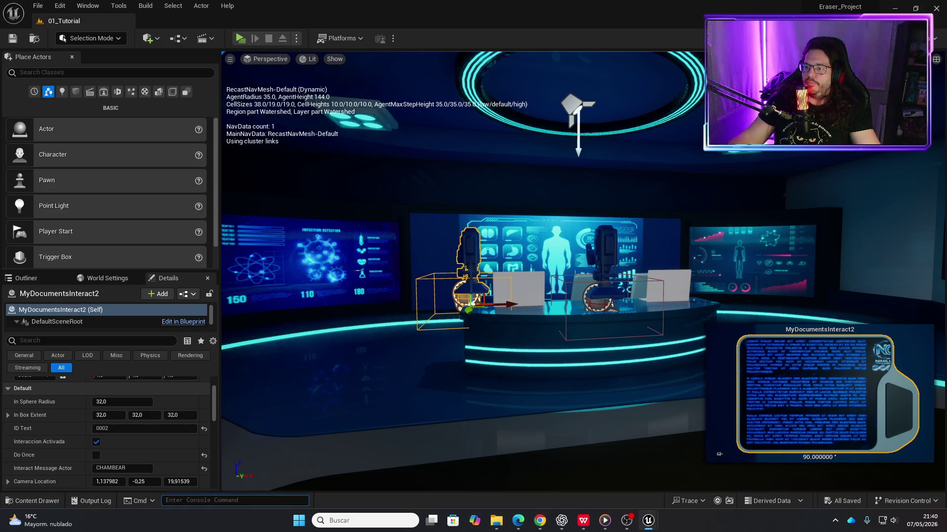
{"action": "key", "text": "alt+Tab"}
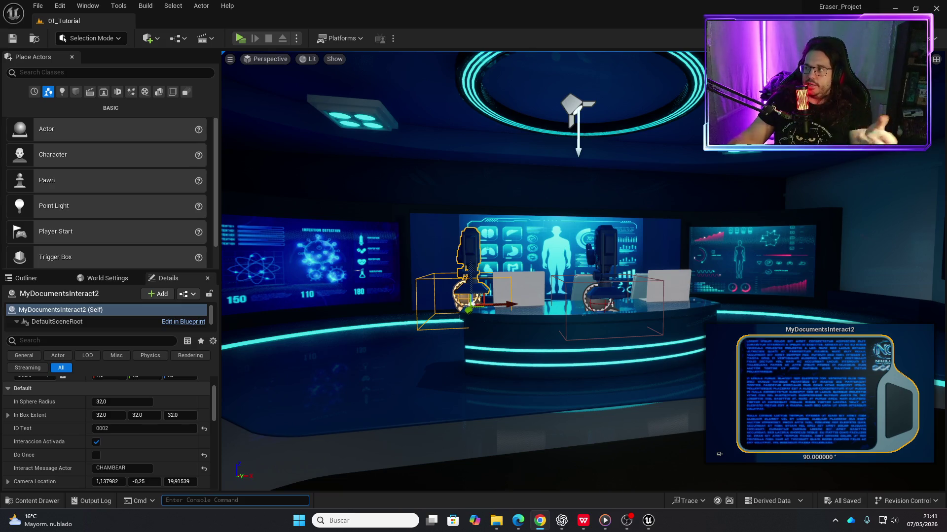
{"action": "key", "text": "alt+Tab"}
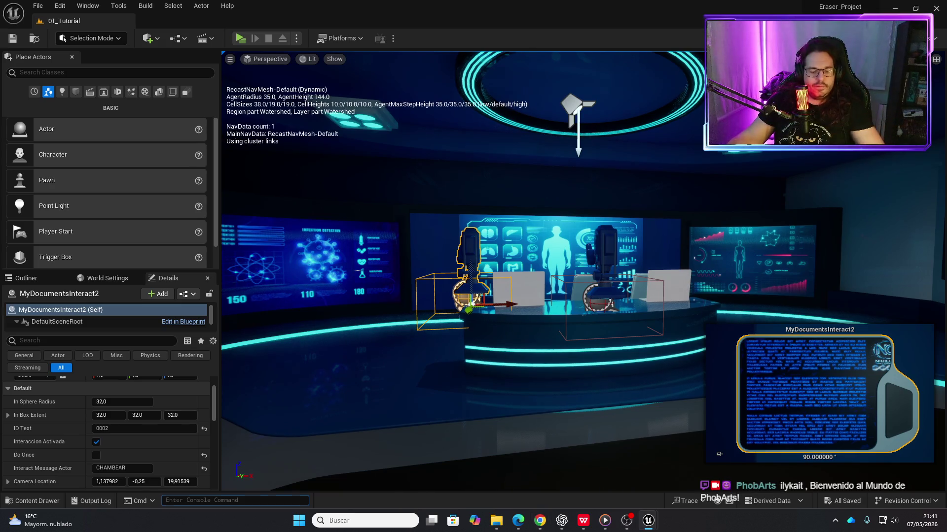
{"action": "scroll", "coordinate": [342, 168], "scroll_direction": "up", "scroll_amount": 5}
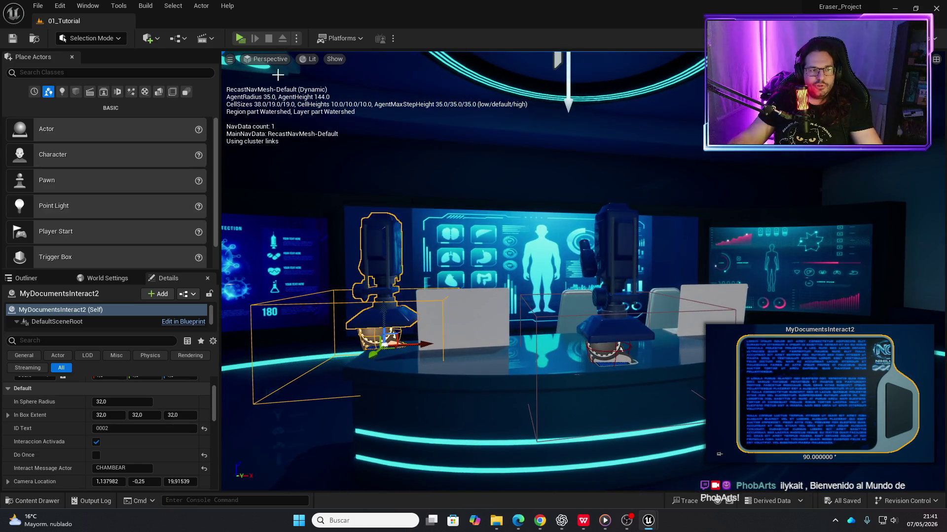
{"action": "left_click", "coordinate": [240, 39]}
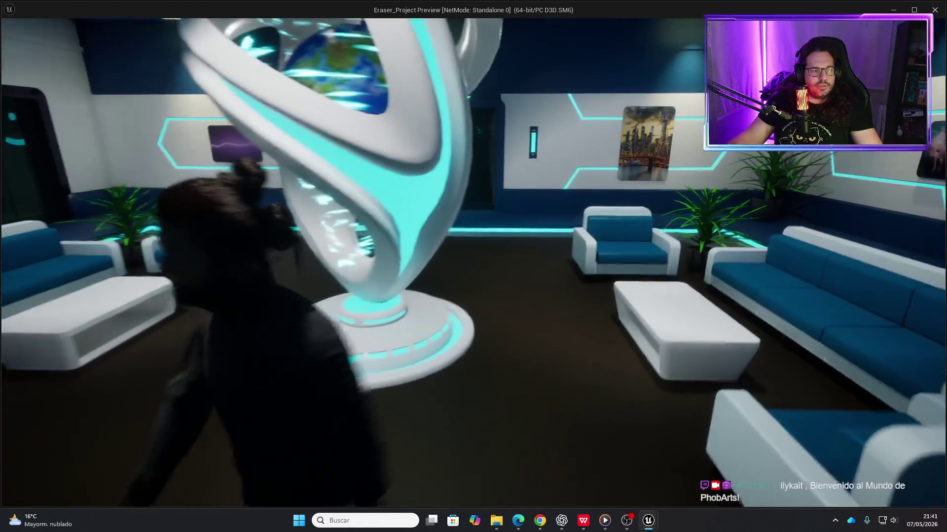
- Walk the character through the lounge toward the glowing sculpture, then stop the preview
{"action": "key", "text": "Escape"}
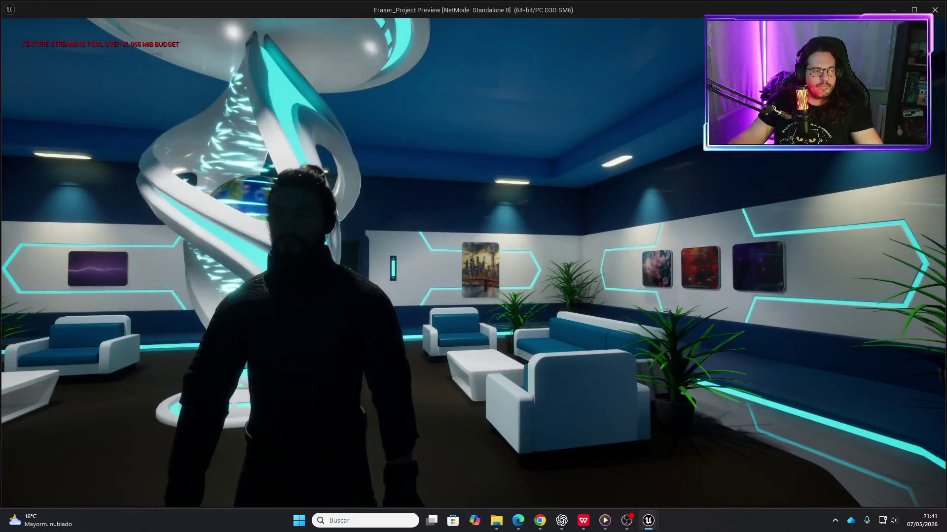
{"action": "key", "text": "w"}
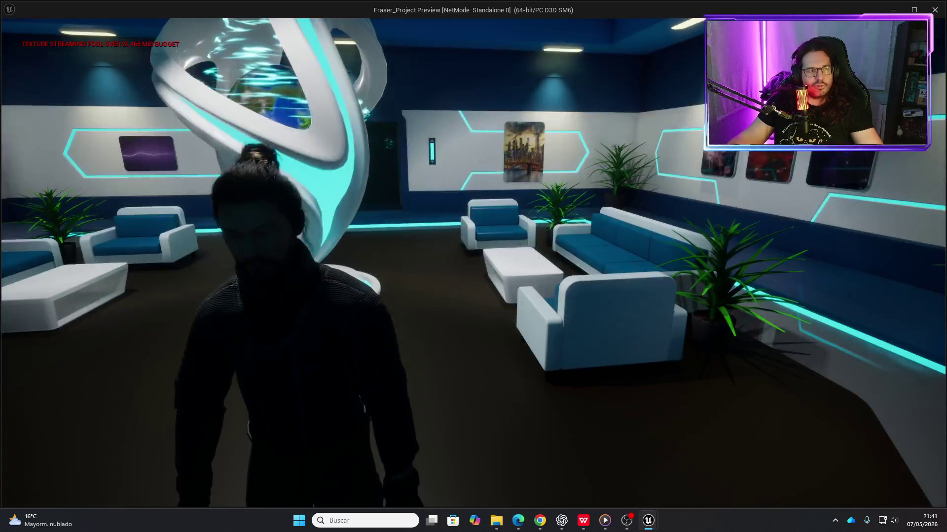
{"action": "key", "text": "w"}
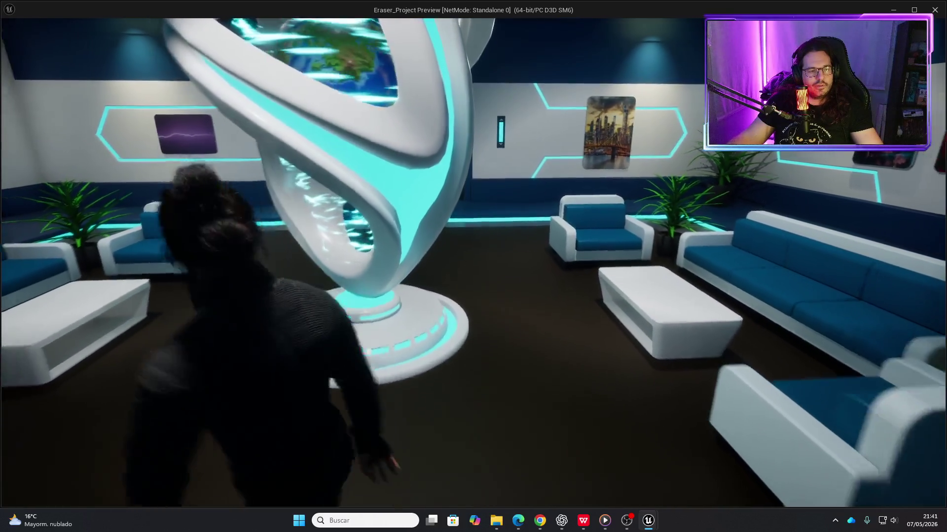
{"action": "key", "text": "w"}
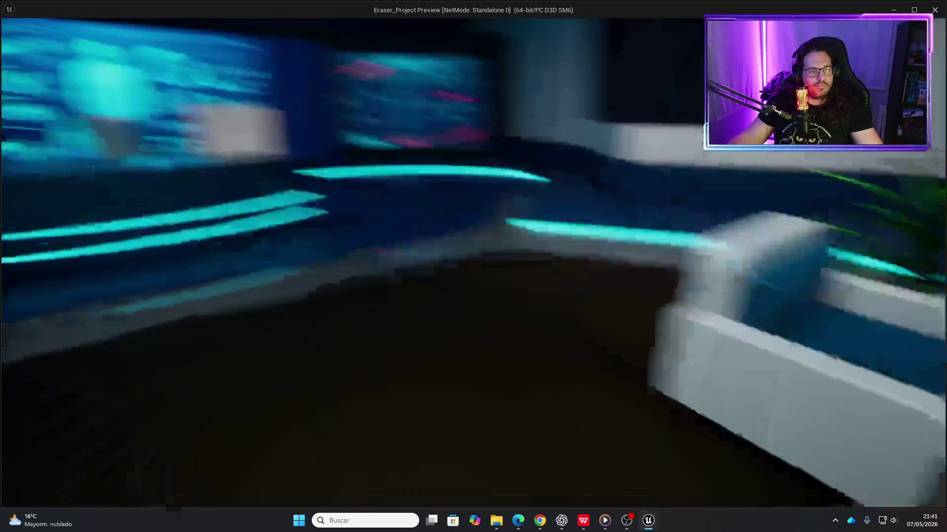
{"action": "key", "text": "w"}
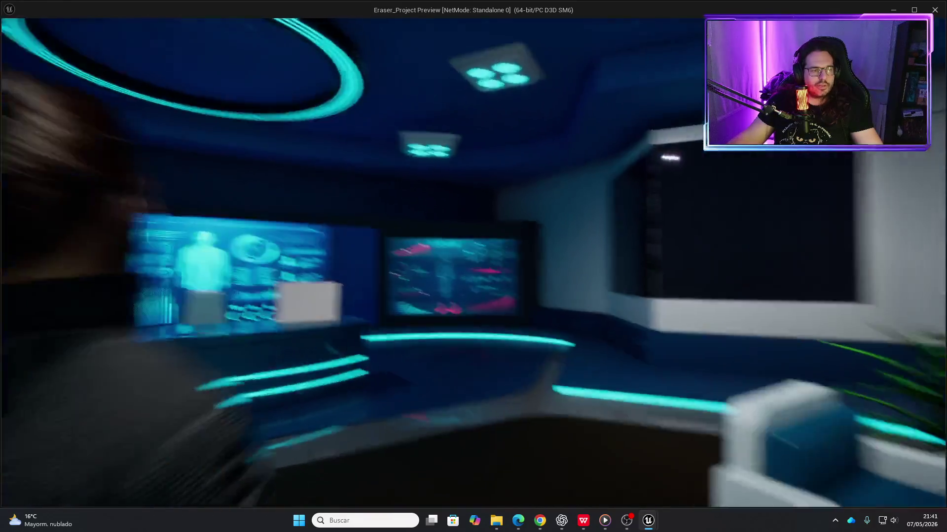
{"action": "key", "text": "w"}
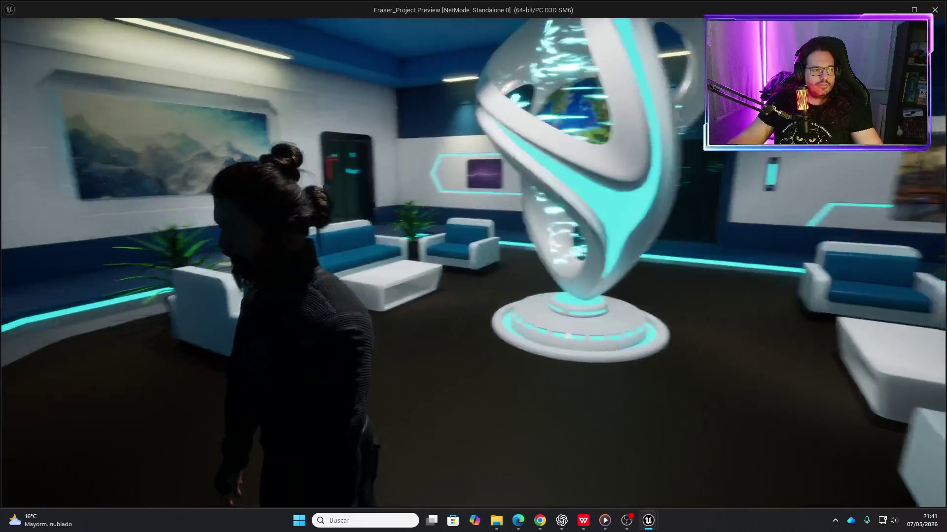
{"action": "key", "text": "w"}
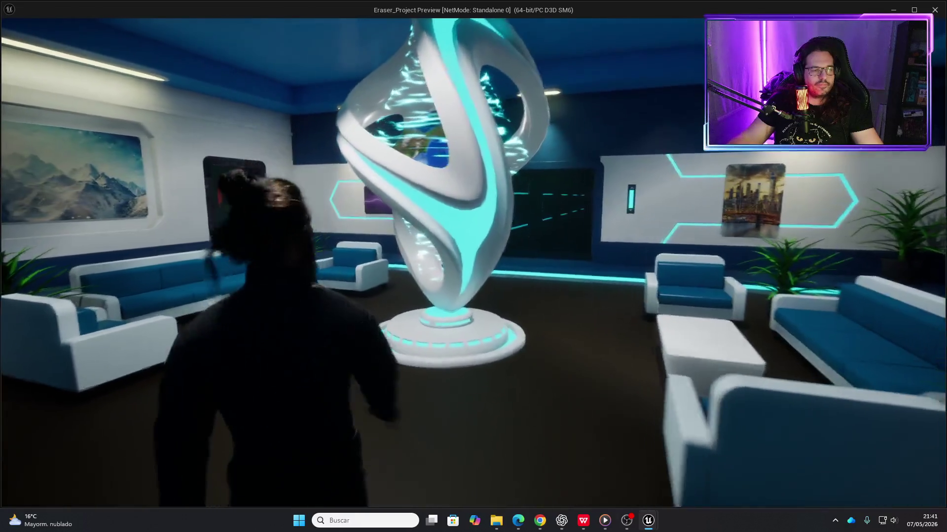
{"action": "key", "text": "w"}
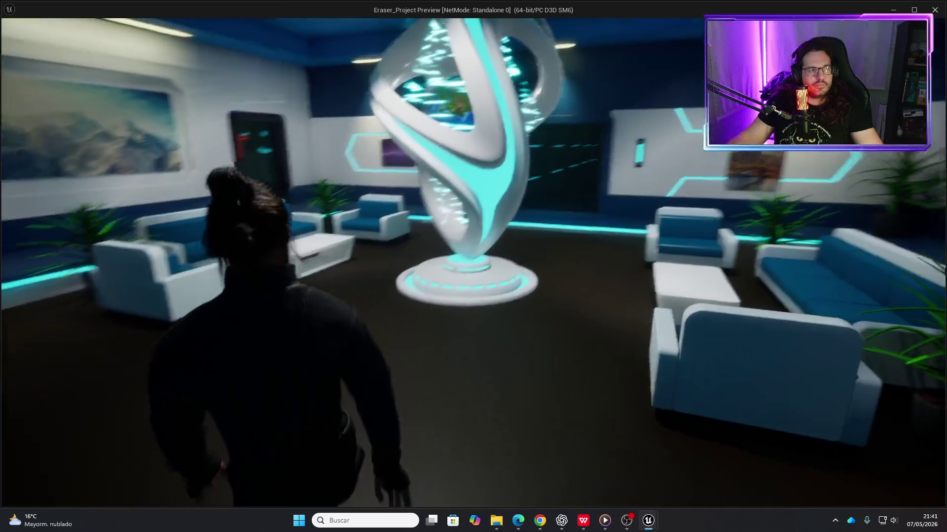
{"action": "key", "text": "w"}
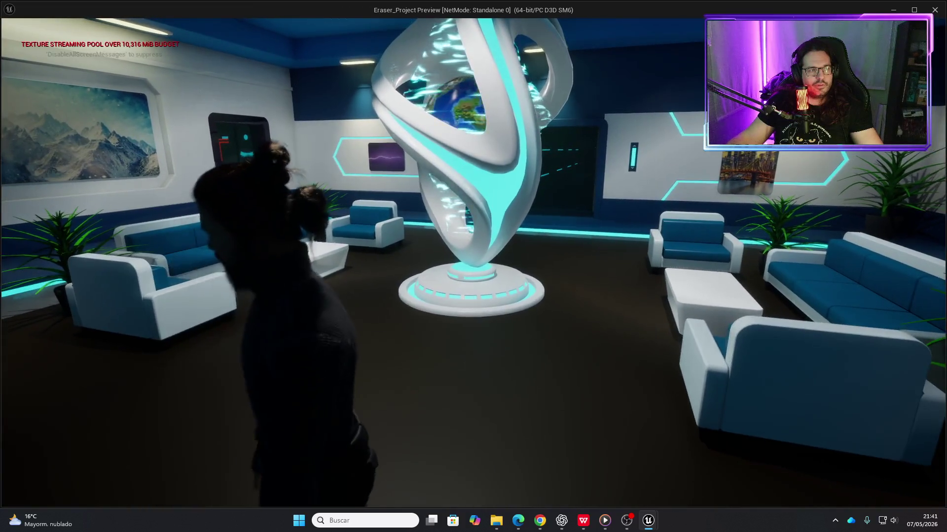
{"action": "key", "text": "s"}
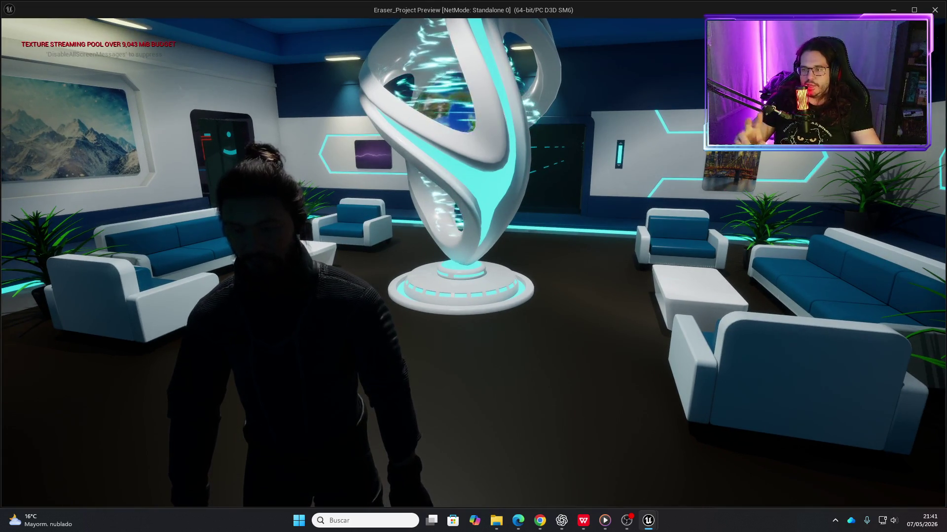
{"action": "key", "text": "w"}
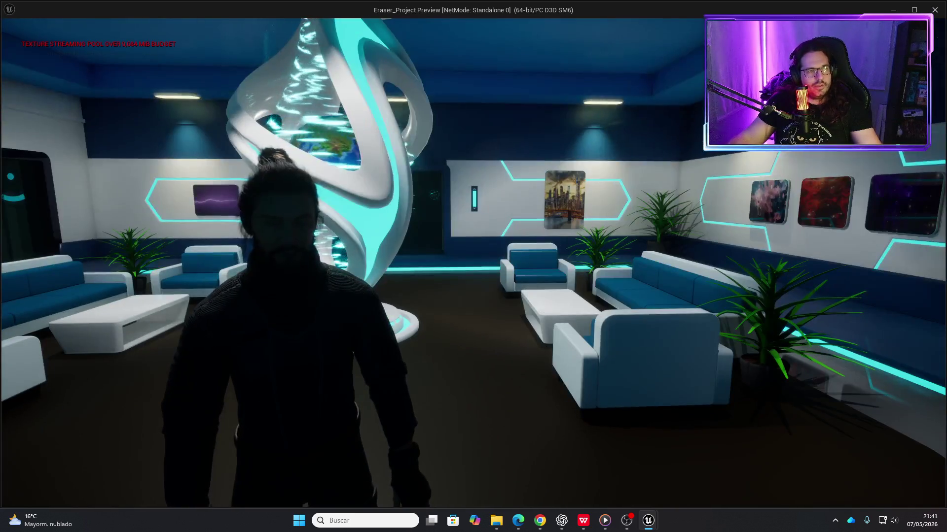
{"action": "key", "text": "Escape"}
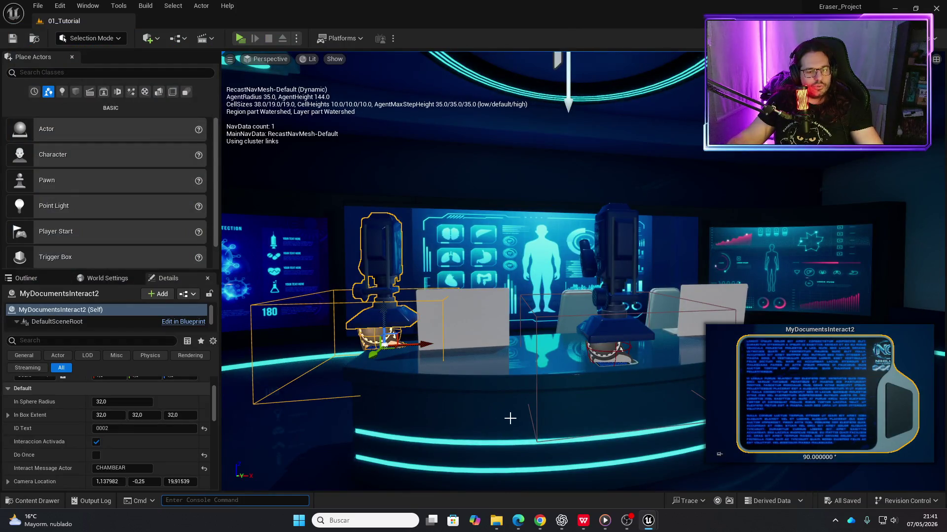
- Open the MyThird_Person_Character blueprint from ThirdPerson/Blueprints and select the LegsAshen component
{"action": "key", "text": "ctrl+space"}
{"action": "key", "text": "ctrl+space"}
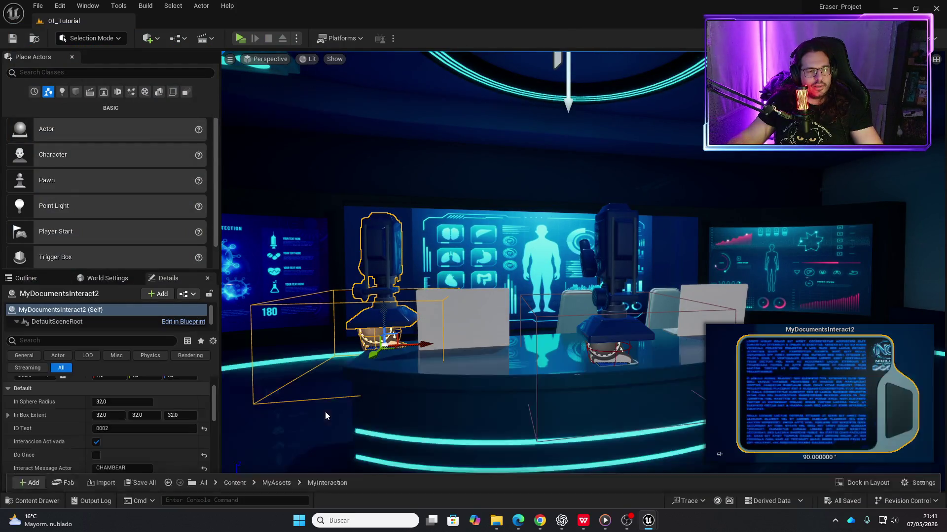
{"action": "key", "text": "ctrl+space"}
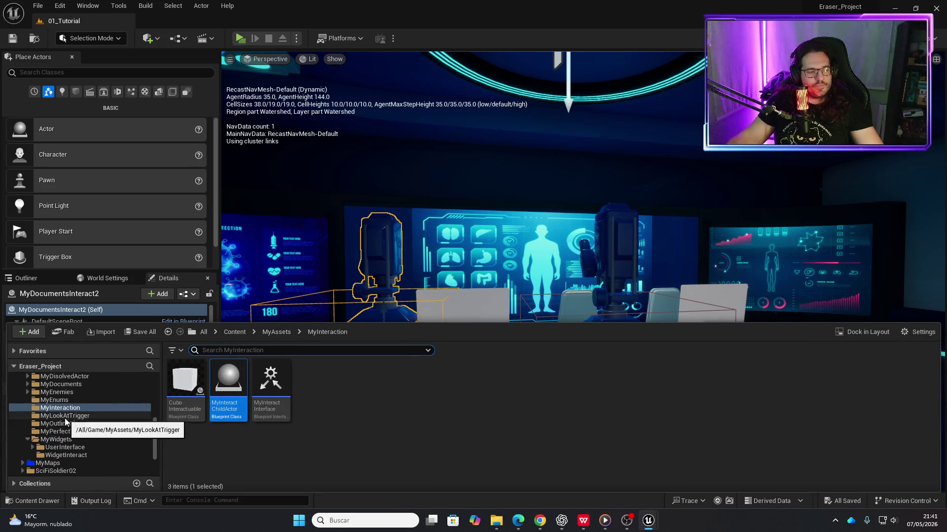
{"action": "scroll", "coordinate": [63, 424], "scroll_direction": "down", "scroll_amount": 4}
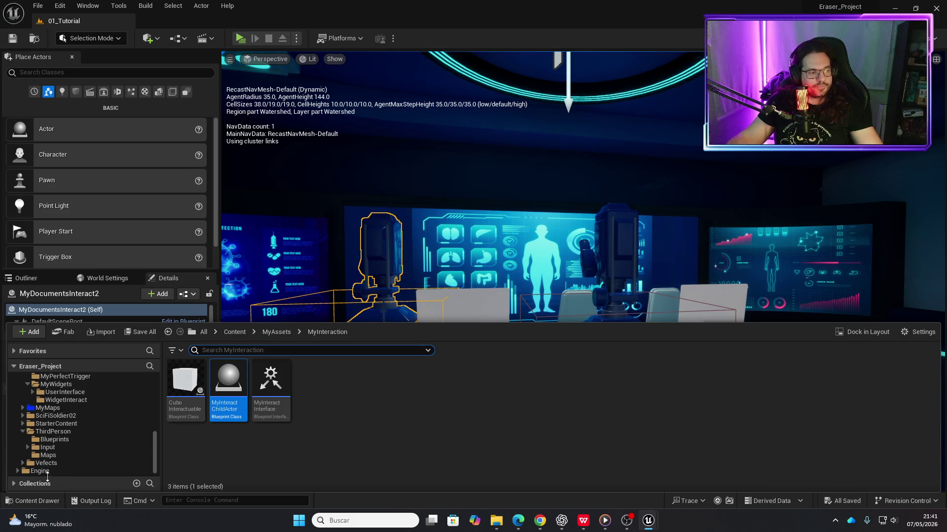
{"action": "left_click", "coordinate": [53, 432]}
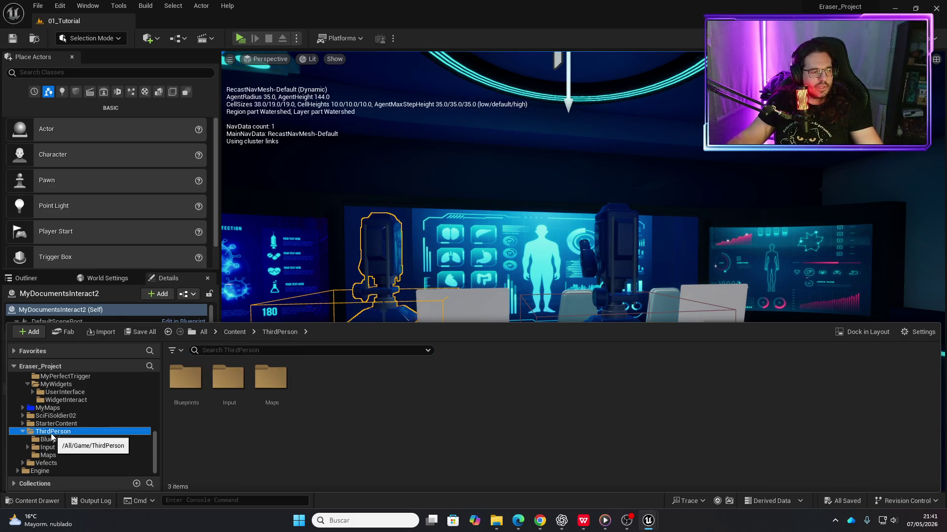
{"action": "double_click", "coordinate": [193, 387]}
{"action": "double_click", "coordinate": [271, 385]}
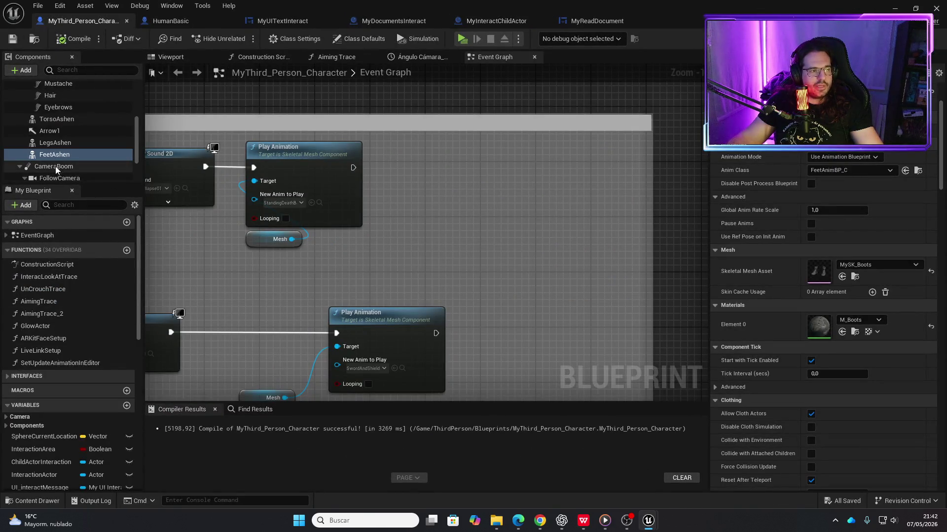
{"action": "left_click", "coordinate": [59, 146]}
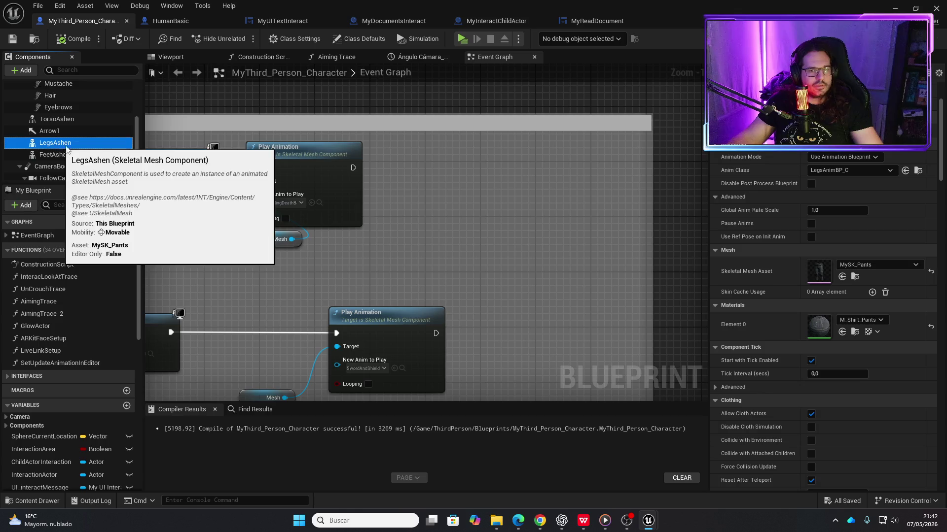
- From MySK_Pants and M_Shirt_Pants, confirm T_Shirt_Pants_BaseColor's Maximum Texture Size is 1024
{"action": "double_click", "coordinate": [822, 274]}
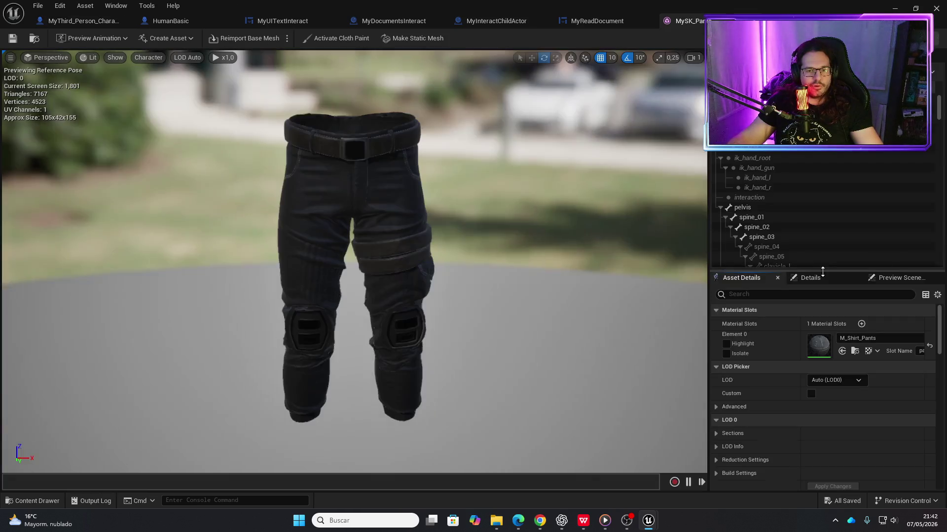
{"action": "double_click", "coordinate": [828, 347]}
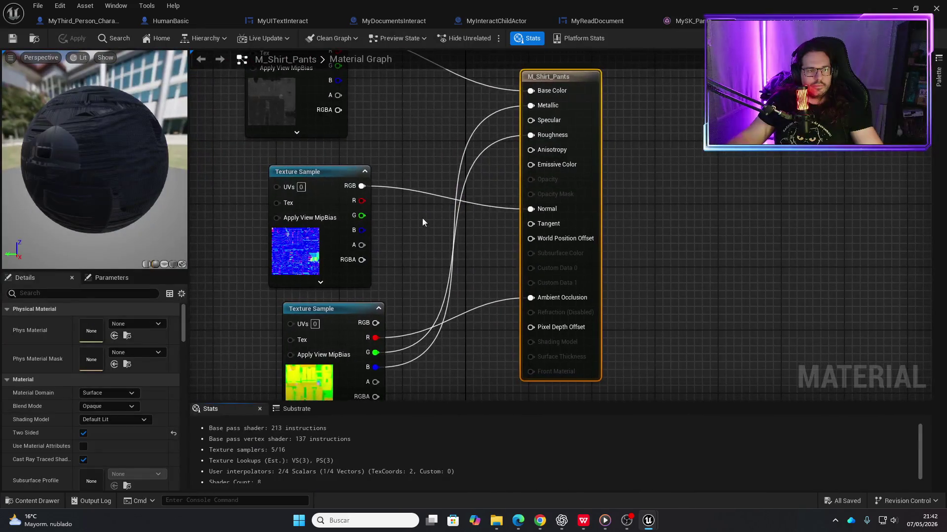
{"action": "left_click", "coordinate": [265, 111]}
{"action": "key", "text": "ctrl+space"}
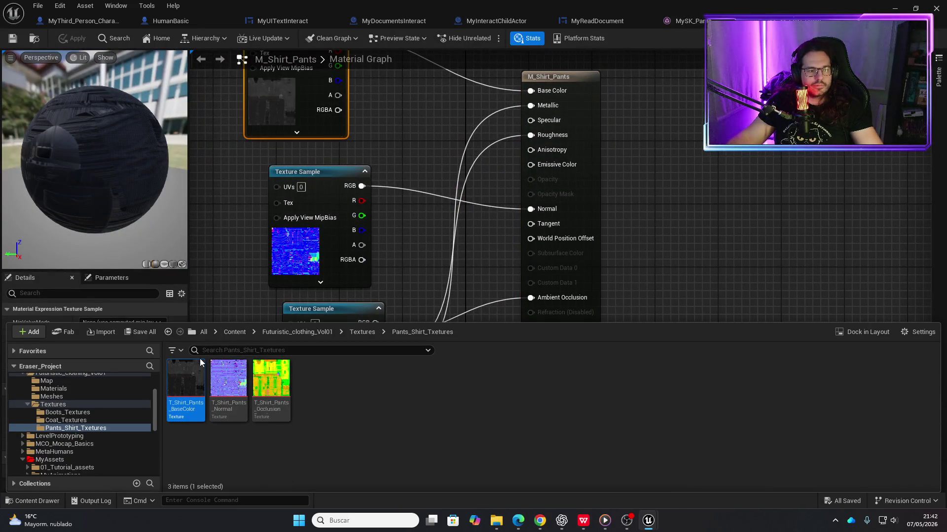
{"action": "left_click", "coordinate": [198, 365]}
{"action": "double_click", "coordinate": [198, 365]}
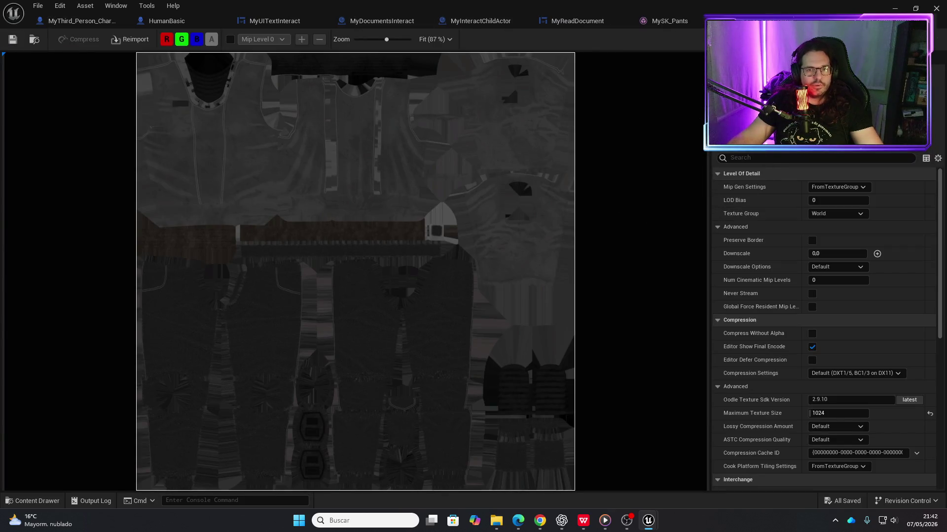
{"action": "left_click", "coordinate": [929, 20]}
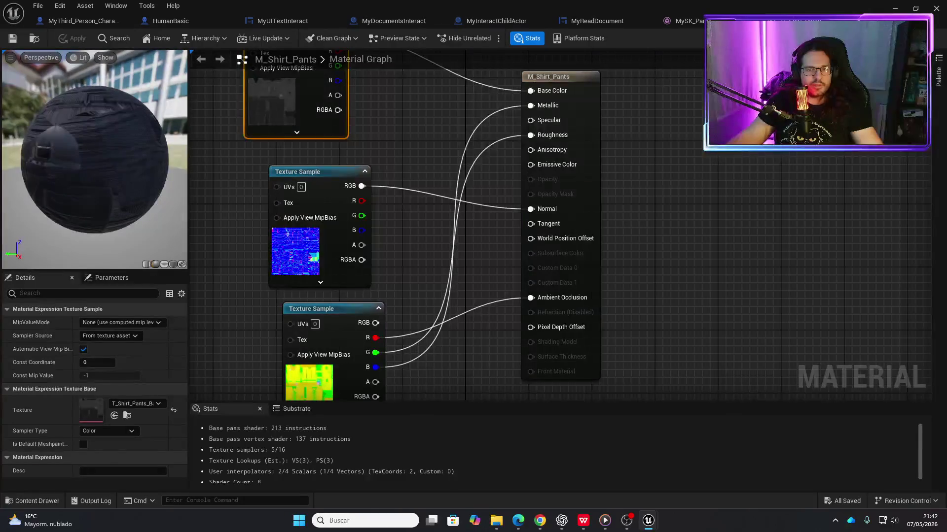
{"action": "key", "text": "ctrl+w"}
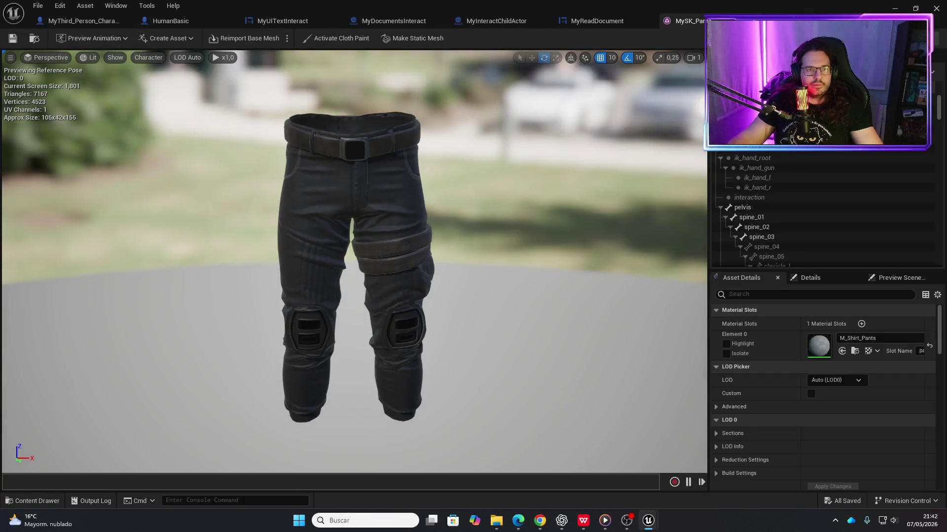
- Close MySK_Pants and review the blueprint's TorsoAshen and Face components
{"action": "key", "text": "ctrl+w"}
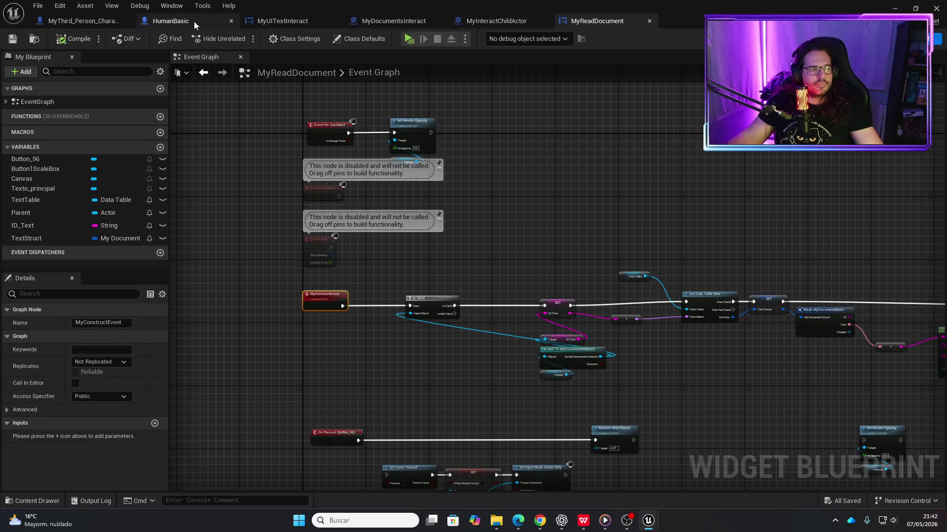
{"action": "left_click", "coordinate": [94, 22]}
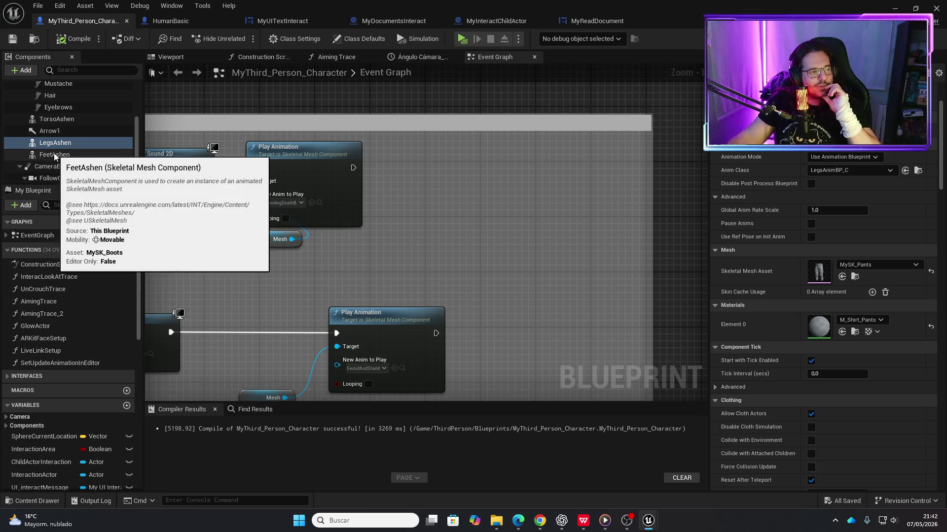
{"action": "scroll", "coordinate": [52, 155], "scroll_direction": "up", "scroll_amount": 1}
{"action": "left_click", "coordinate": [57, 138]}
{"action": "scroll", "coordinate": [56, 141], "scroll_direction": "up", "scroll_amount": 3}
{"action": "scroll", "coordinate": [56, 141], "scroll_direction": "up", "scroll_amount": 1}
{"action": "left_click", "coordinate": [54, 127]}
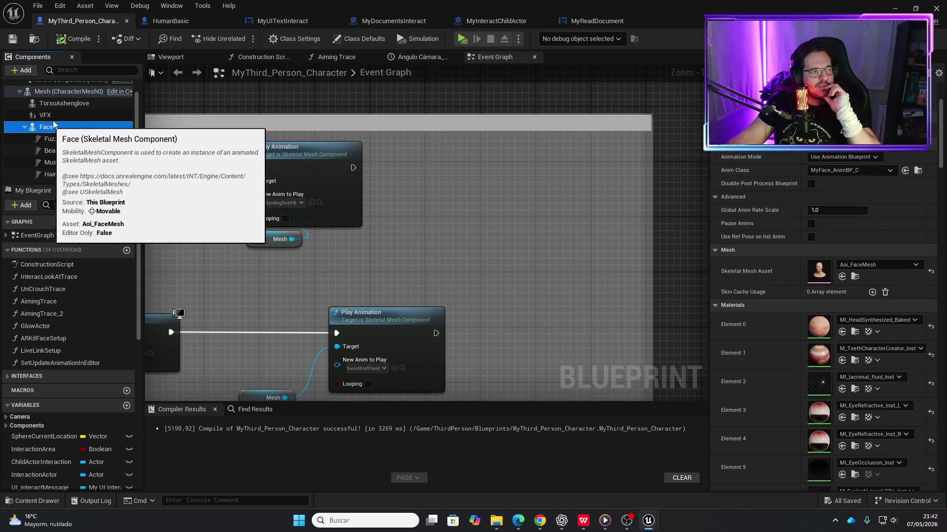
- Recheck the TorsoAshen and Face components, then select the LODSync component
{"action": "scroll", "coordinate": [59, 135], "scroll_direction": "down", "scroll_amount": 3}
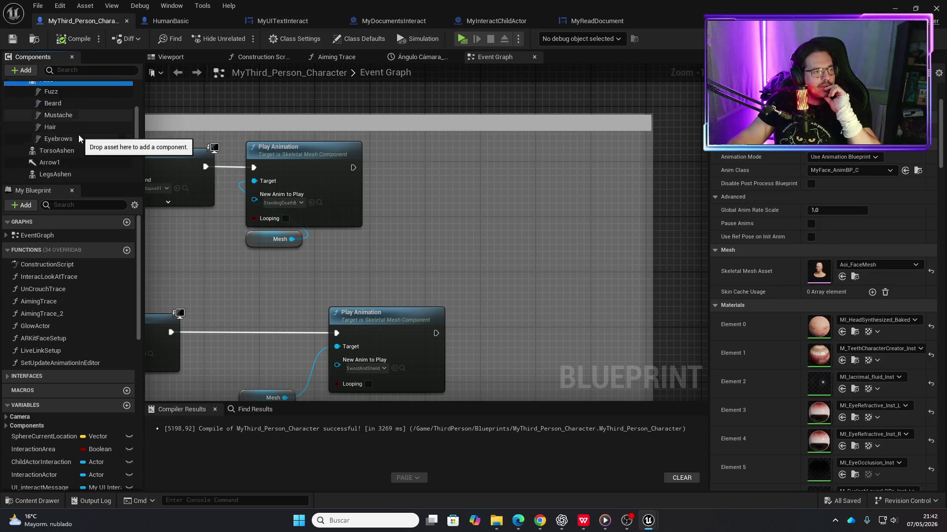
{"action": "left_click", "coordinate": [58, 137]}
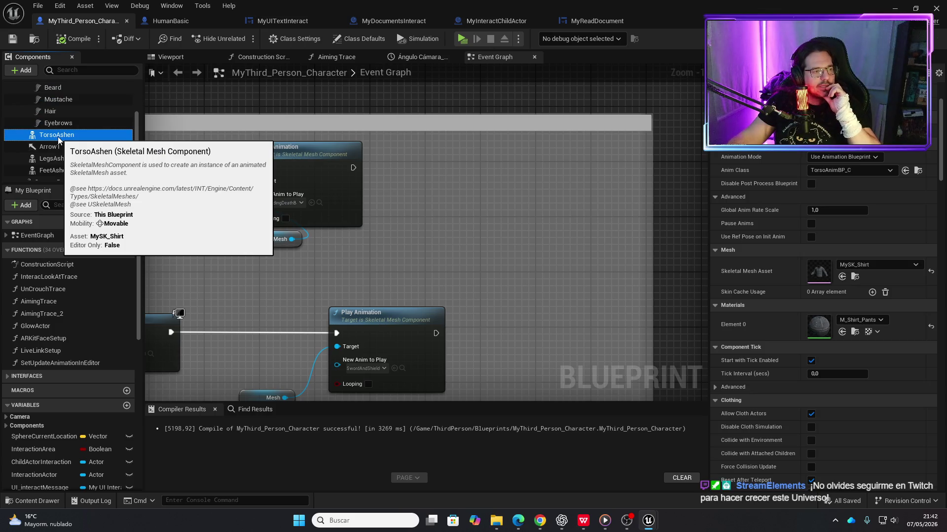
{"action": "scroll", "coordinate": [57, 137], "scroll_direction": "up", "scroll_amount": 2}
{"action": "left_click", "coordinate": [49, 96]}
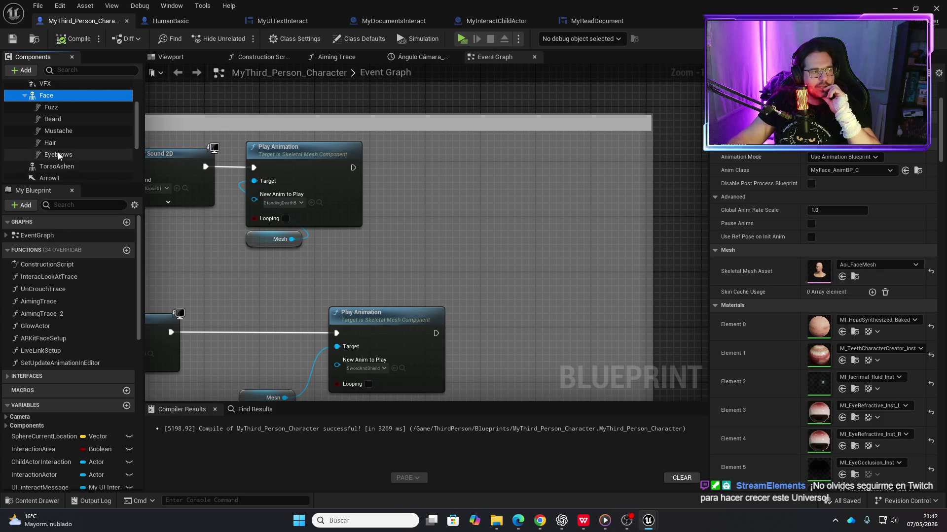
{"action": "scroll", "coordinate": [57, 153], "scroll_direction": "down", "scroll_amount": 4}
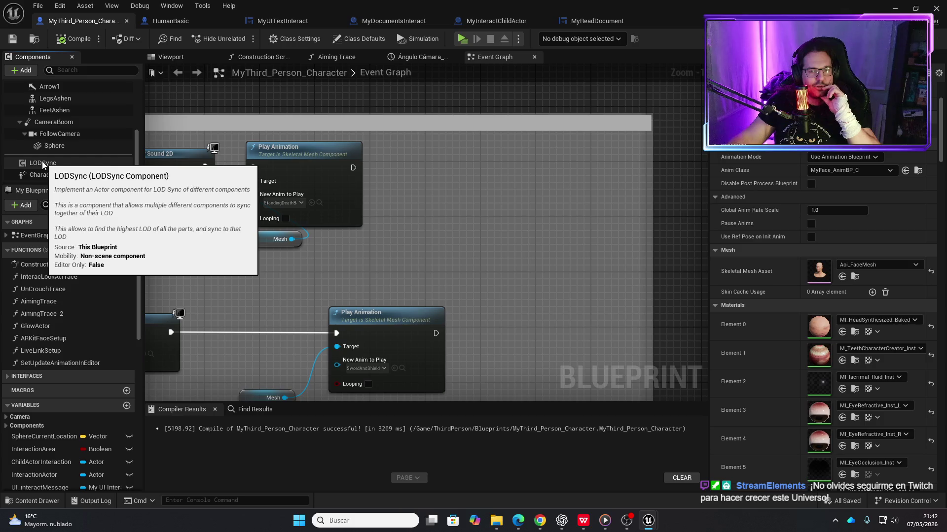
{"action": "left_click", "coordinate": [42, 162]}
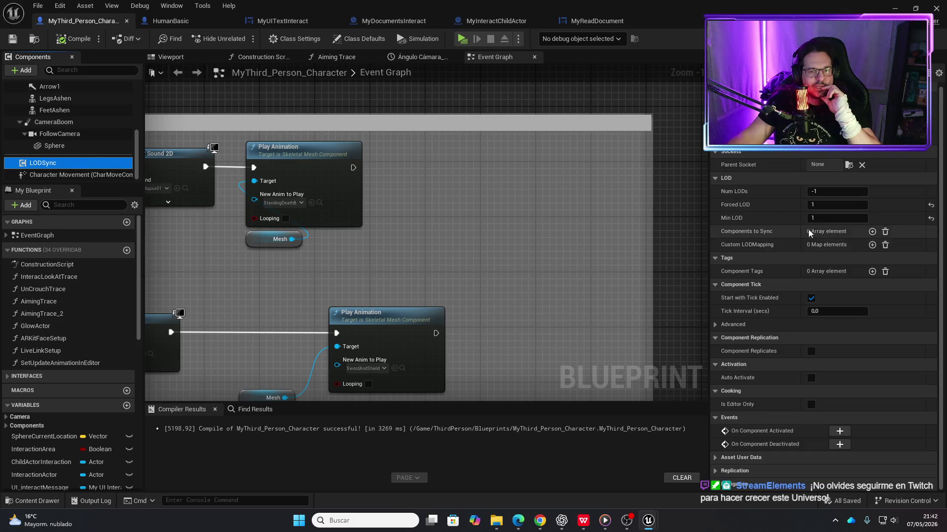
- Set LODSync's Num LODs to 1, compile and save the blueprint, and start a play test
{"action": "left_click", "coordinate": [837, 191]}
{"action": "type", "text": "1"}
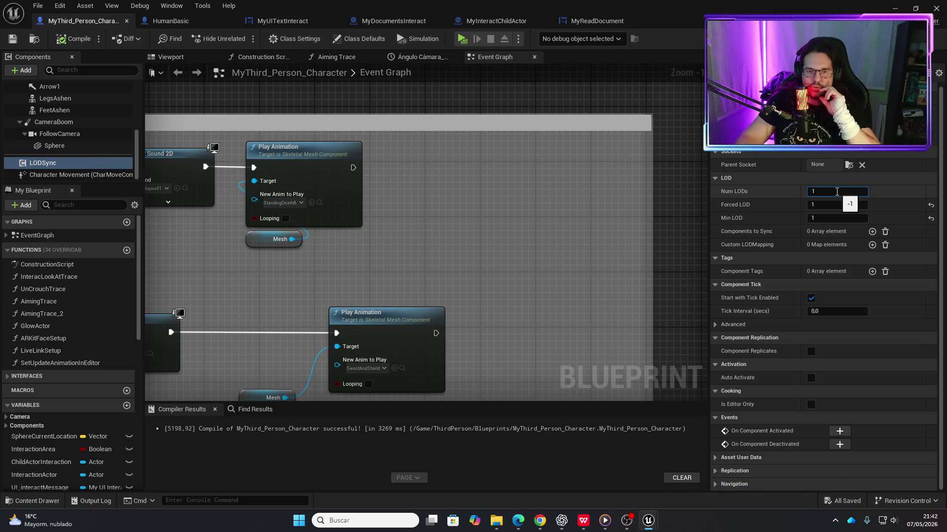
{"action": "key", "text": "Return"}
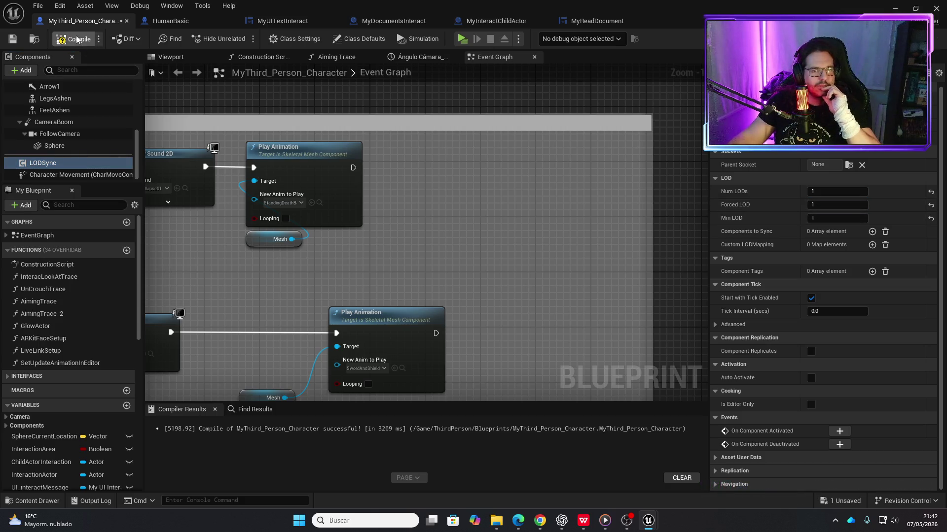
{"action": "key", "text": "ctrl+s"}
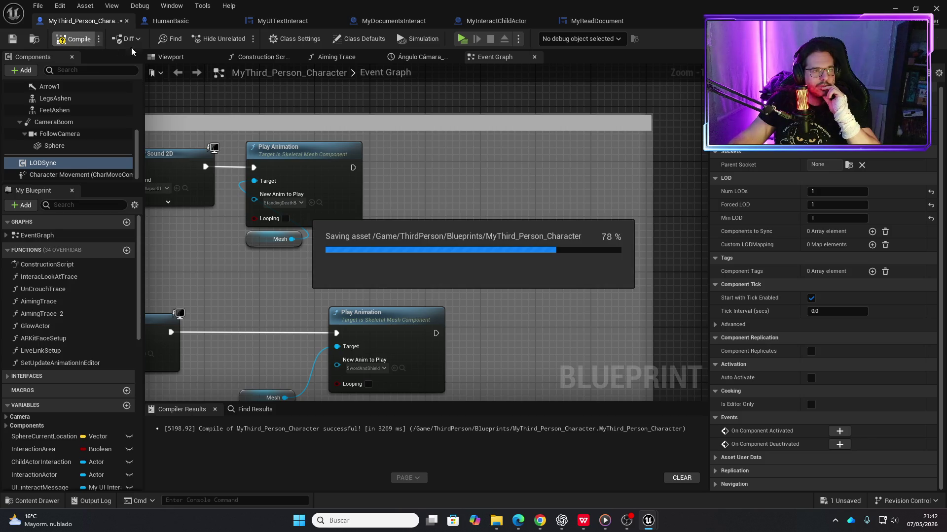
{"action": "left_click", "coordinate": [467, 42]}
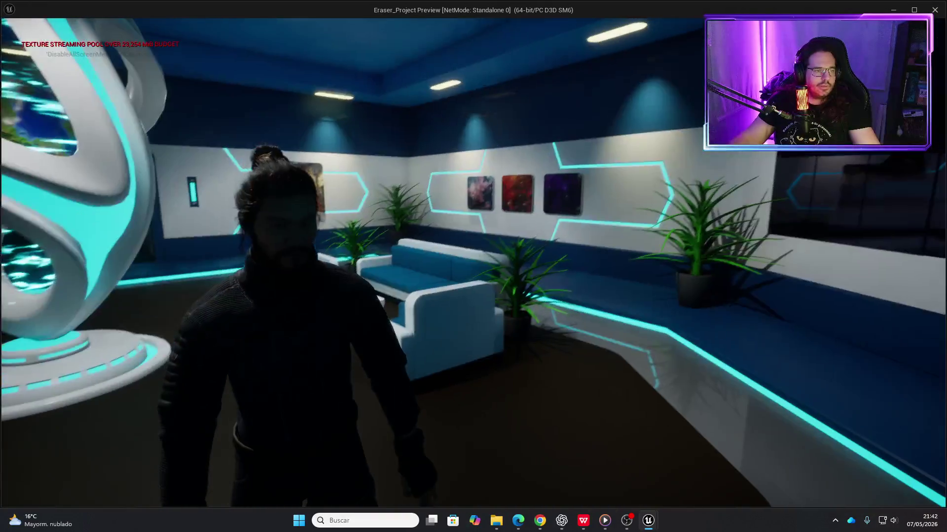
- Move the character and swing the view around the monitor wall and armchairs, then stop playing
{"action": "key", "text": "w"}
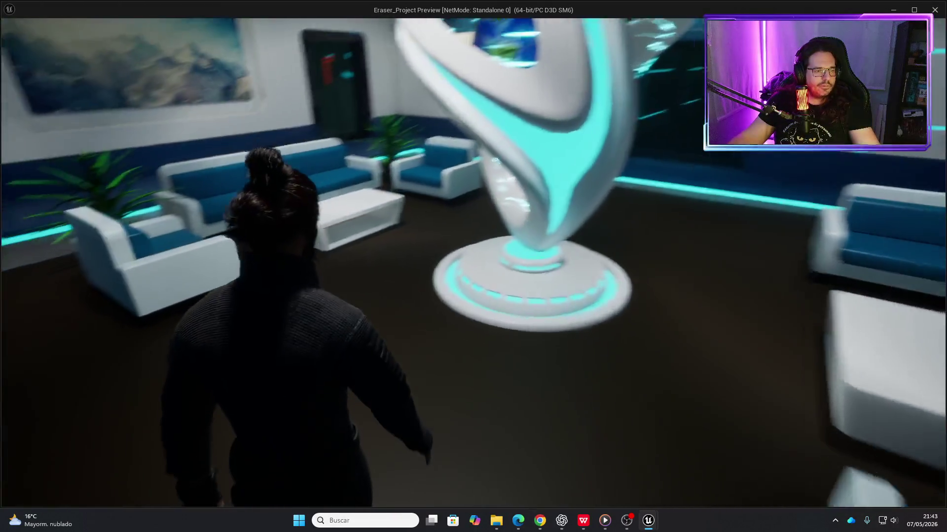
{"action": "key", "text": "s"}
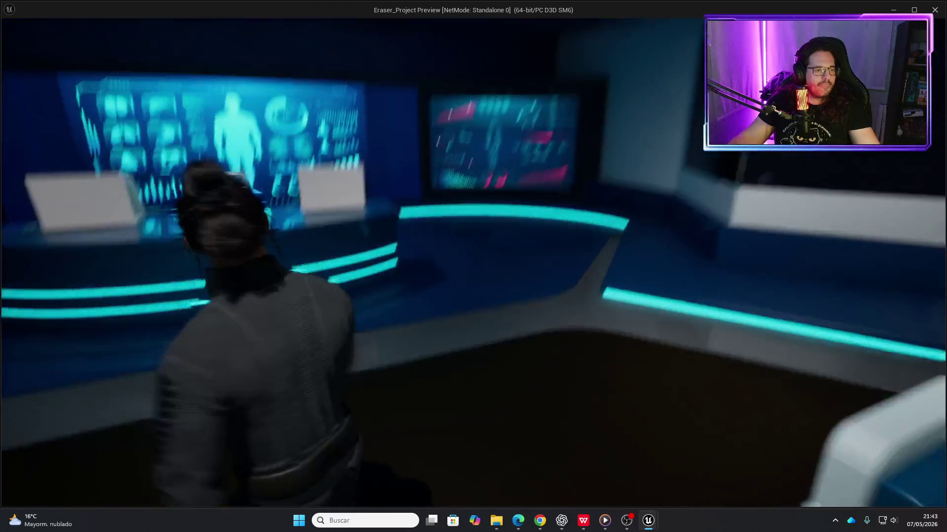
{"action": "key", "text": "s"}
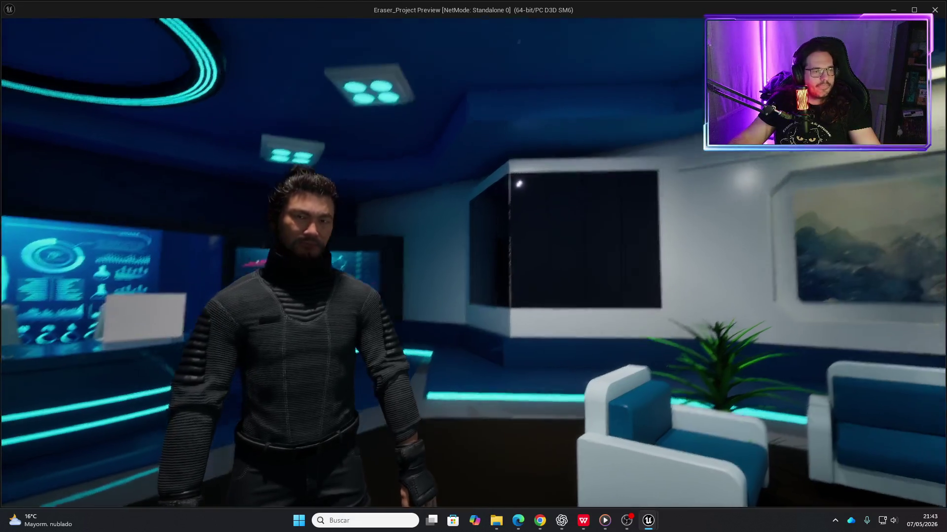
{"action": "key", "text": "s"}
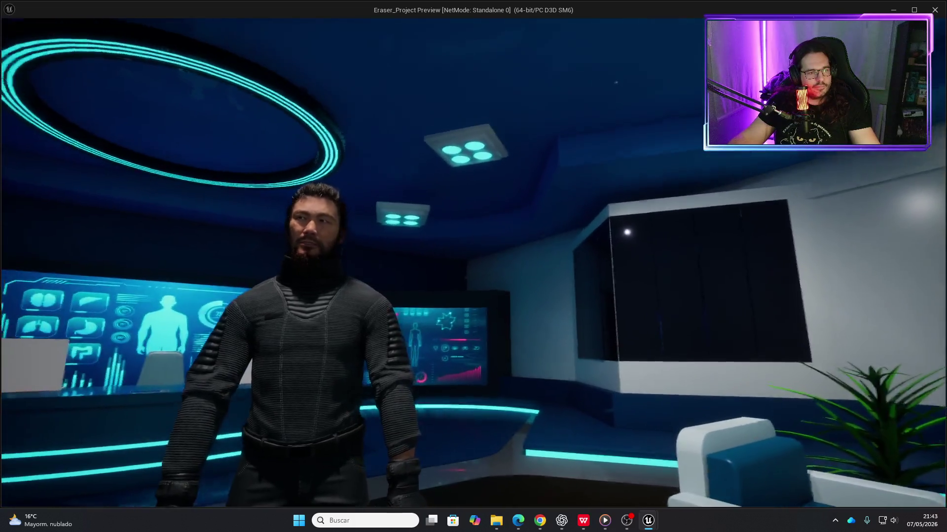
{"action": "key", "text": "s"}
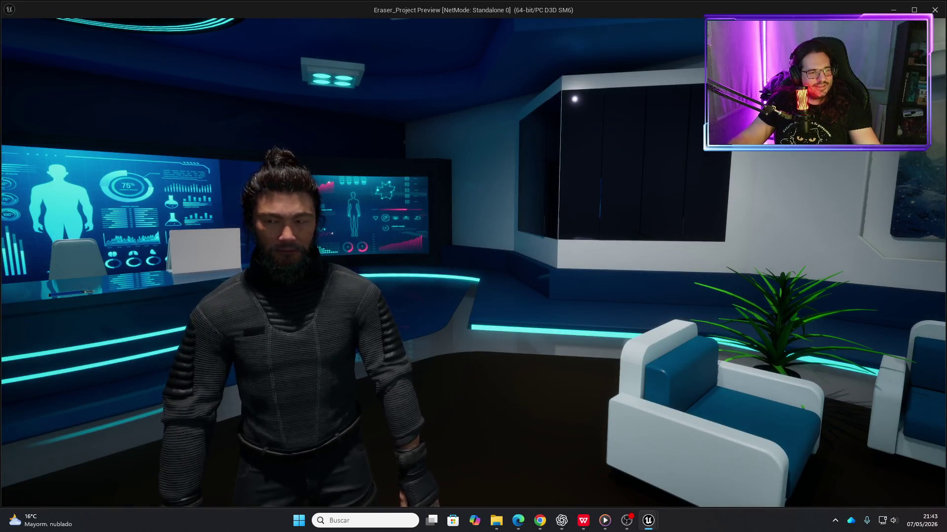
{"action": "key", "text": "Escape"}
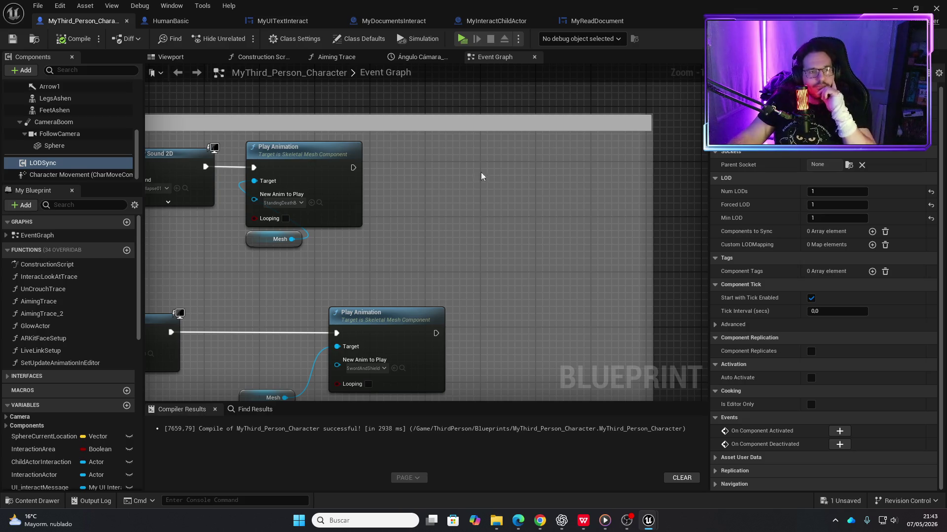
- Cycle through the open Blueprint tabs back to MyThird_Person_Character and start a standalone play test
{"action": "left_click", "coordinate": [594, 24]}
{"action": "left_click", "coordinate": [496, 23]}
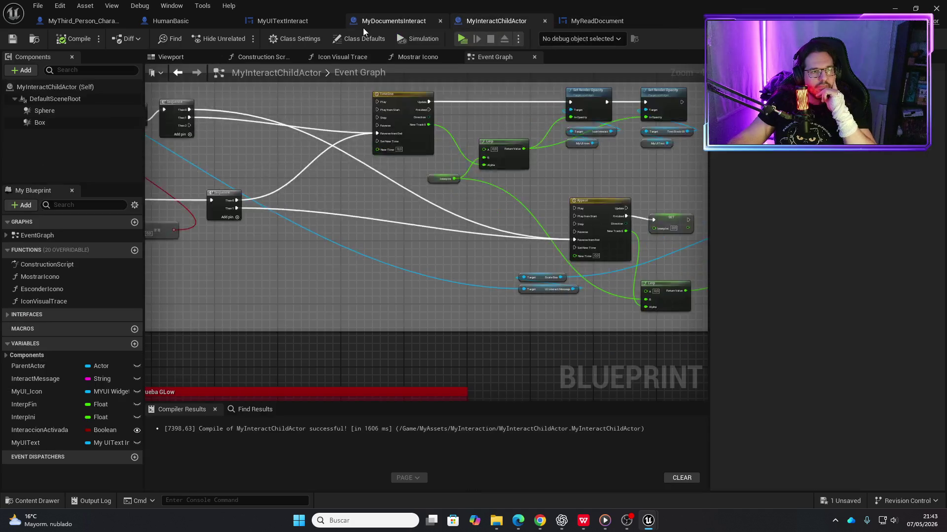
{"action": "left_click", "coordinate": [360, 24]}
{"action": "left_click", "coordinate": [281, 22]}
{"action": "left_click", "coordinate": [170, 21]}
{"action": "left_click", "coordinate": [88, 22]}
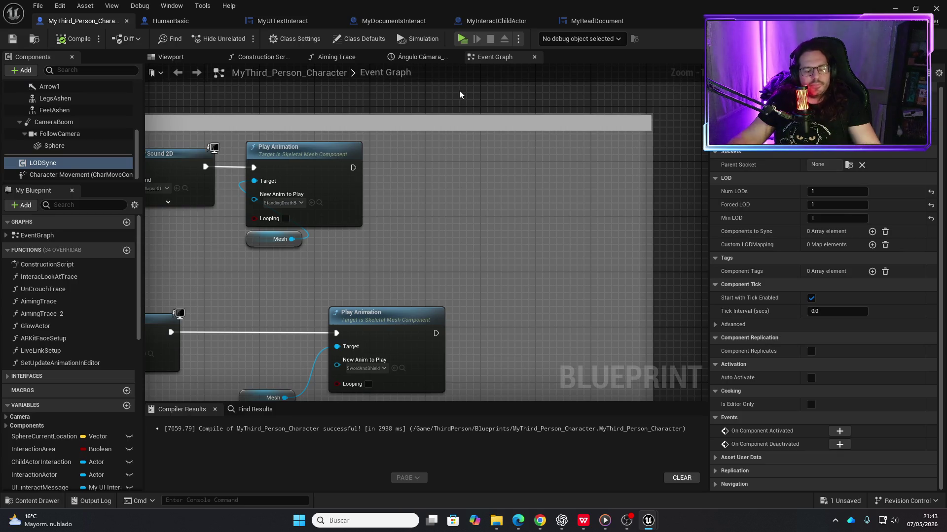
{"action": "left_click", "coordinate": [461, 39]}
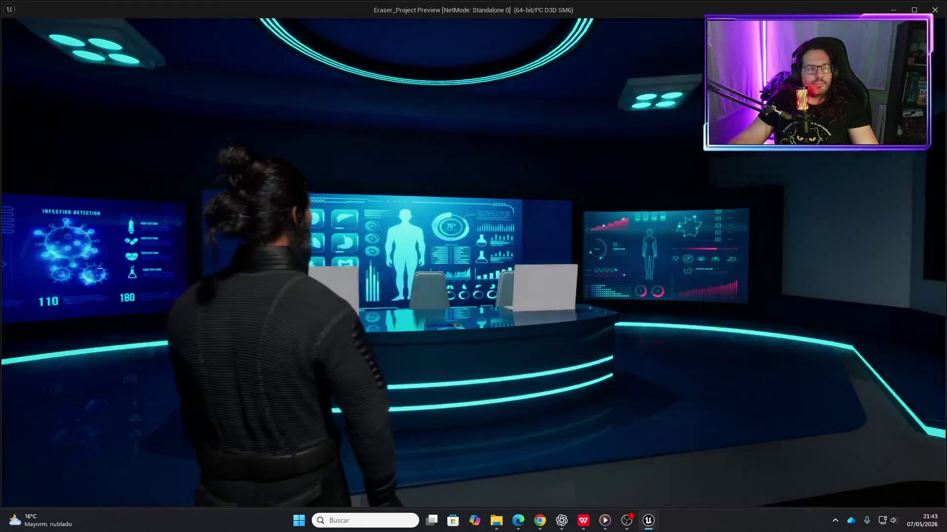
- Walk the character through the white lounge around the spiral sculpture, then end the play session
{"action": "key", "text": "w"}
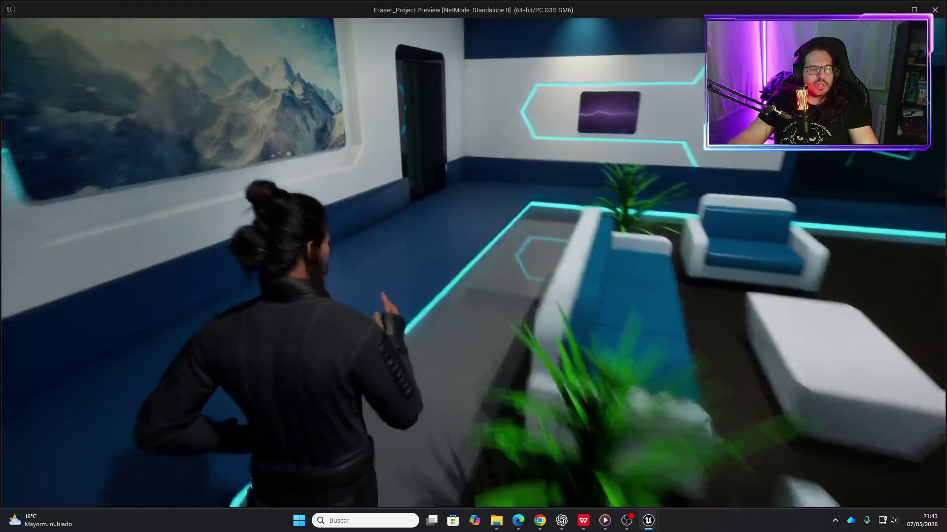
{"action": "key", "text": "w"}
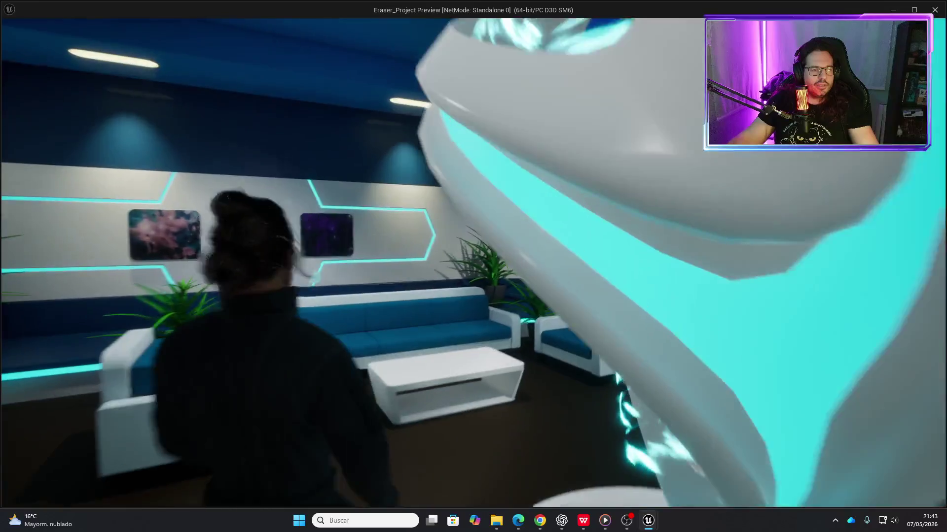
{"action": "key", "text": "s"}
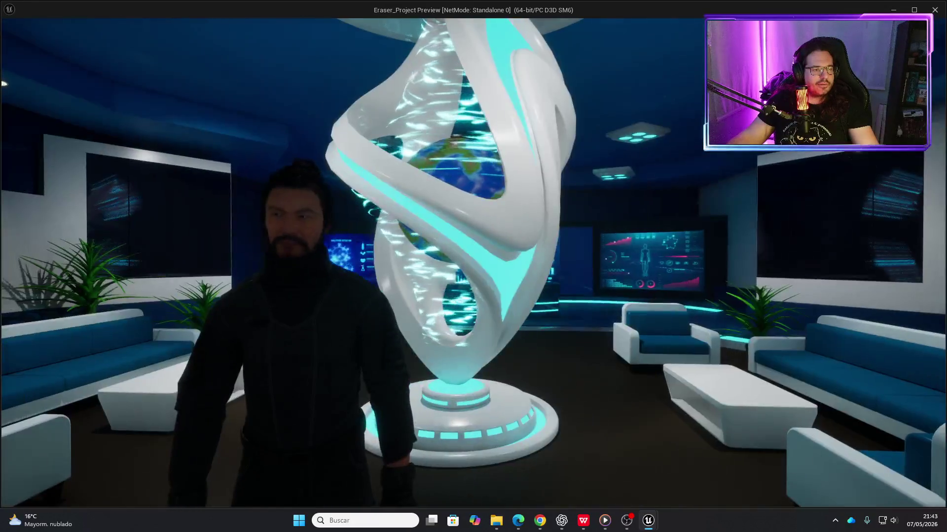
{"action": "key", "text": "w"}
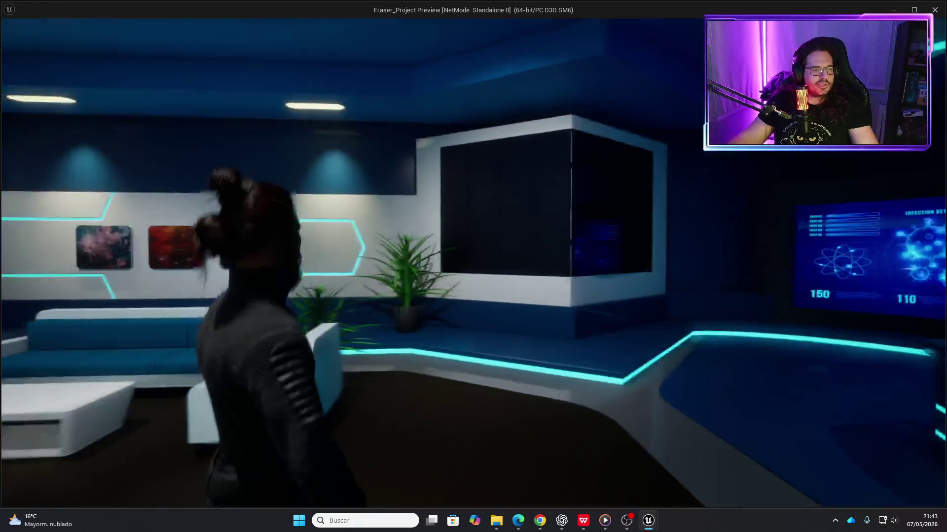
{"action": "key", "text": "s"}
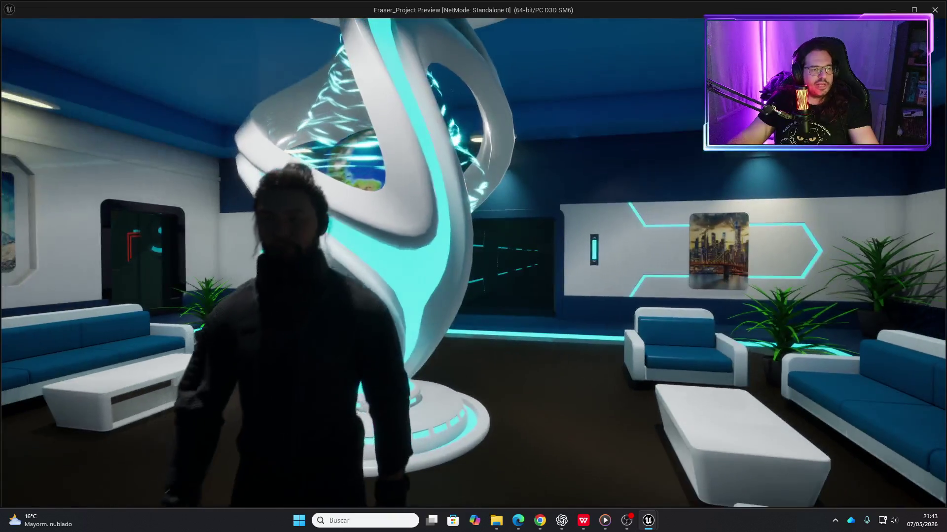
{"action": "key", "text": "w"}
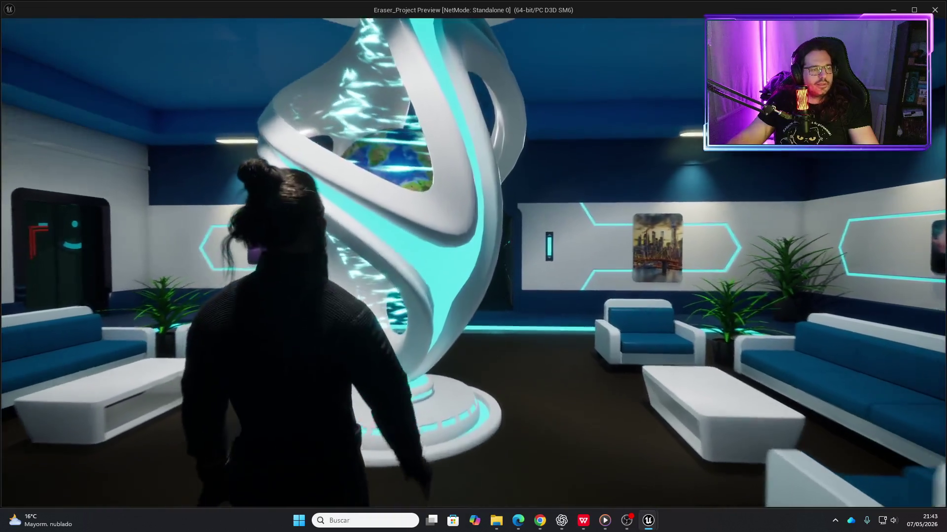
{"action": "key", "text": "a"}
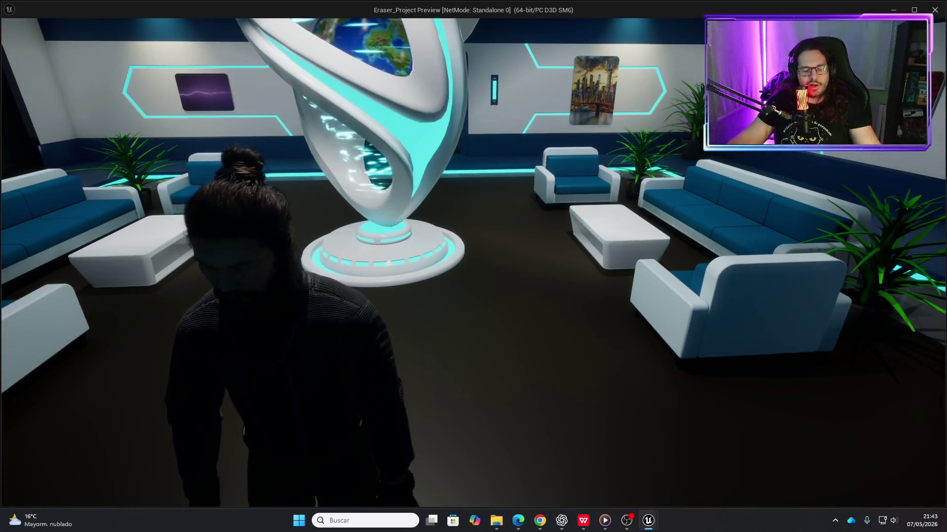
{"action": "key", "text": "Escape"}
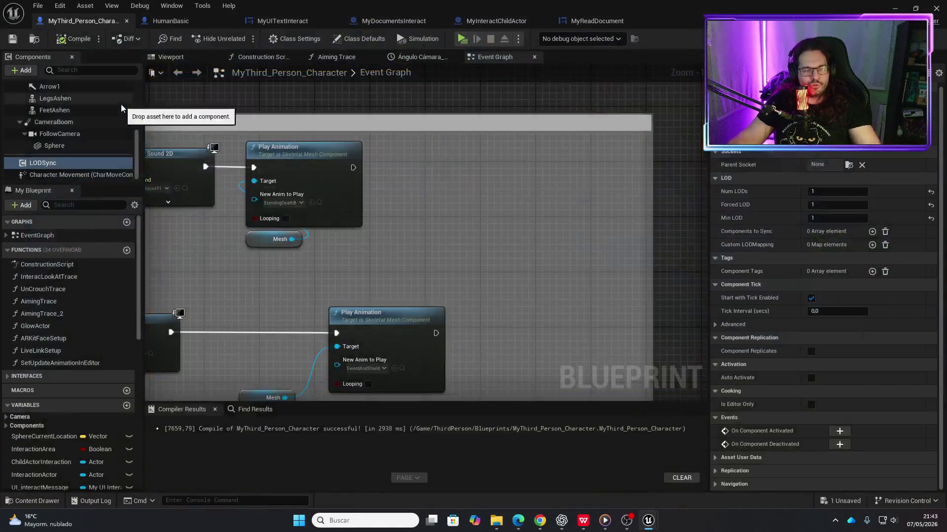
- Inspect the Hair, VFX and TorsoAshenglove components, then open TorsoAshenglove's MySK_Gloves mesh
{"action": "scroll", "coordinate": [70, 129], "scroll_direction": "up", "scroll_amount": 3}
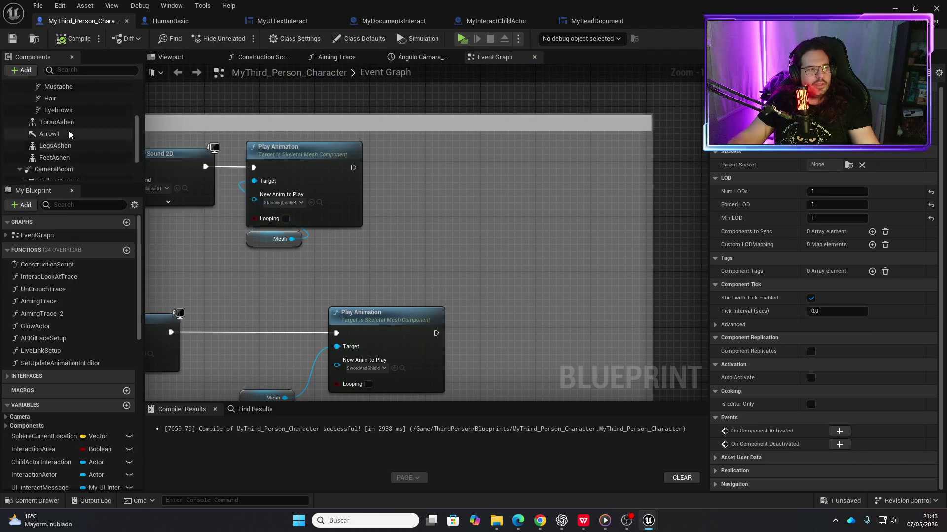
{"action": "scroll", "coordinate": [68, 131], "scroll_direction": "up", "scroll_amount": 1}
{"action": "left_click", "coordinate": [52, 145]}
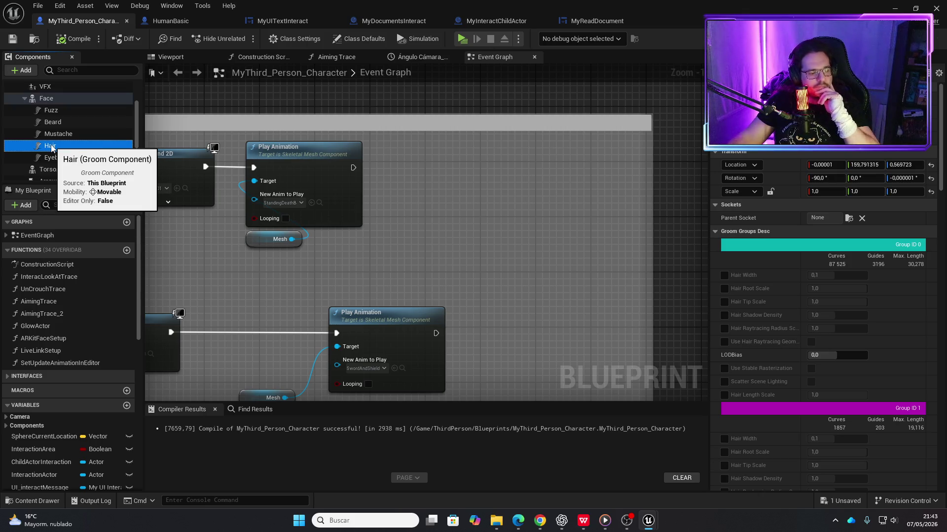
{"action": "scroll", "coordinate": [54, 105], "scroll_direction": "up", "scroll_amount": 2}
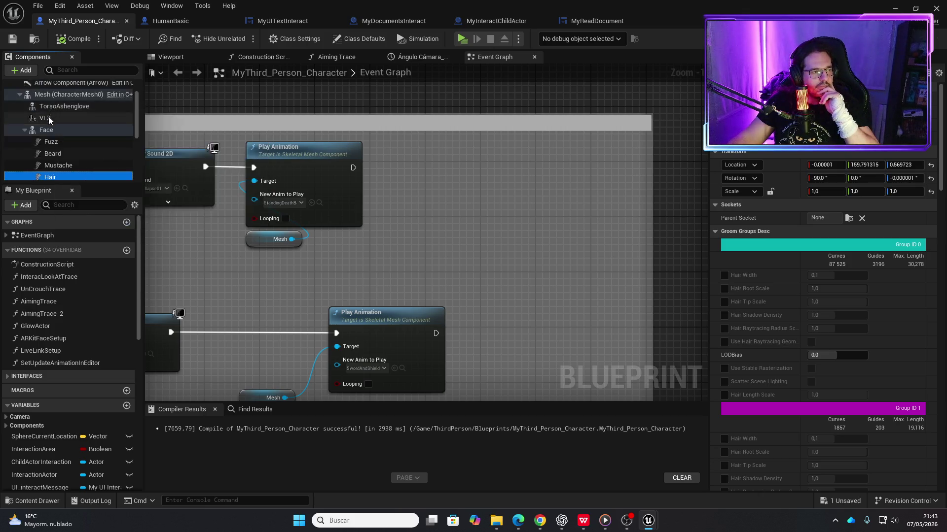
{"action": "left_click", "coordinate": [49, 120]}
{"action": "left_click", "coordinate": [55, 107]}
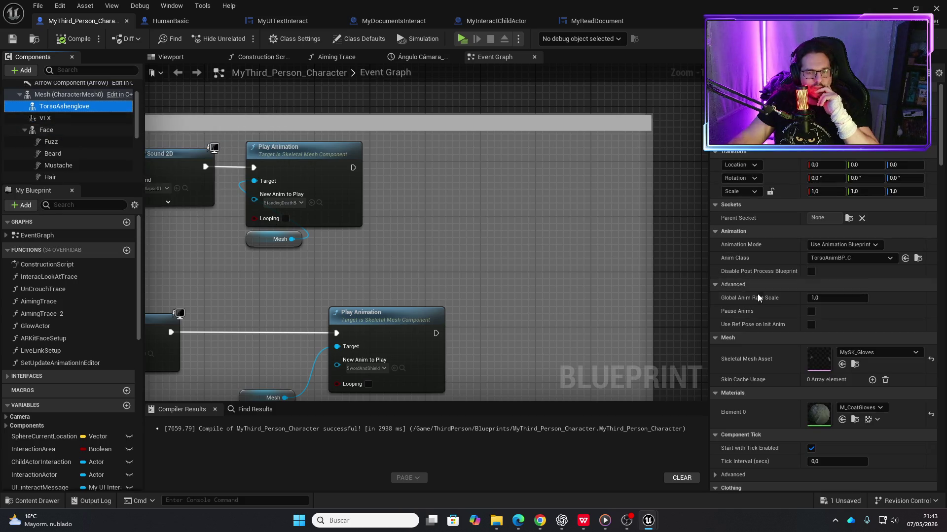
{"action": "double_click", "coordinate": [821, 357]}
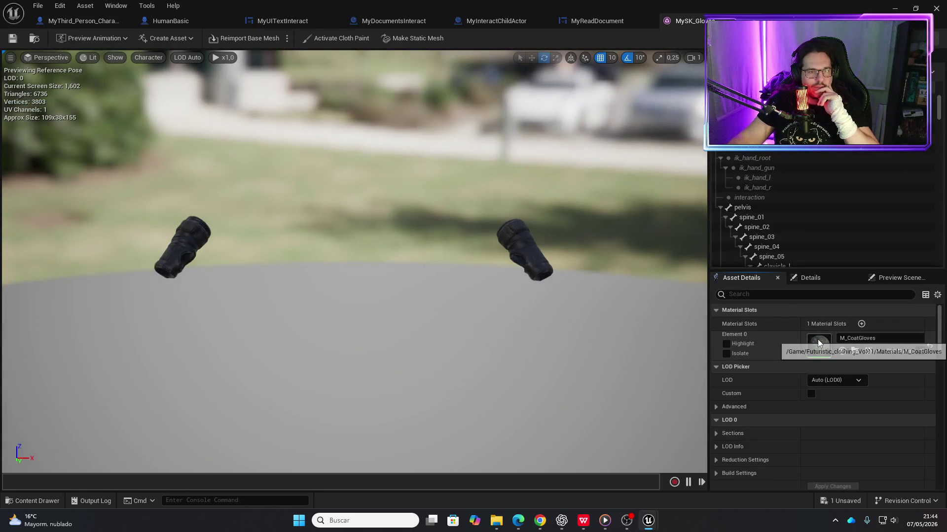
- Cap T_Coat_Gloves_Base from M_CoatGloves at 1024 maximum size, save it, and open the gloves' normal map
{"action": "double_click", "coordinate": [817, 344]}
{"action": "left_click", "coordinate": [395, 152]}
{"action": "key", "text": "ctrl+b"}
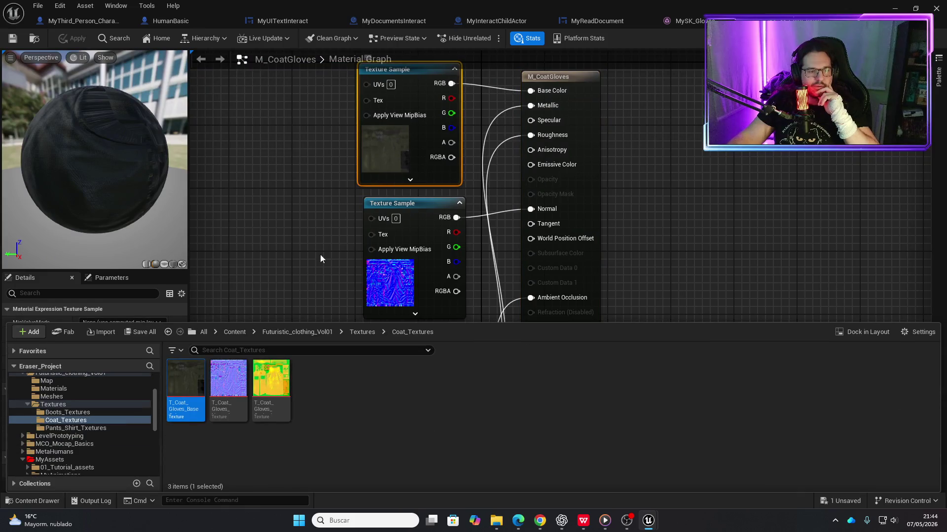
{"action": "double_click", "coordinate": [189, 375]}
{"action": "type", "text": "1024"}
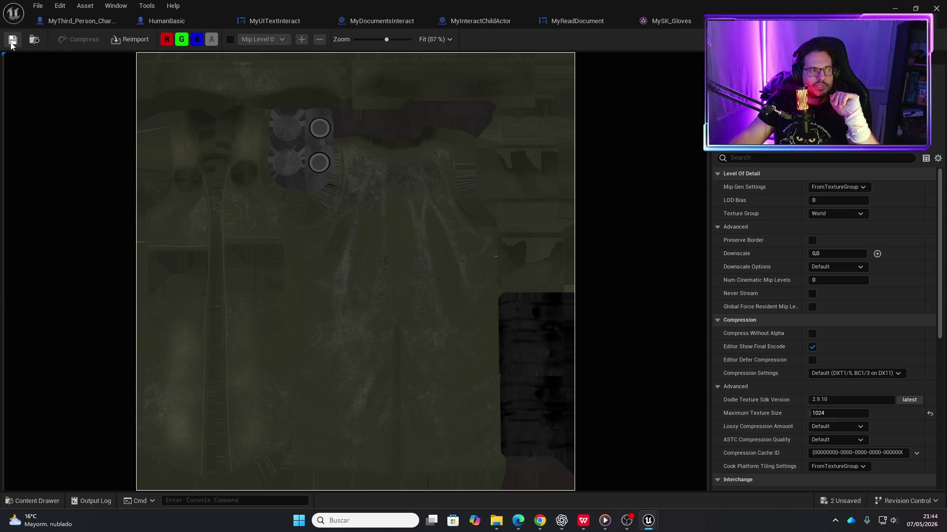
{"action": "left_click", "coordinate": [11, 44]}
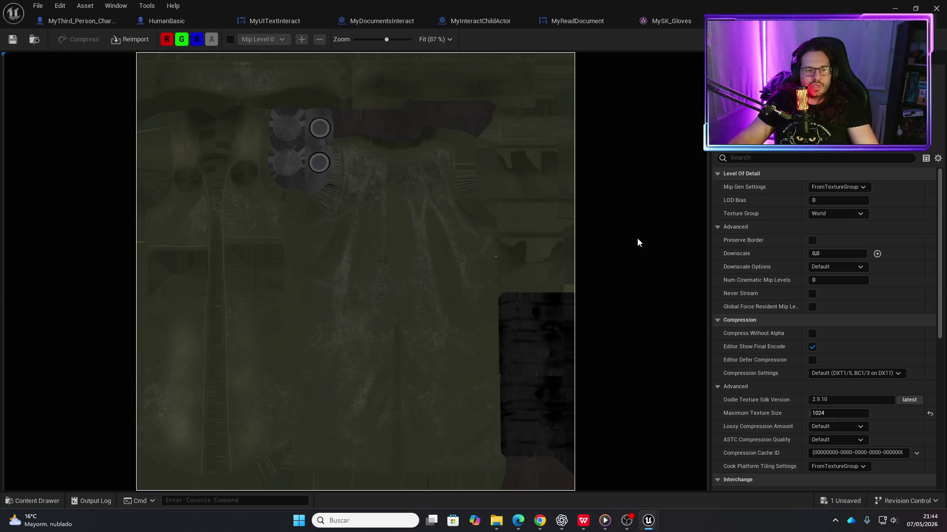
{"action": "key", "text": "ctrl+space"}
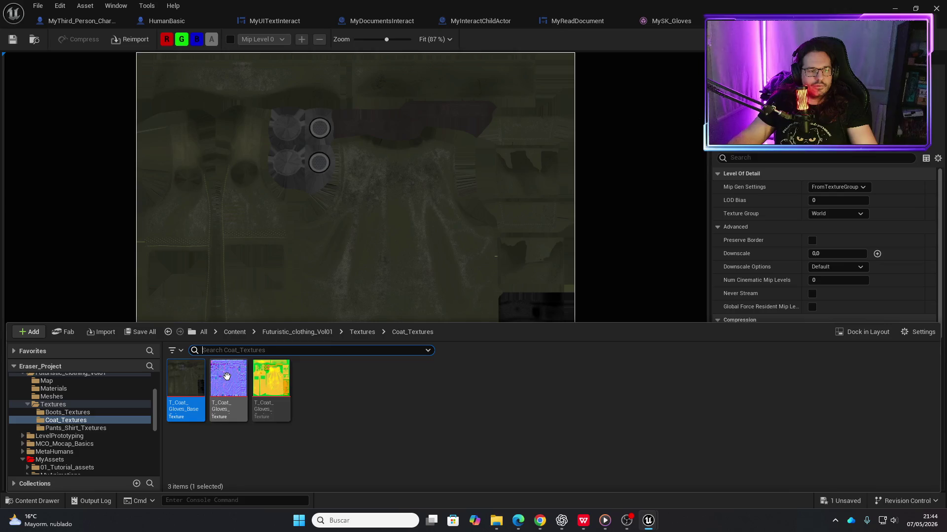
{"action": "double_click", "coordinate": [227, 377]}
{"action": "type", "text": "1024"}
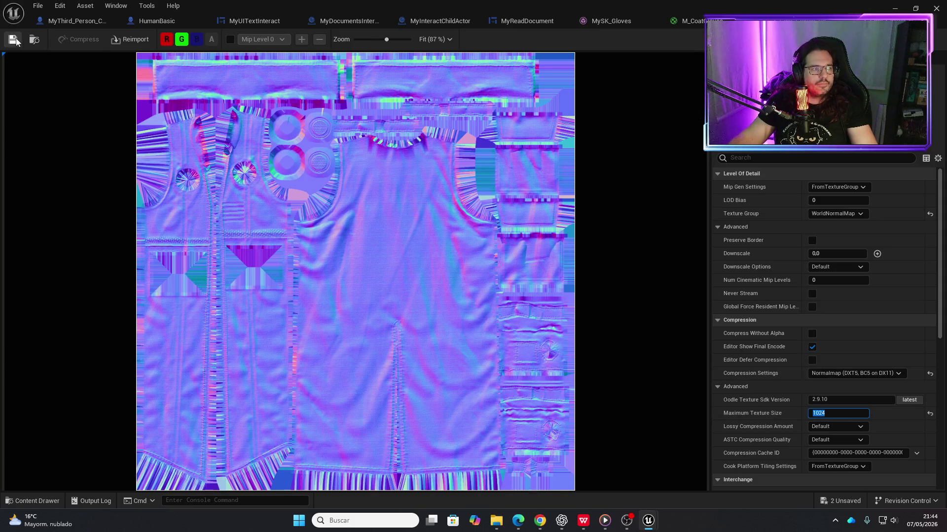
- Save the normal map's 1024 cap, then cap the yellow-green texture at 1024, keeping FromTextureGroup mips
{"action": "left_click", "coordinate": [16, 41]}
{"action": "key", "text": "ctrl+space"}
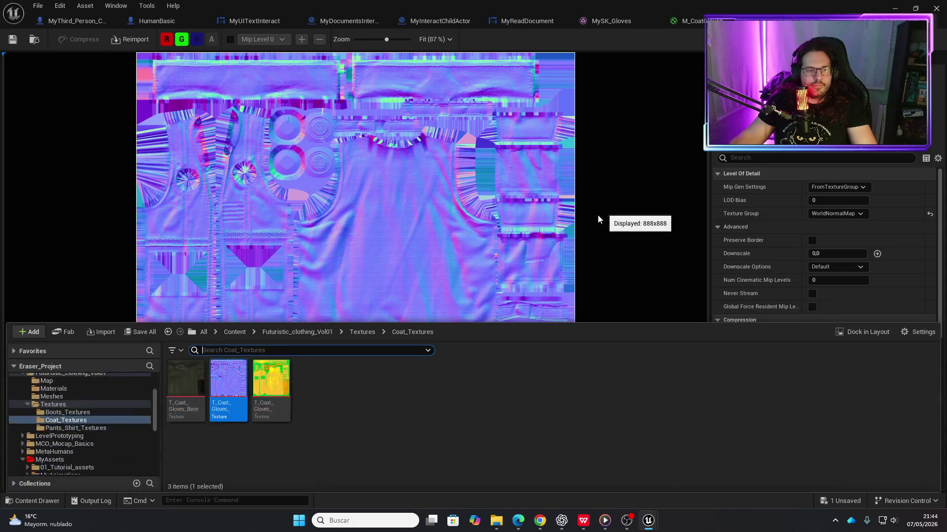
{"action": "double_click", "coordinate": [273, 391]}
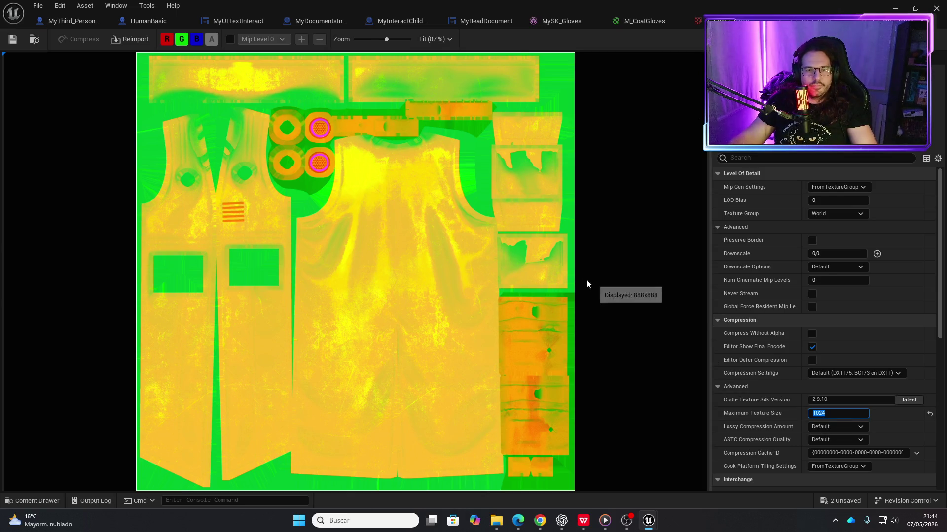
{"action": "left_click", "coordinate": [862, 188]}
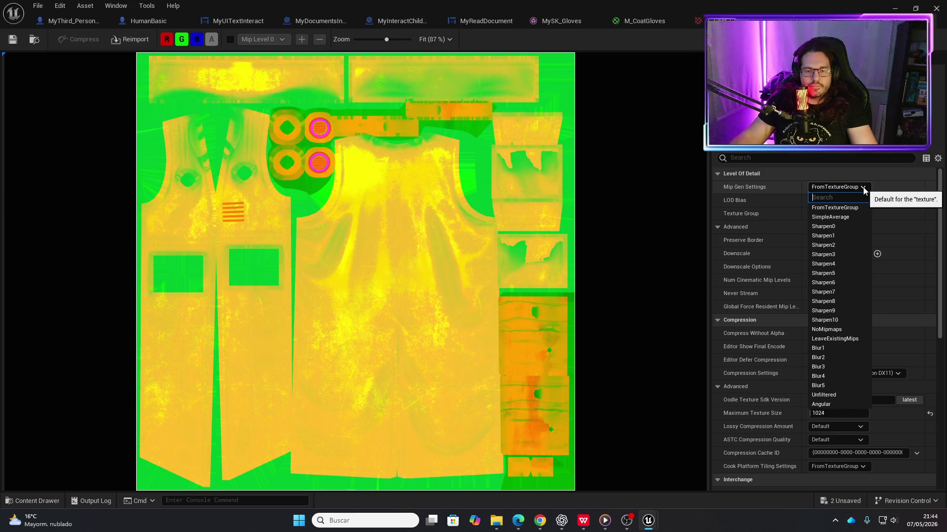
{"action": "left_click", "coordinate": [863, 188]}
{"action": "left_click", "coordinate": [13, 39]}
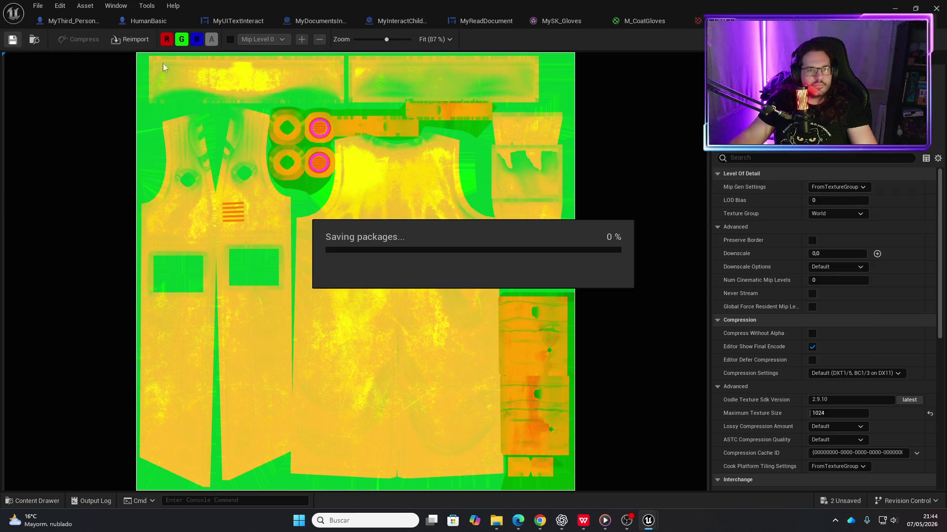
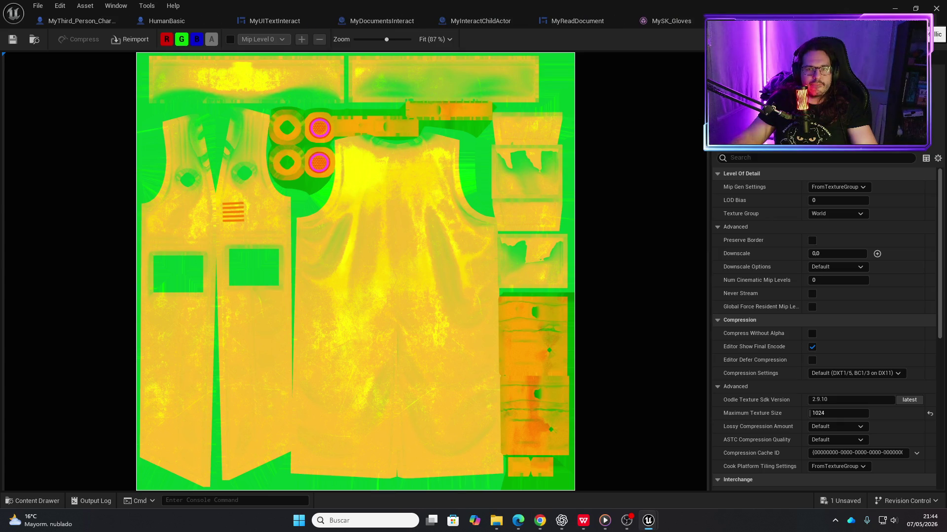
- Cycle past M_CoatGloves and MySK_Gloves to MyReadDocument, then launch the Standalone Game preview
{"action": "key", "text": "ctrl+Tab"}
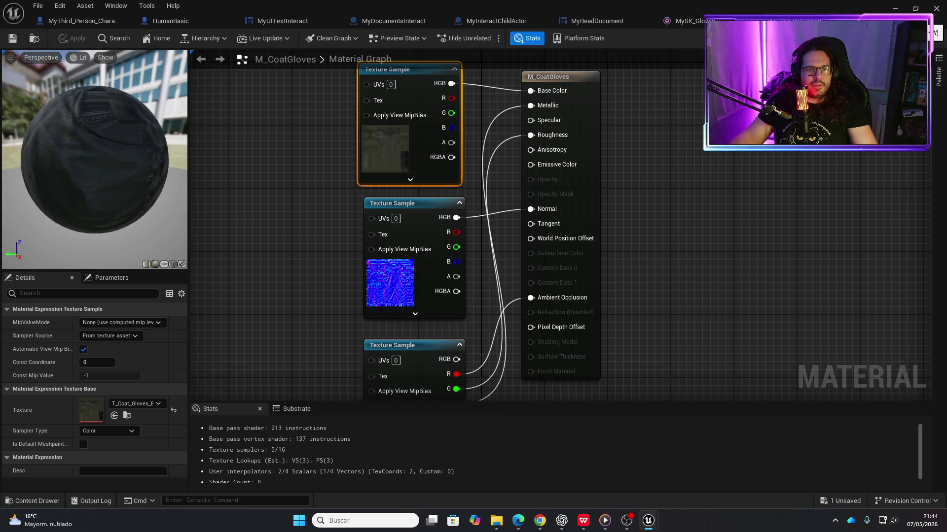
{"action": "key", "text": "ctrl+Tab"}
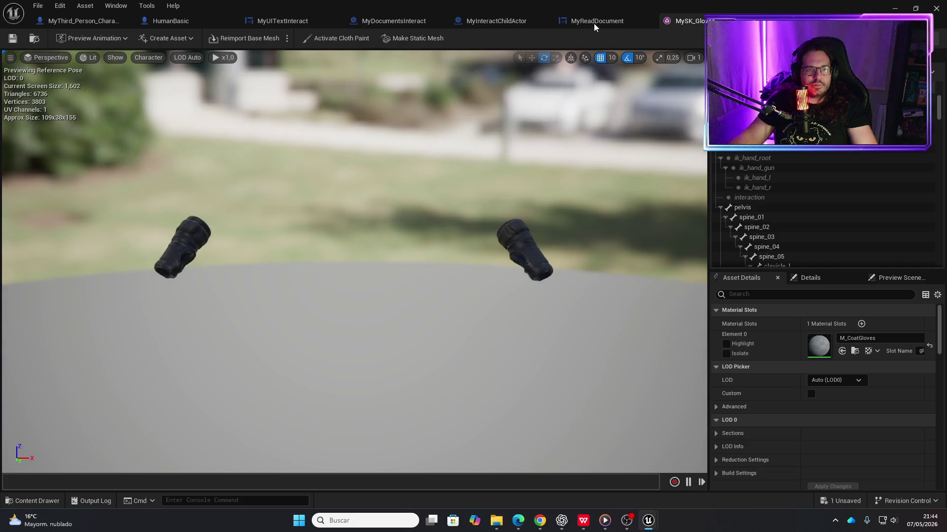
{"action": "left_click", "coordinate": [594, 22]}
{"action": "left_click", "coordinate": [407, 38]}
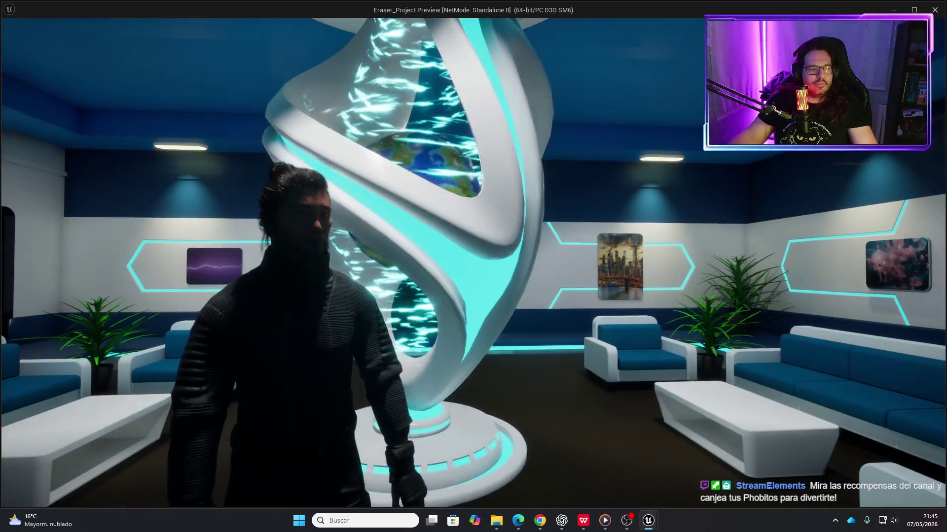
- Walk the character through the lounge past the DNA sculpture into the glowing corridor
{"action": "key", "text": "w"}
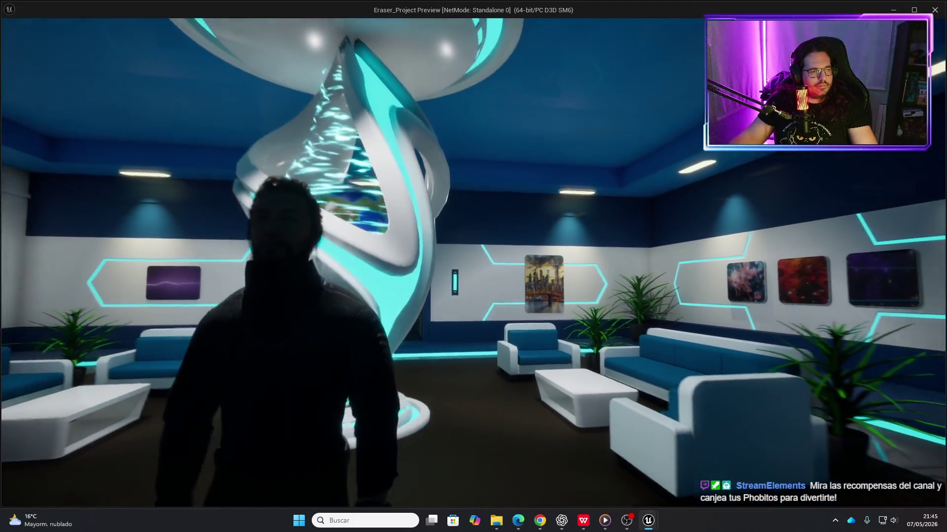
{"action": "key", "text": "w"}
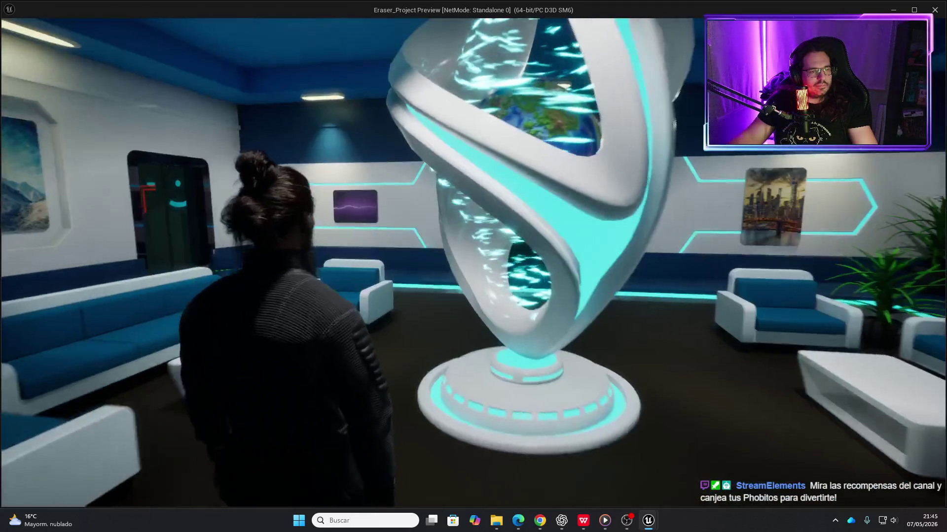
{"action": "key", "text": "w"}
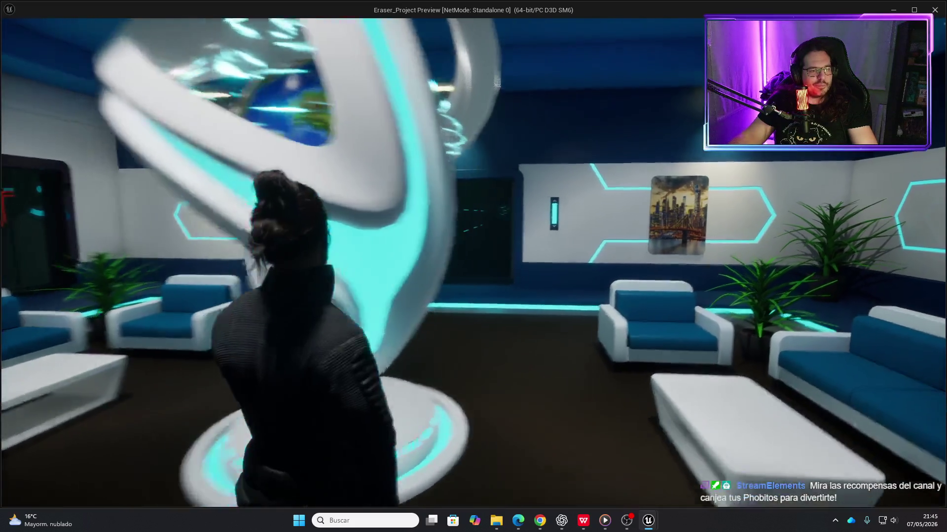
{"action": "key", "text": "w"}
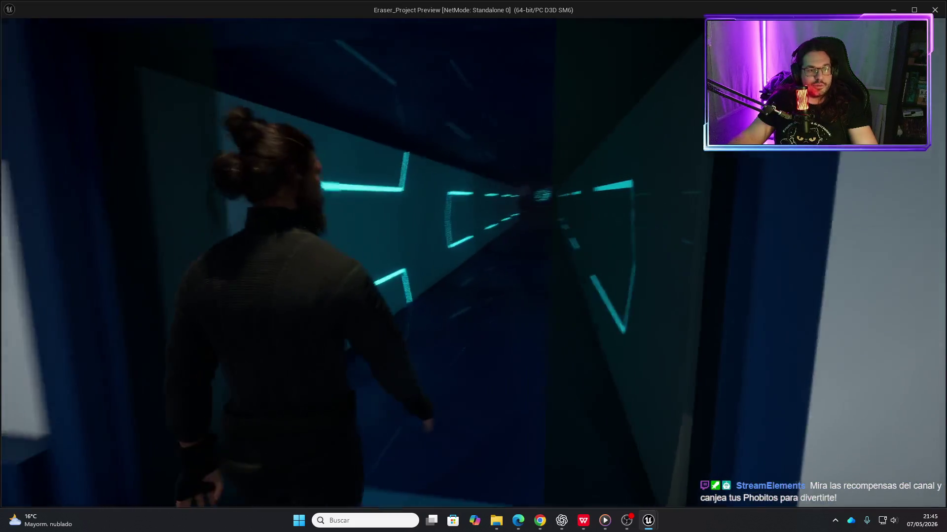
- Continue down the corridor into the sphere room and start a 'stats' command in the console
{"action": "key", "text": "w"}
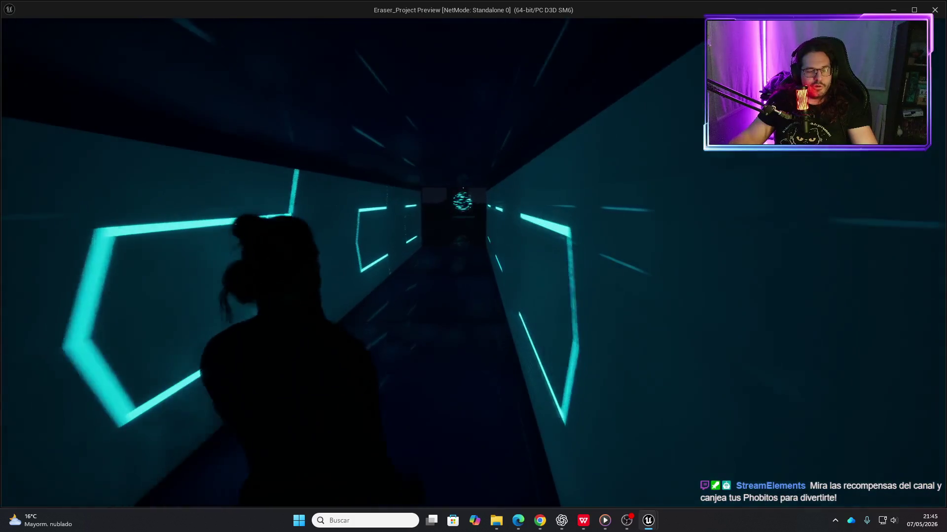
{"action": "key", "text": "w"}
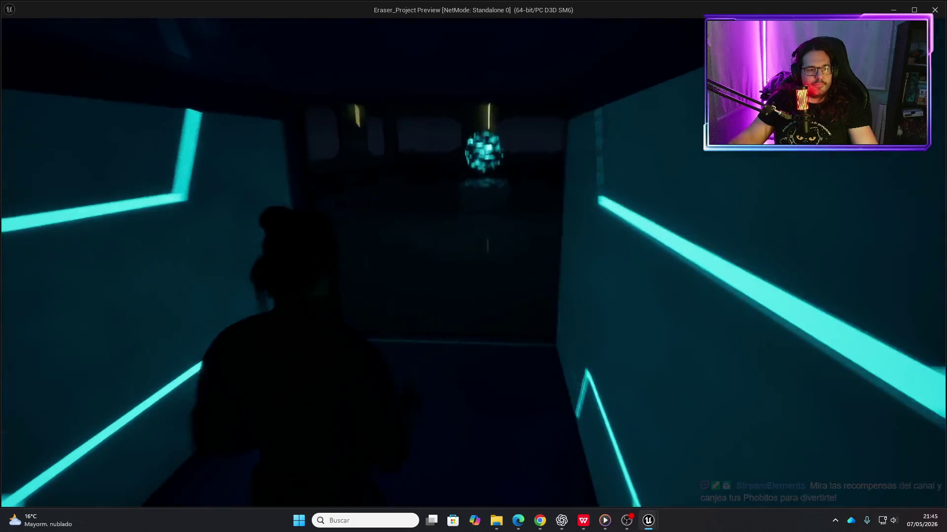
{"action": "key", "text": "w"}
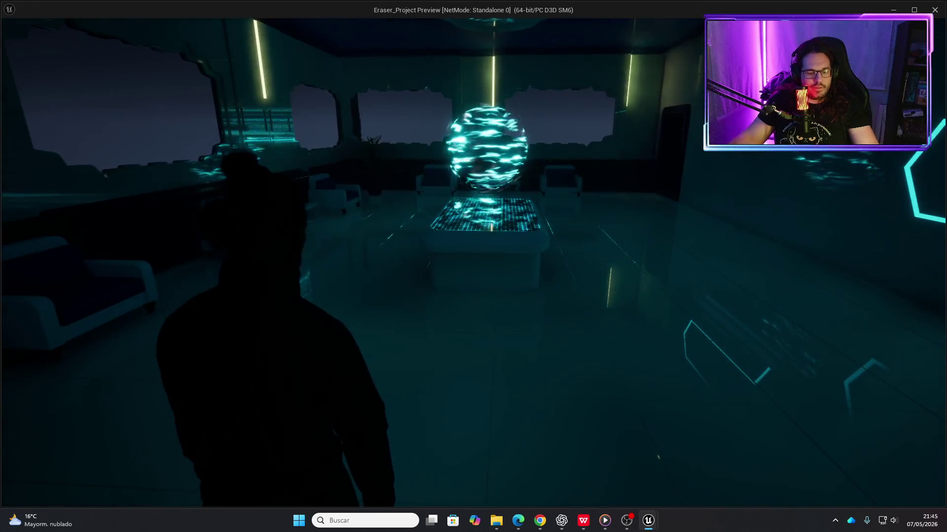
{"action": "key", "text": "grave"}
{"action": "type", "text": "stat"}
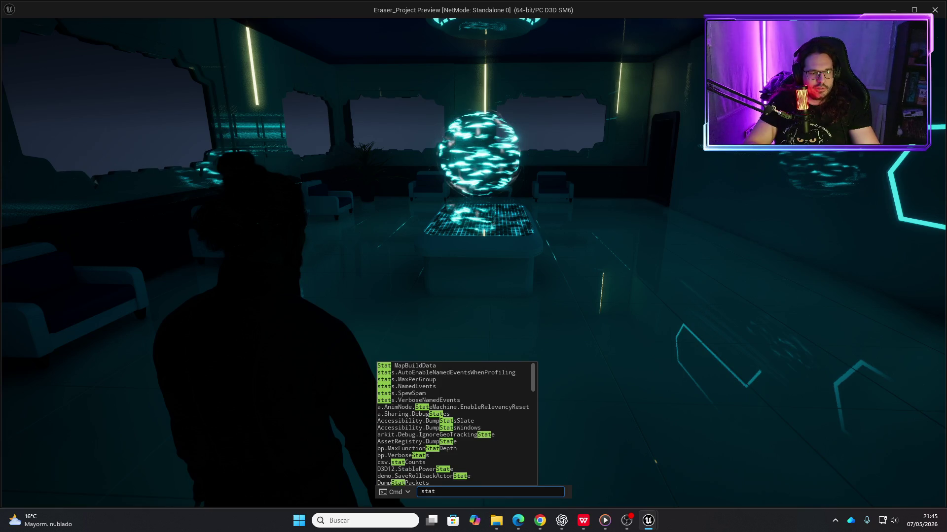
{"action": "type", "text": "s"}
{"action": "type", "text": " st"}
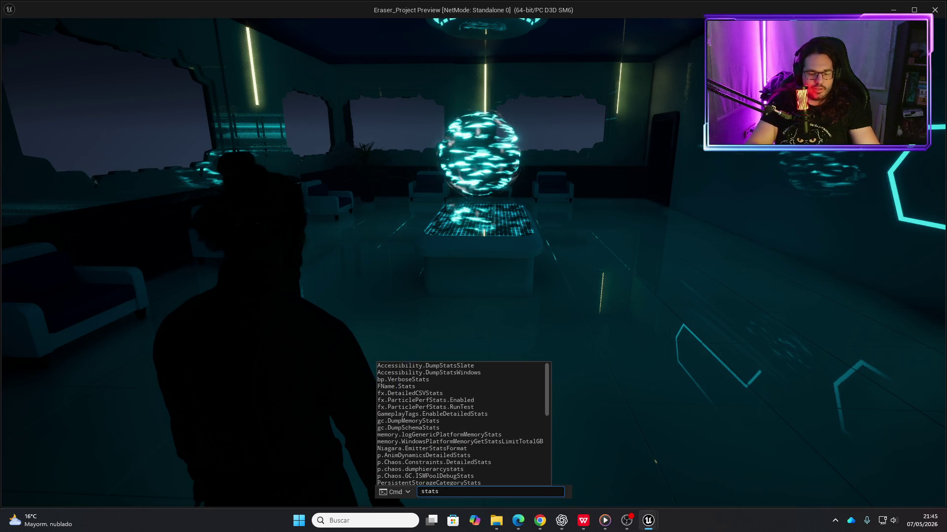
{"action": "type", "text": "reaming"}
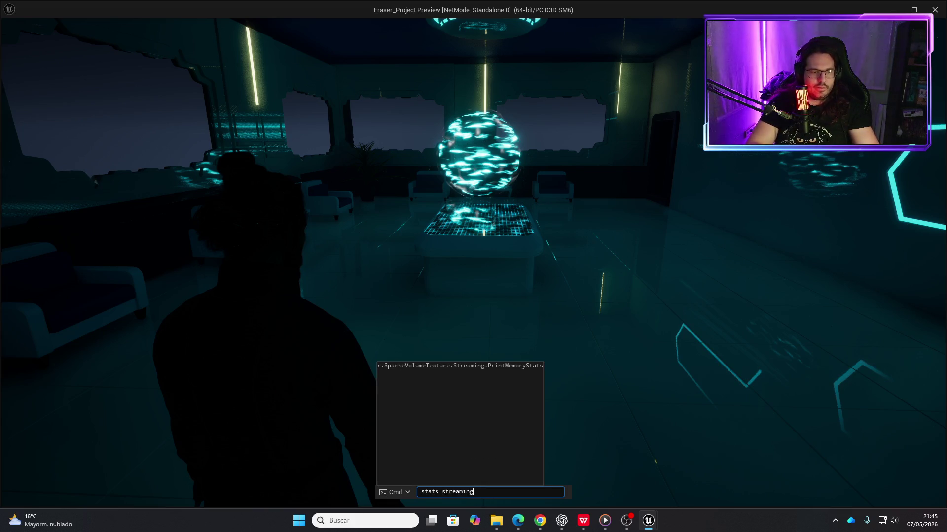
- Correct the console command and run 'stat streaming' to show the streaming stats overlay
{"action": "key", "text": "Return"}
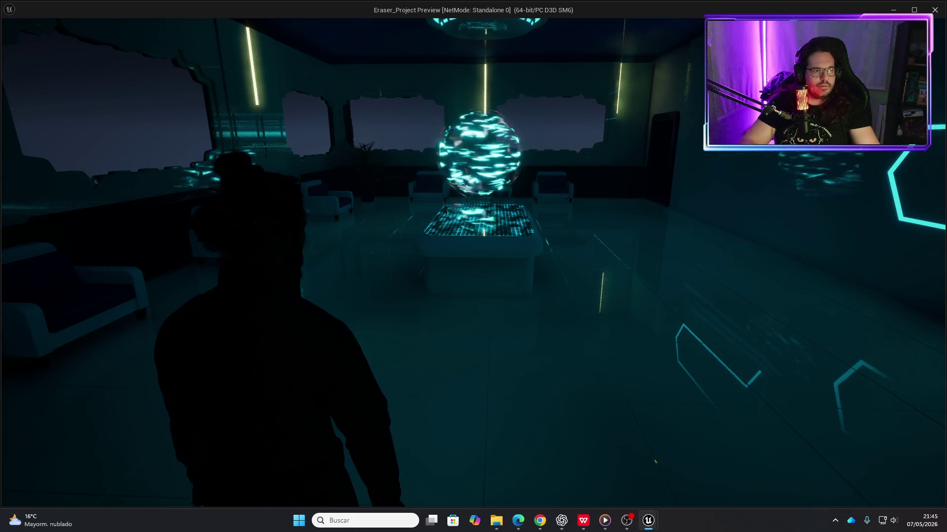
{"action": "type", "text": "sa"}
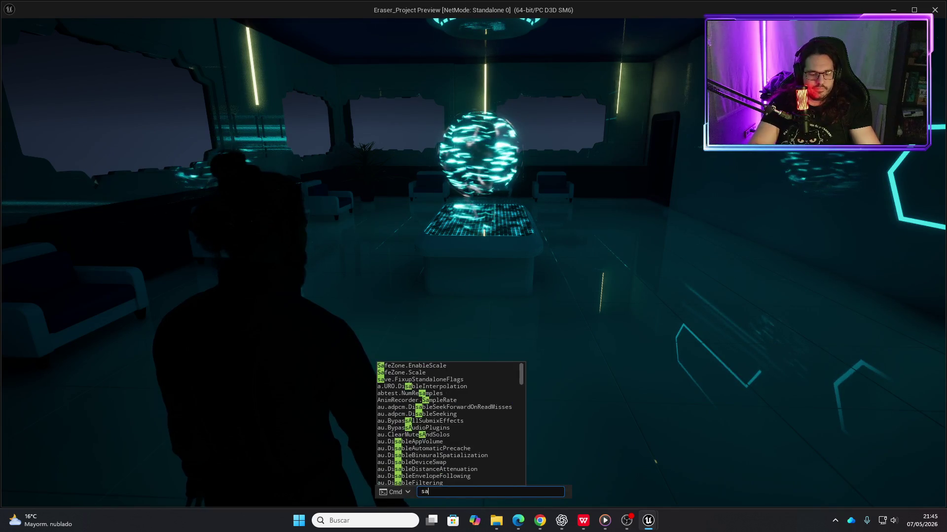
{"action": "key", "text": "BackSpace"}
{"action": "type", "text": "tat streaming"}
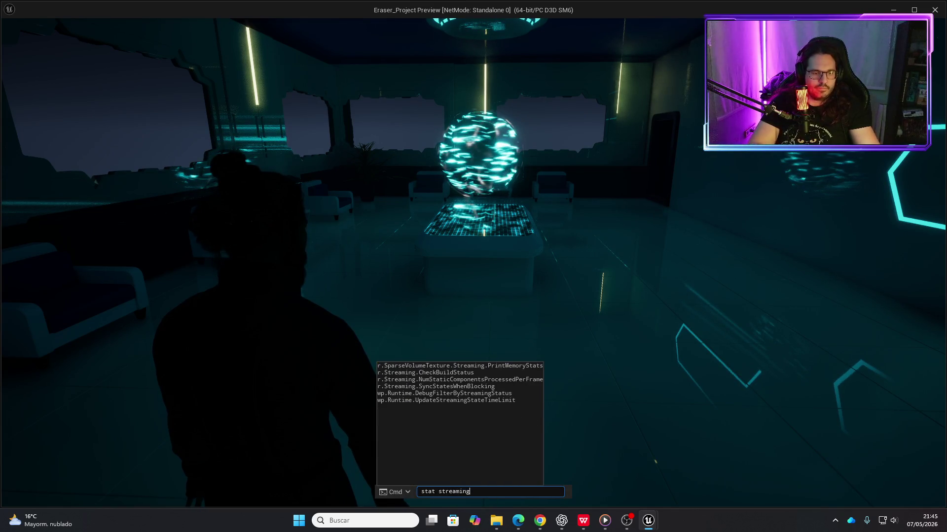
{"action": "key", "text": "Return"}
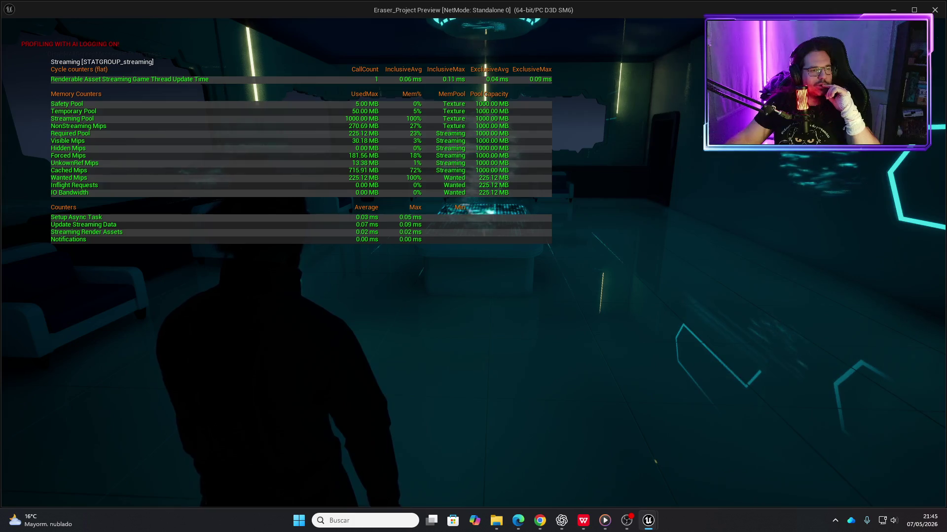
- Walk past the holographic table through the cyan-lit corridor into the cyan room
{"action": "key", "text": "w"}
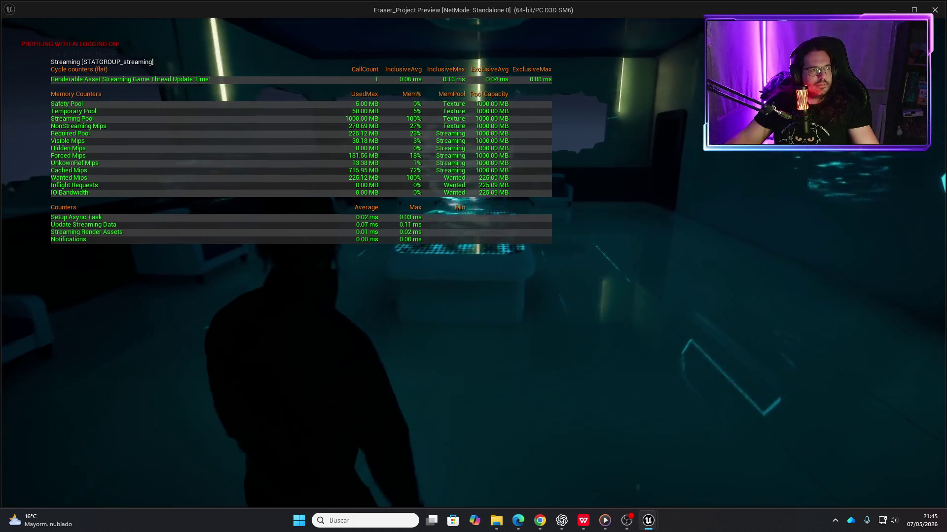
{"action": "key", "text": "w"}
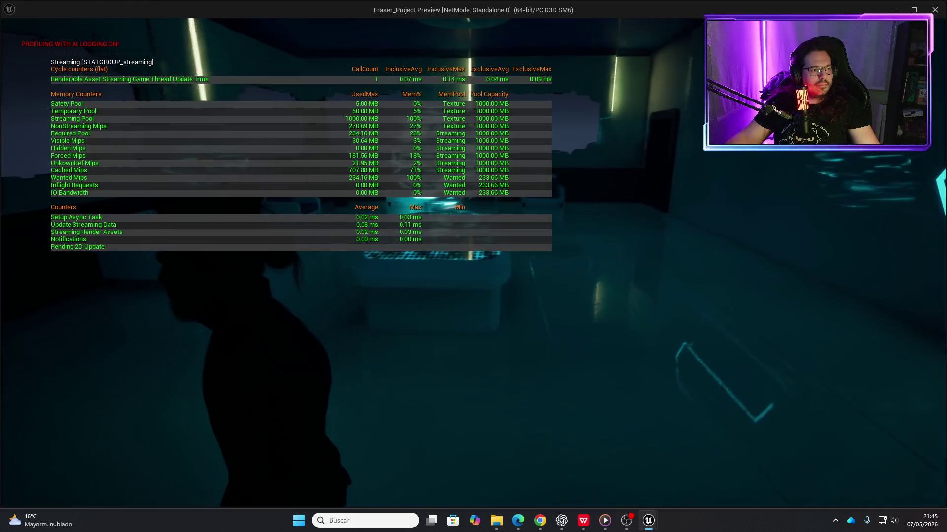
{"action": "key", "text": "w"}
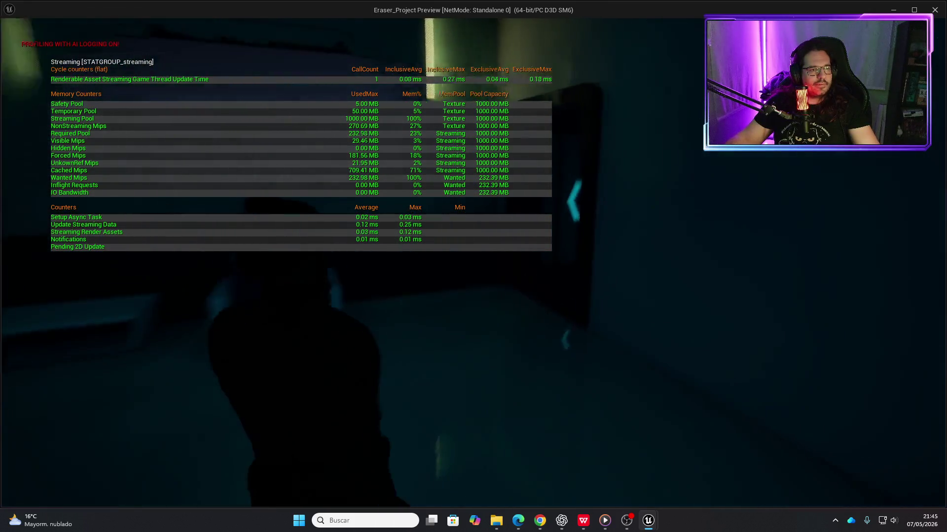
{"action": "key", "text": "w"}
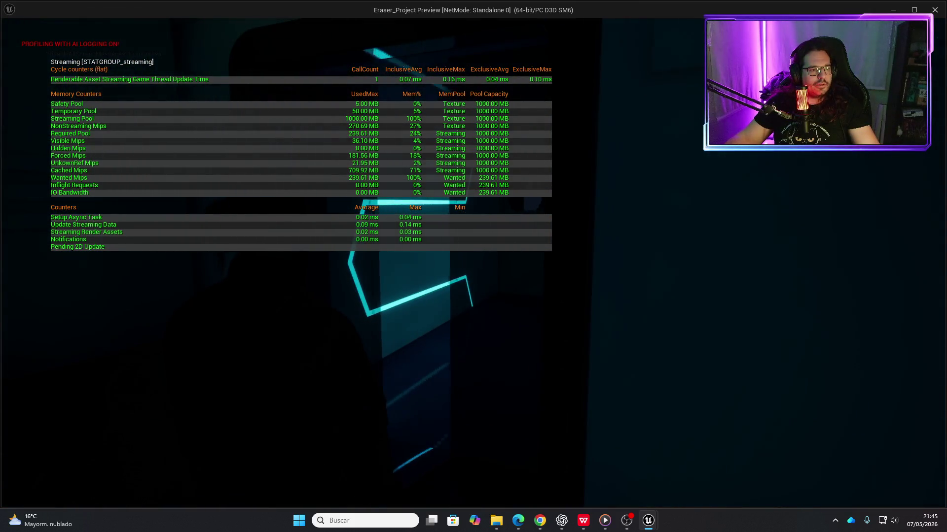
{"action": "key", "text": "w"}
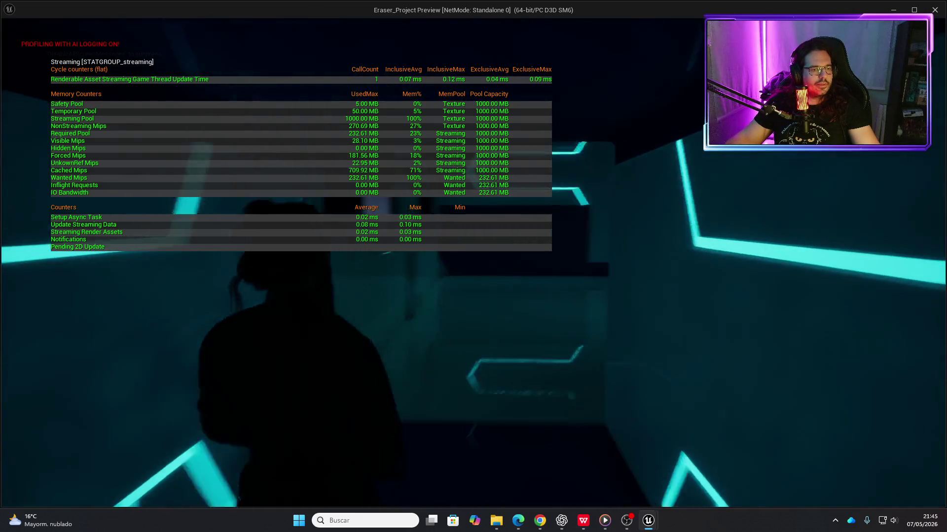
{"action": "key", "text": "w"}
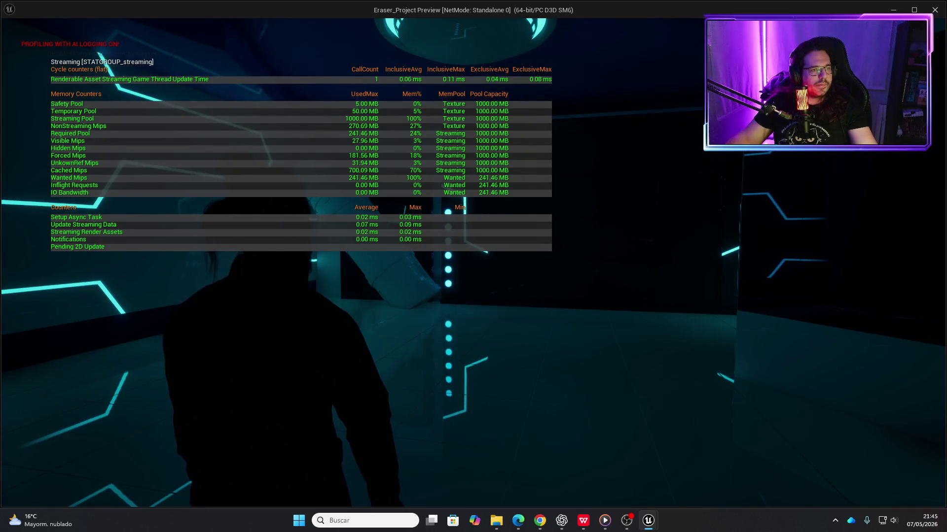
{"action": "key", "text": "w"}
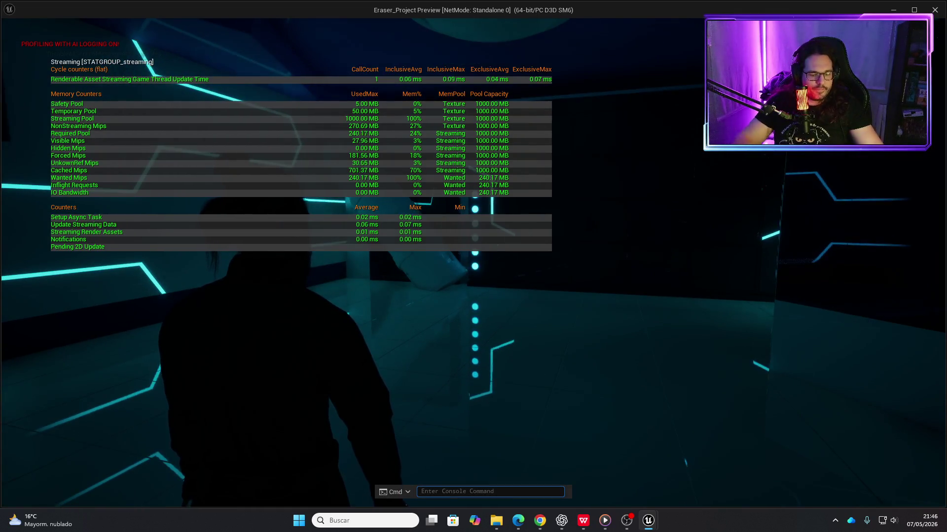
- Reopen the console and begin retyping the 'stat streaming' command to toggle it off
{"action": "key", "text": "Up"}
{"action": "key", "text": "Return"}
{"action": "type", "text": "stat stremi"}
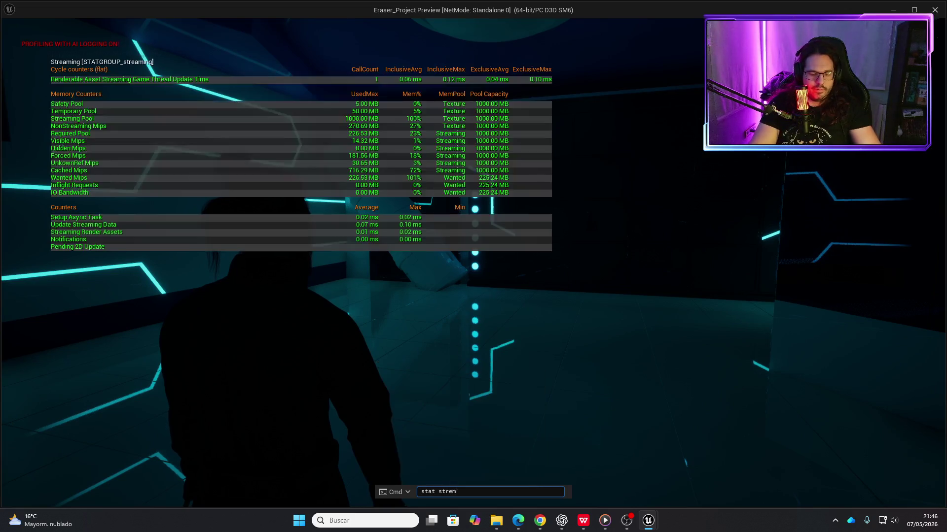
{"action": "key", "text": "BackSpace"}
{"action": "key", "text": "BackSpace"}
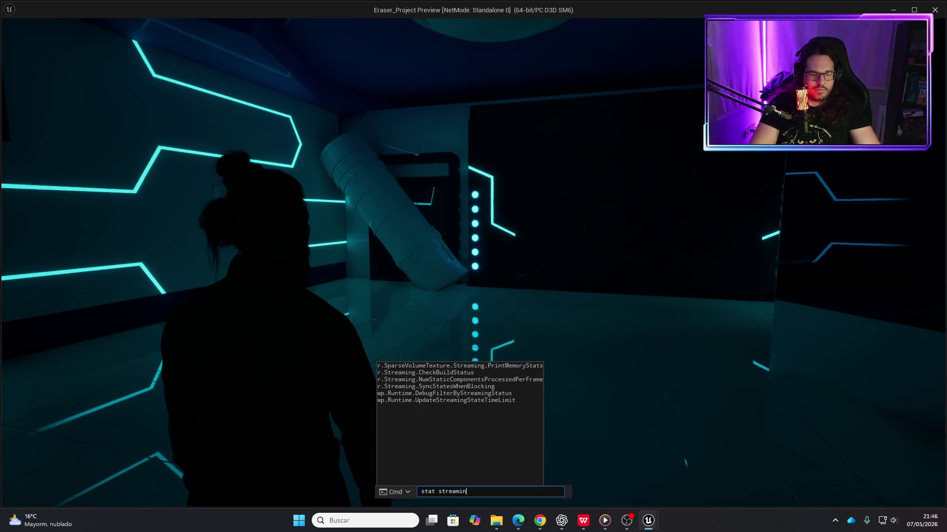
- Run 'stat streaming' to hide the stats, then walk to the pipe and erase it
{"action": "type", "text": "g"}
{"action": "key", "text": "Return"}
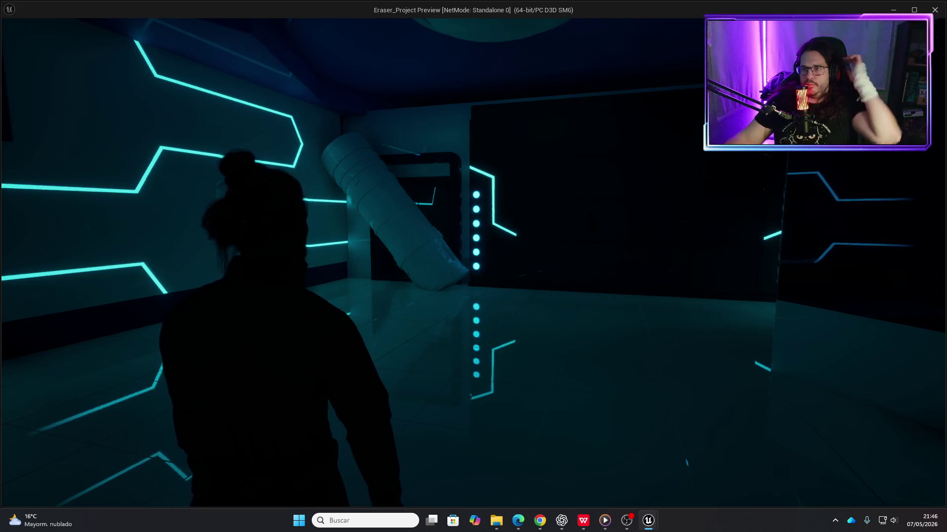
{"action": "key", "text": "w"}
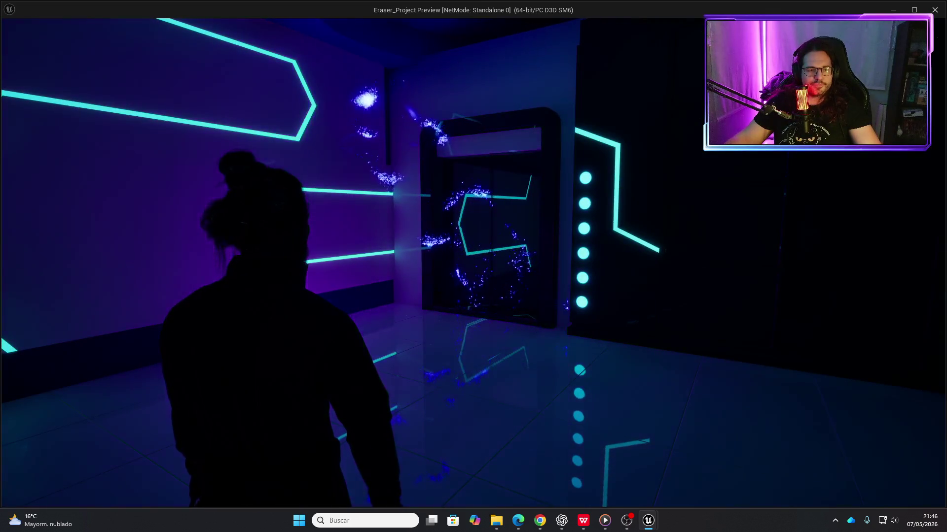
{"action": "key", "text": "w"}
{"action": "key", "text": "w"}
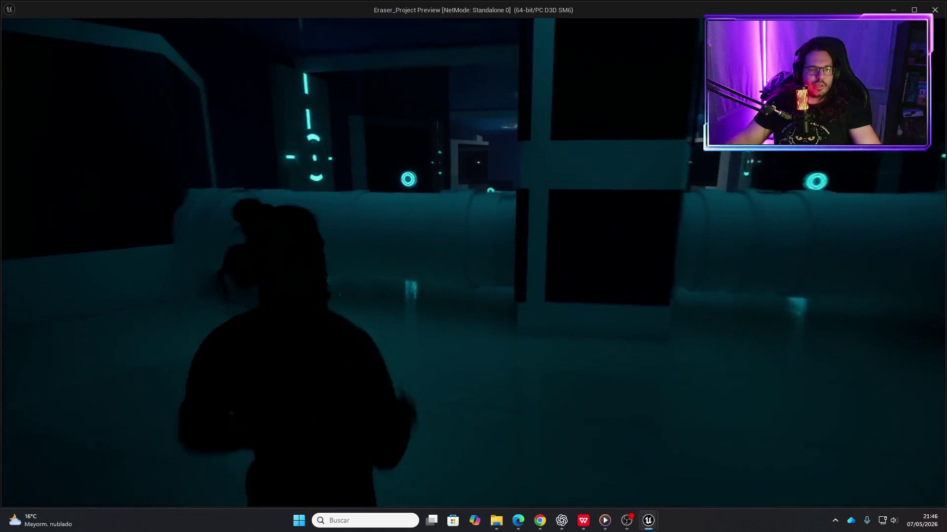
{"action": "left_click", "coordinate": [473, 264]}
- Run to the pillar room, use erase vision on the nearby character, and stop the preview
{"action": "key", "text": "w"}
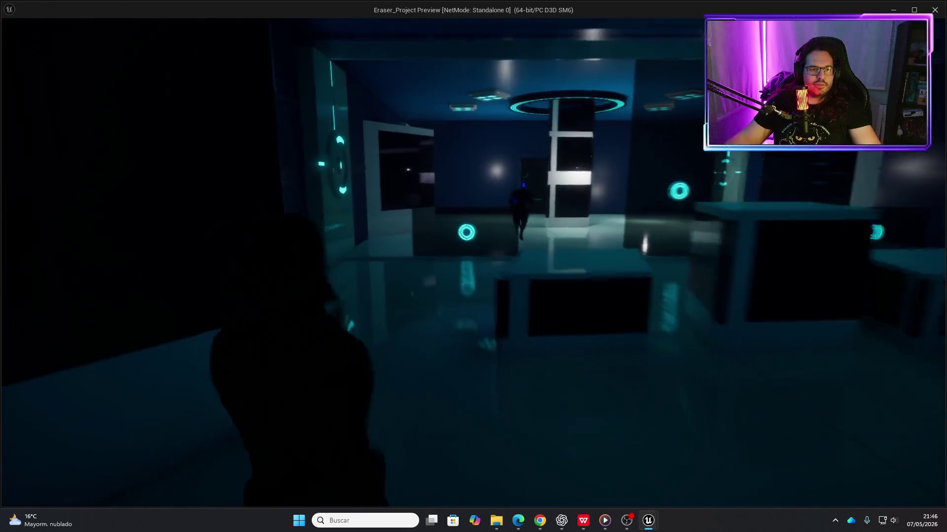
{"action": "key", "text": "w"}
{"action": "left_click", "coordinate": [473, 264]}
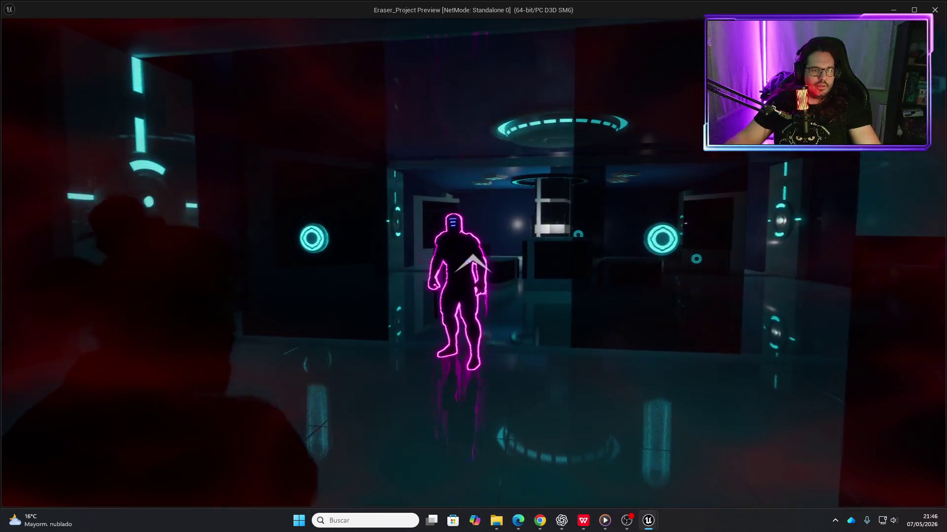
{"action": "left_click", "coordinate": [472, 264]}
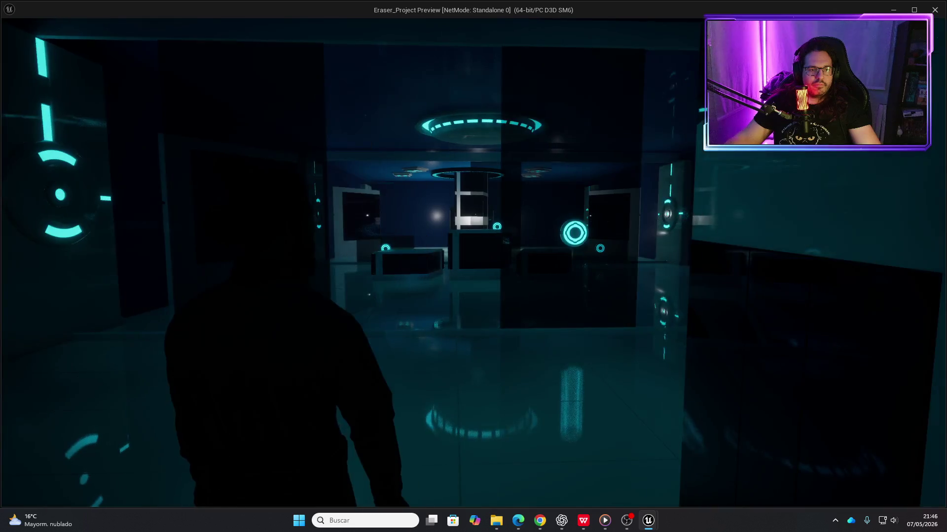
{"action": "key", "text": "Escape"}
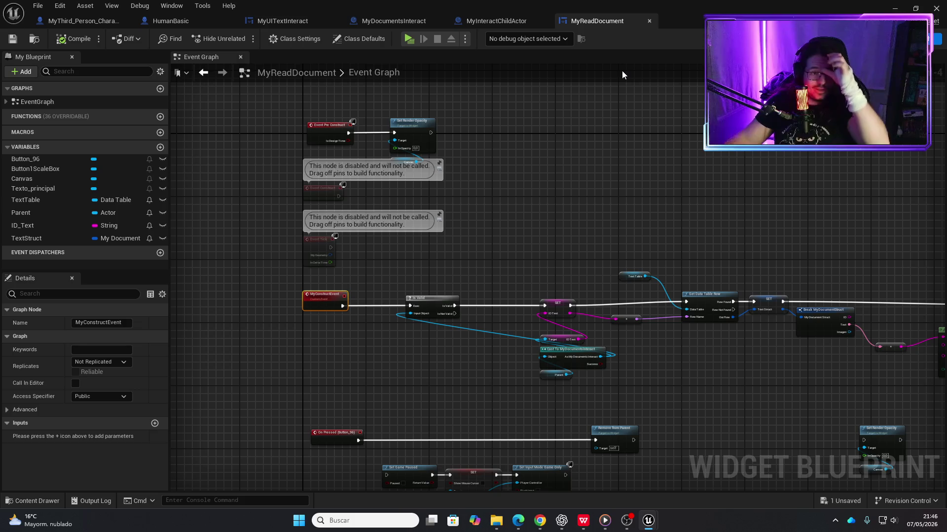
- Pan the MyReadDocument graph to review the On Pressed (Button_96) and Event Pre Construct nodes
{"action": "scroll", "coordinate": [765, 379], "scroll_direction": "down", "scroll_amount": 3}
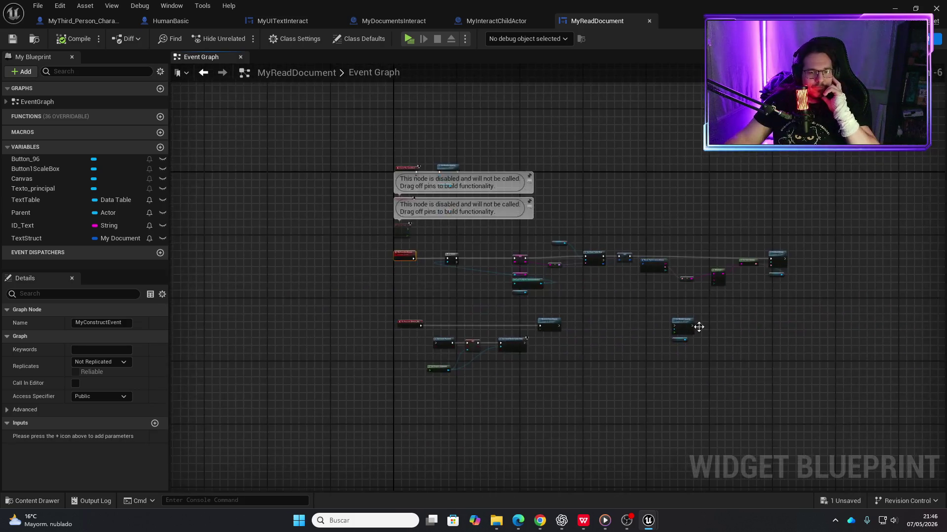
{"action": "scroll", "coordinate": [688, 326], "scroll_direction": "up", "scroll_amount": 4}
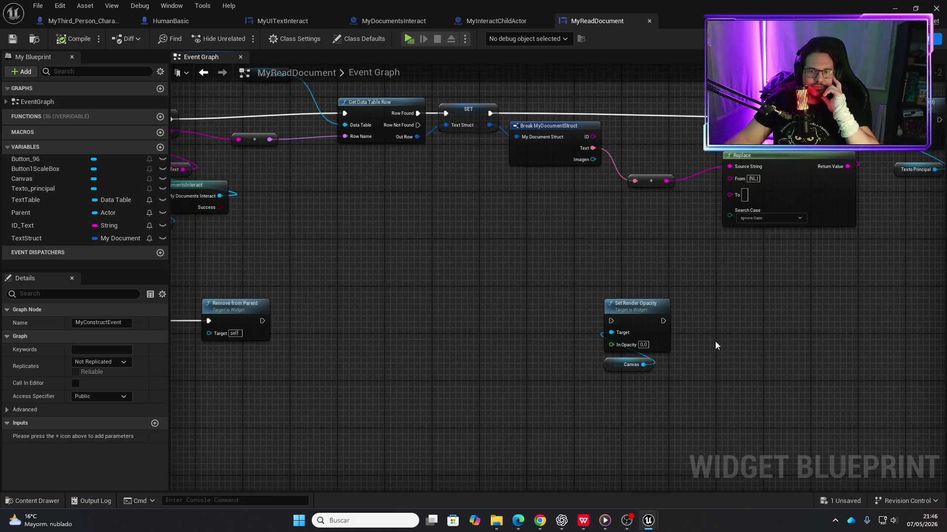
{"action": "scroll", "coordinate": [641, 360], "scroll_direction": "down", "scroll_amount": 4}
{"action": "left_click_drag", "start_coordinate": [579, 375], "coordinate": [735, 353]}
{"action": "scroll", "coordinate": [730, 355], "scroll_direction": "up", "scroll_amount": 4}
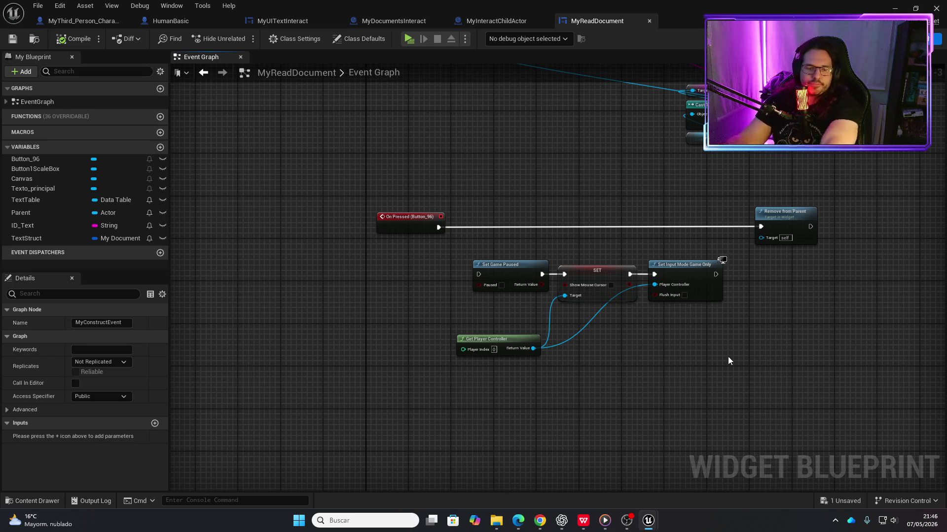
{"action": "scroll", "coordinate": [568, 156], "scroll_direction": "down", "scroll_amount": 3}
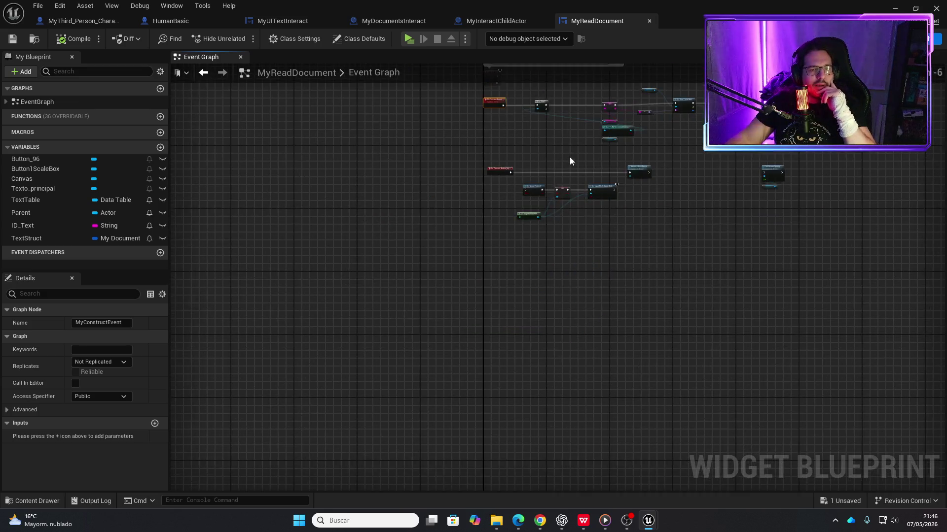
{"action": "scroll", "coordinate": [493, 262], "scroll_direction": "up", "scroll_amount": 4}
{"action": "left_click_drag", "start_coordinate": [399, 197], "coordinate": [401, 328]}
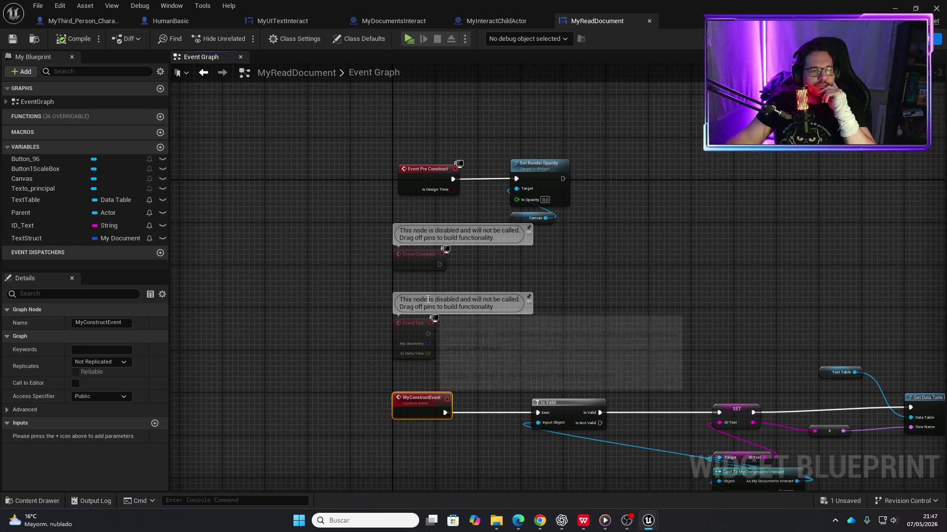
{"action": "scroll", "coordinate": [500, 201], "scroll_direction": "up", "scroll_amount": 2}
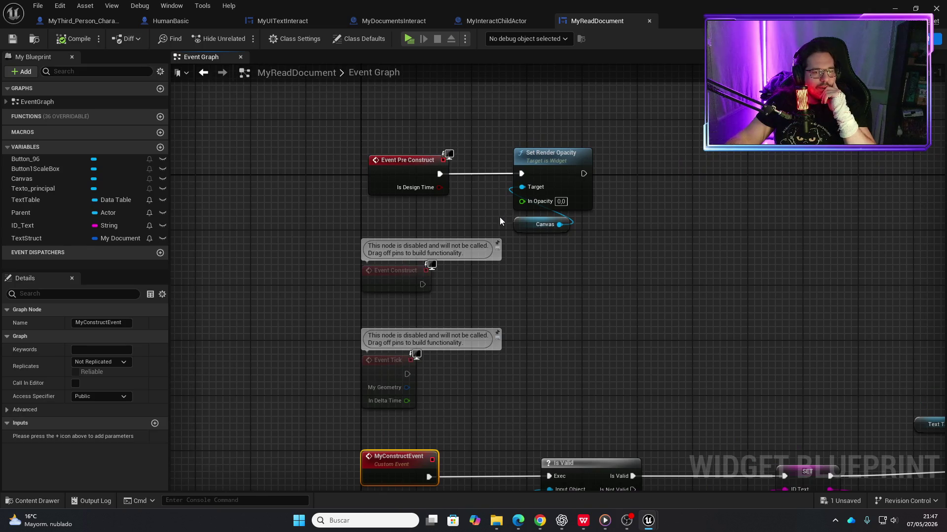
- Close the MyReadDocument blueprint and fly the level view up to the corridor door
{"action": "left_click", "coordinate": [648, 21]}
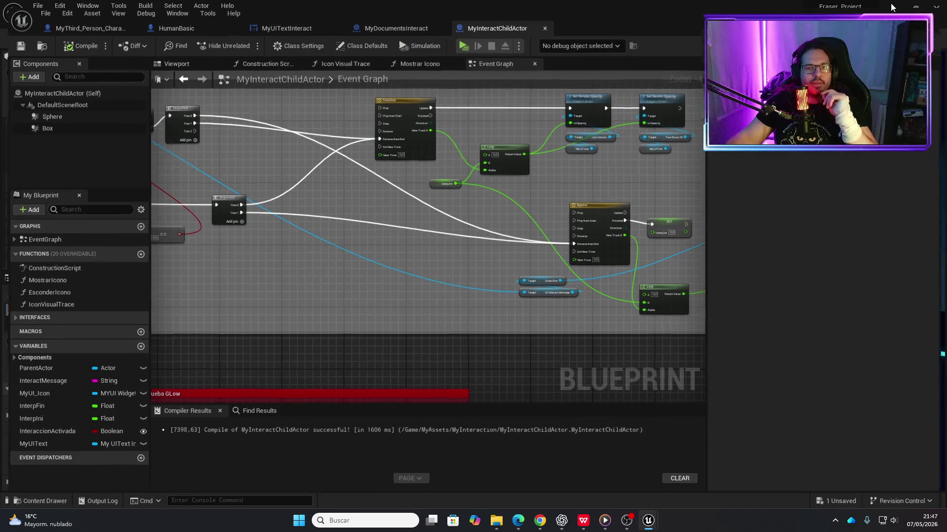
{"action": "key", "text": "w"}
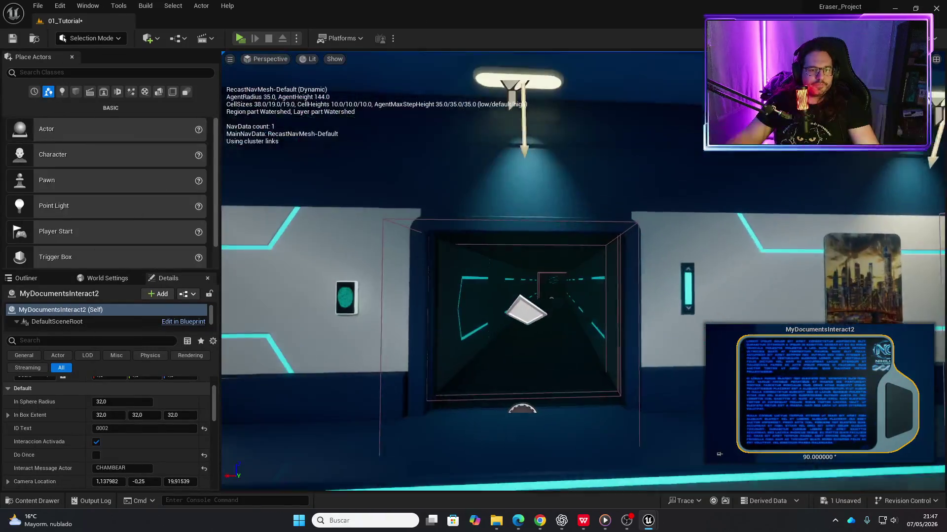
{"action": "key", "text": "w"}
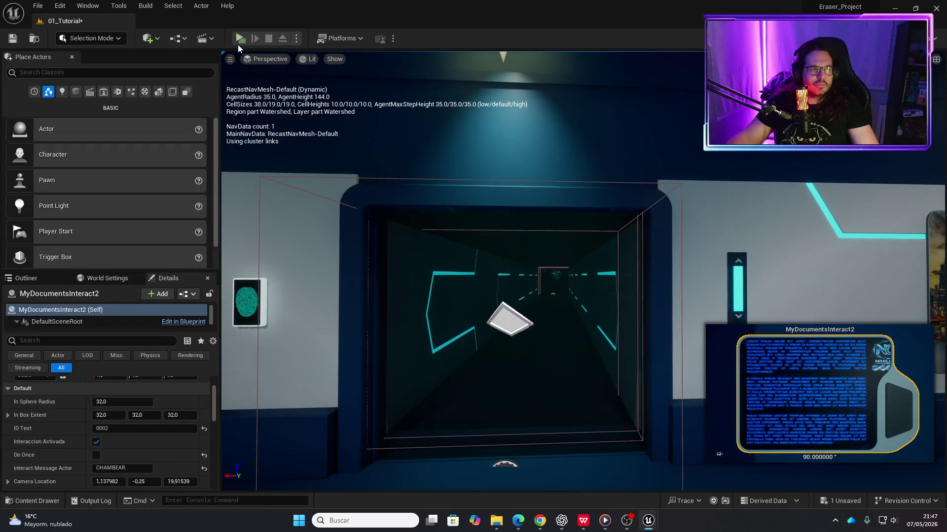
{"action": "left_click", "coordinate": [238, 44]}
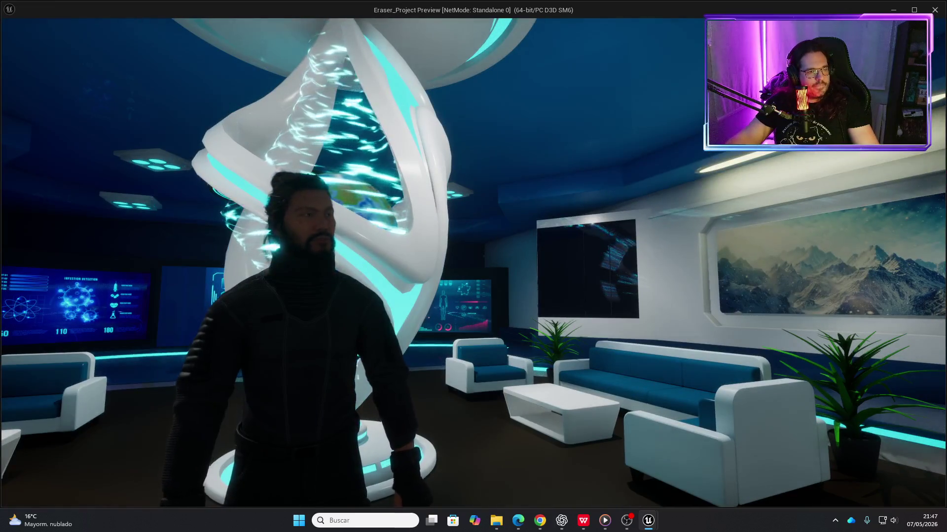
{"action": "key", "text": "w"}
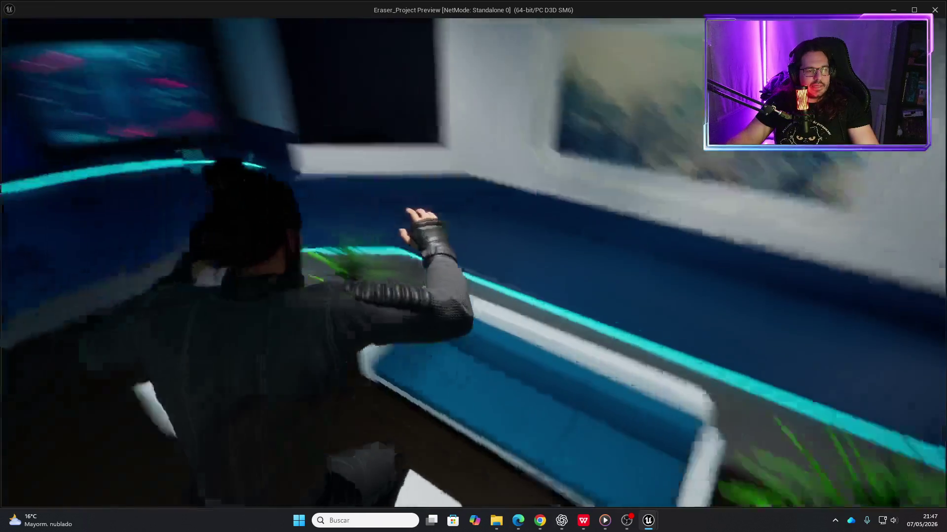
{"action": "key", "text": "space"}
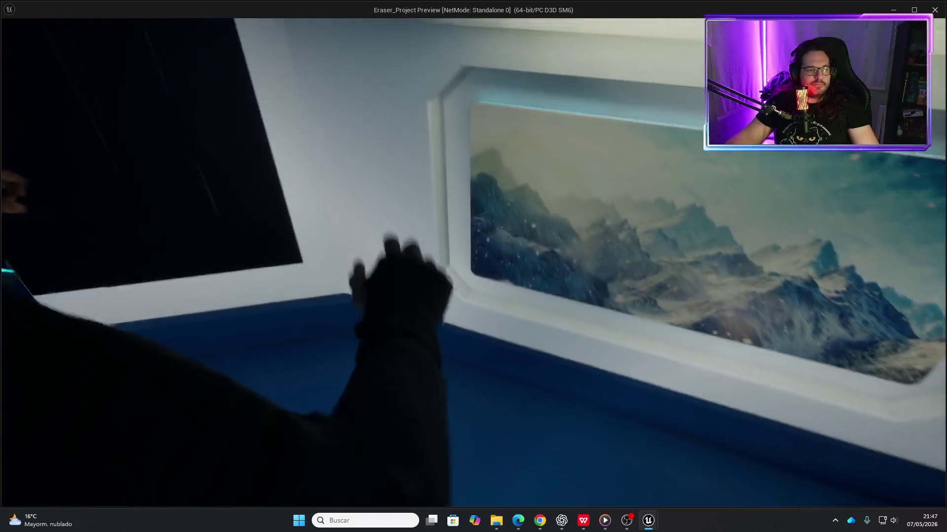
{"action": "key", "text": "w"}
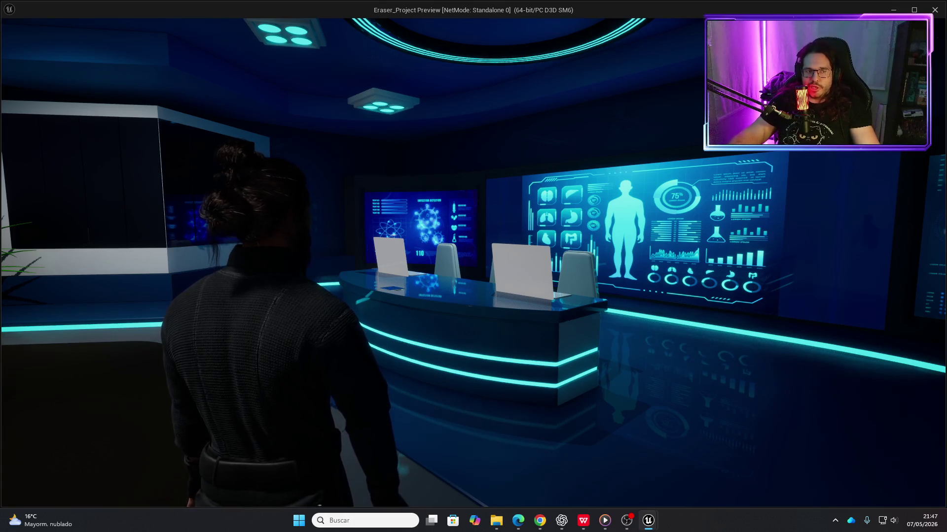
{"action": "key", "text": "w"}
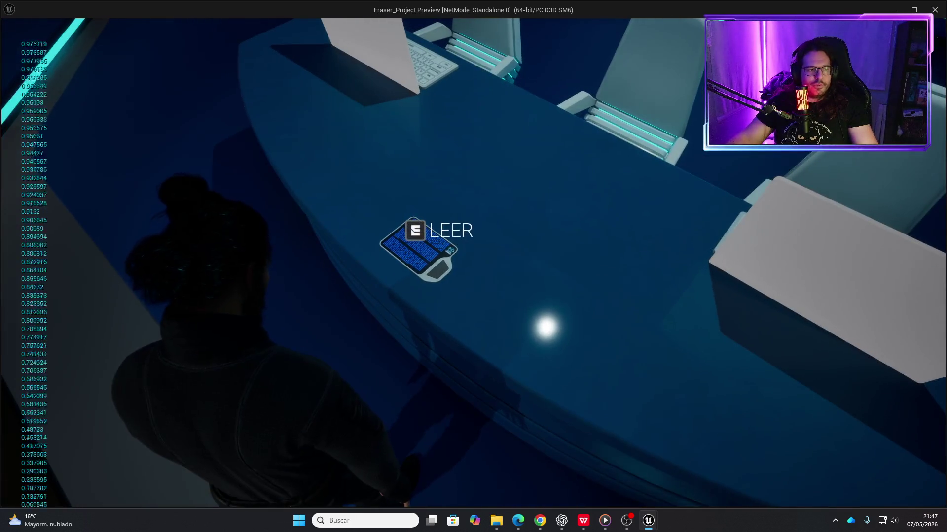
{"action": "key", "text": "Escape"}
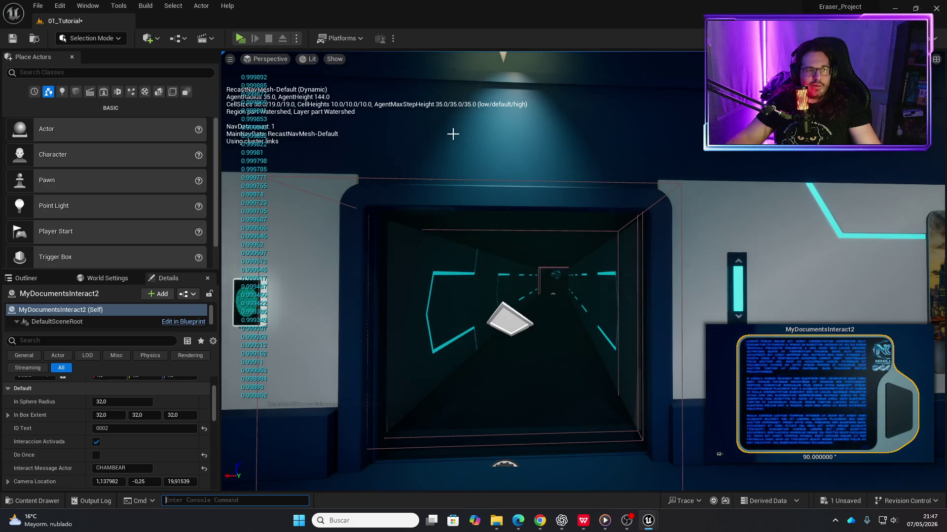
- Bring the blueprint editor forward and look through MyDocumentsInteract before returning to MyInteractChildActor
{"action": "key", "text": "ctrl+space"}
{"action": "key", "text": "ctrl+space"}
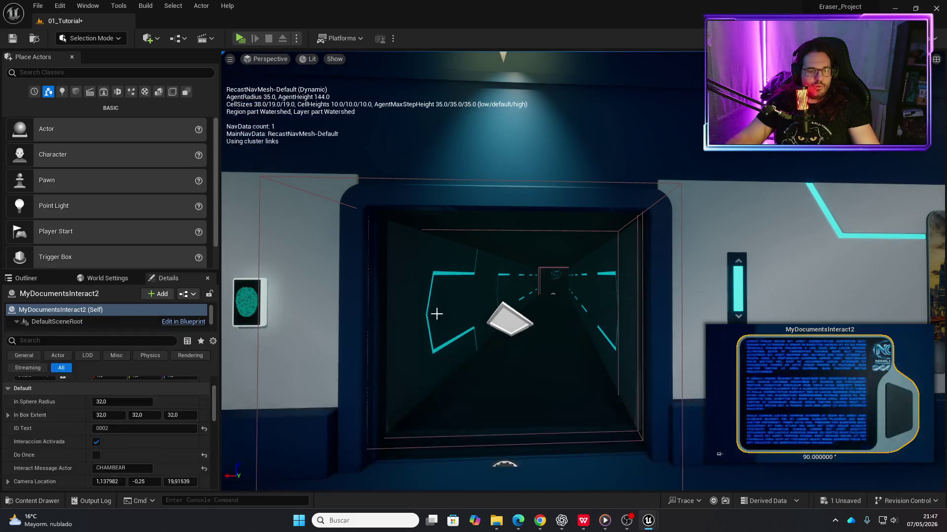
{"action": "mouse_move", "coordinate": [648, 527]}
{"action": "left_click", "coordinate": [680, 476]}
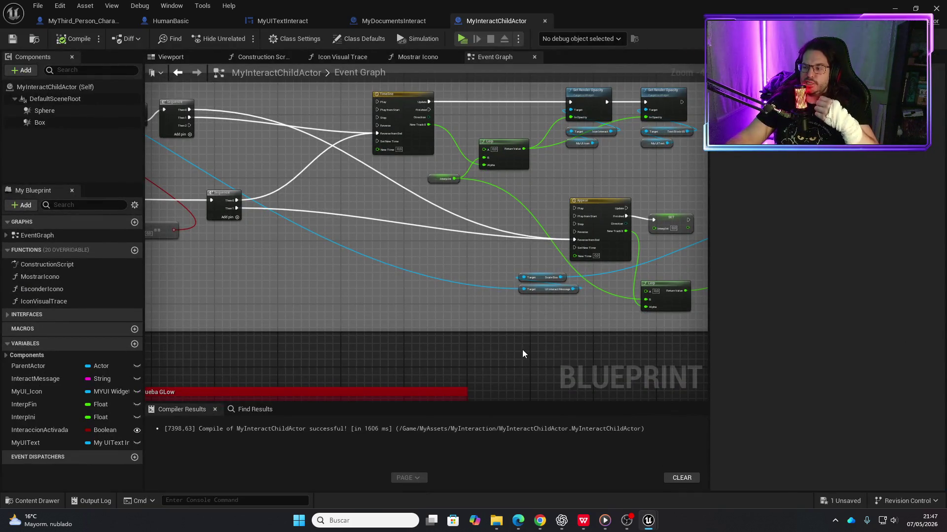
{"action": "left_click", "coordinate": [399, 22]}
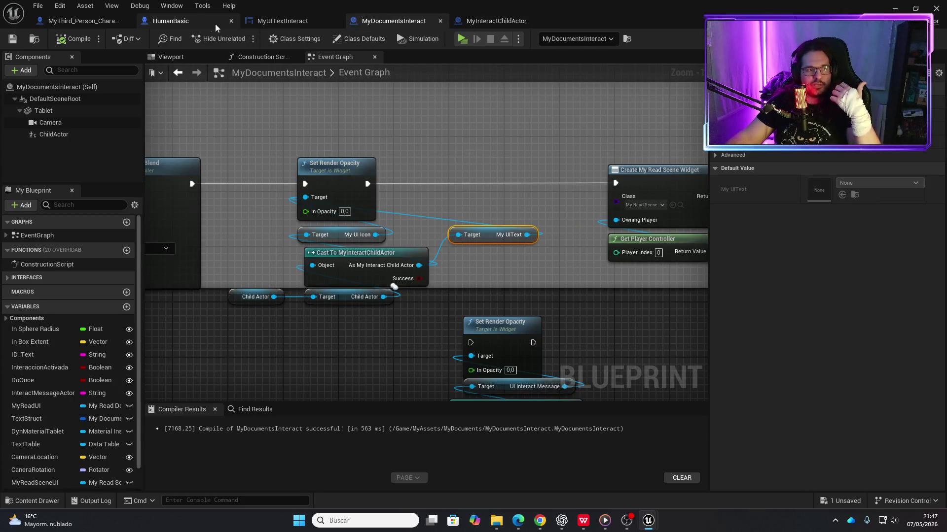
{"action": "scroll", "coordinate": [489, 175], "scroll_direction": "down", "scroll_amount": 3}
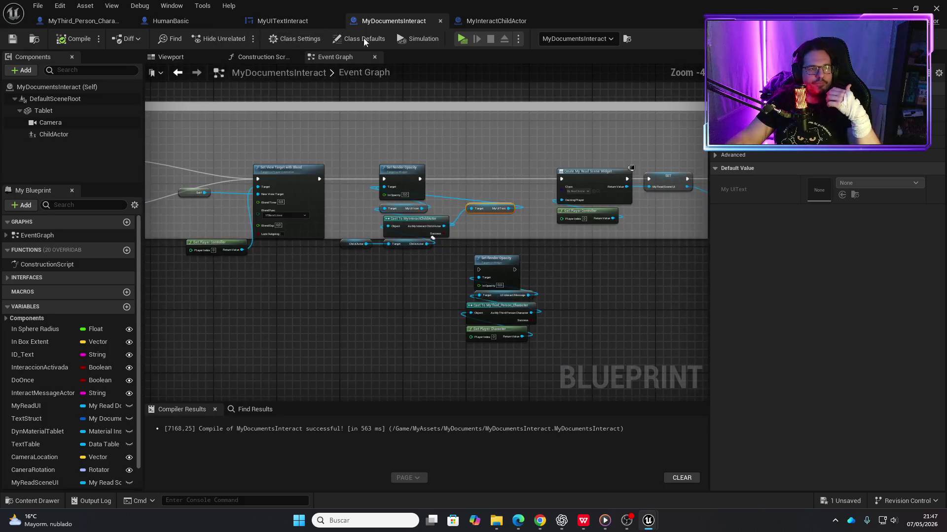
{"action": "left_click", "coordinate": [490, 22]}
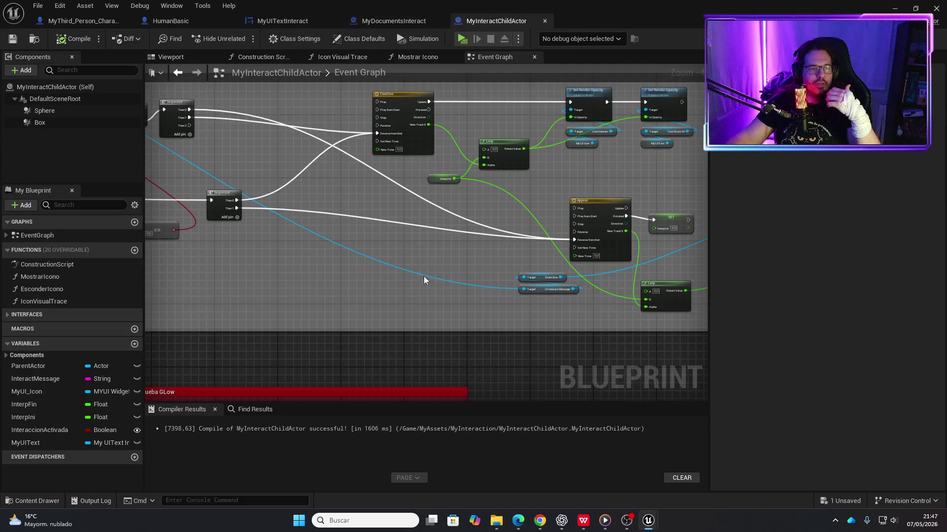
{"action": "scroll", "coordinate": [428, 272], "scroll_direction": "down", "scroll_amount": 2}
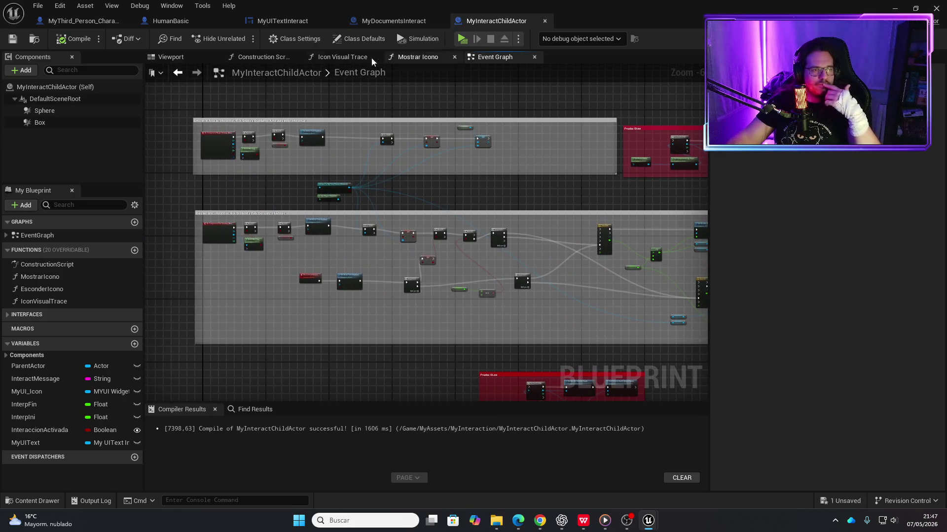
- In the Icon Visual Trace graph, delete the text-feeding nodes and Print String, then save
{"action": "left_click", "coordinate": [377, 58]}
{"action": "scroll", "coordinate": [365, 309], "scroll_direction": "up", "scroll_amount": 2}
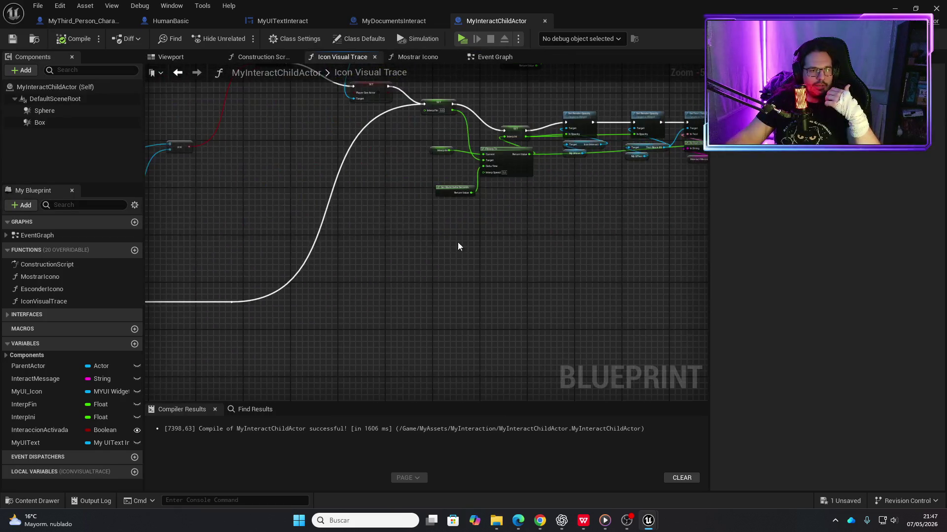
{"action": "scroll", "coordinate": [374, 299], "scroll_direction": "up", "scroll_amount": 3}
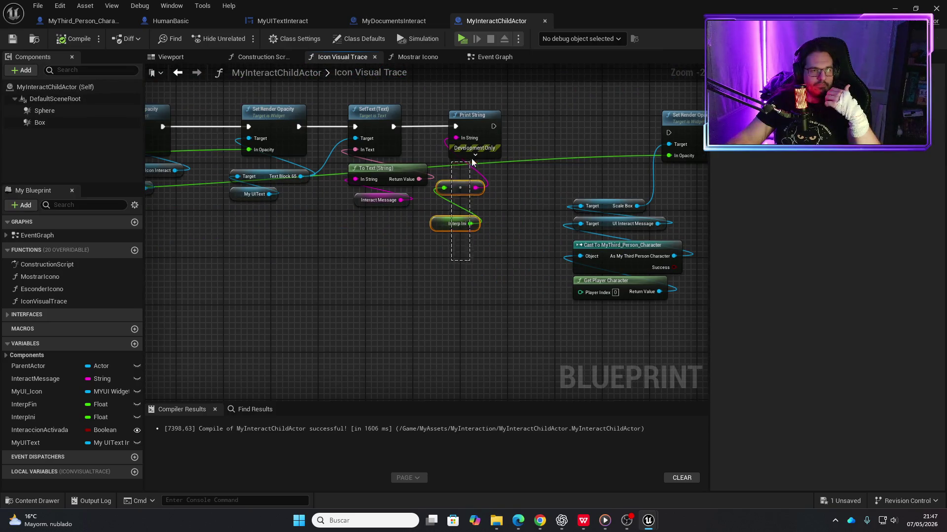
{"action": "left_click_drag", "start_coordinate": [471, 166], "coordinate": [470, 166]}
{"action": "key", "text": "f"}
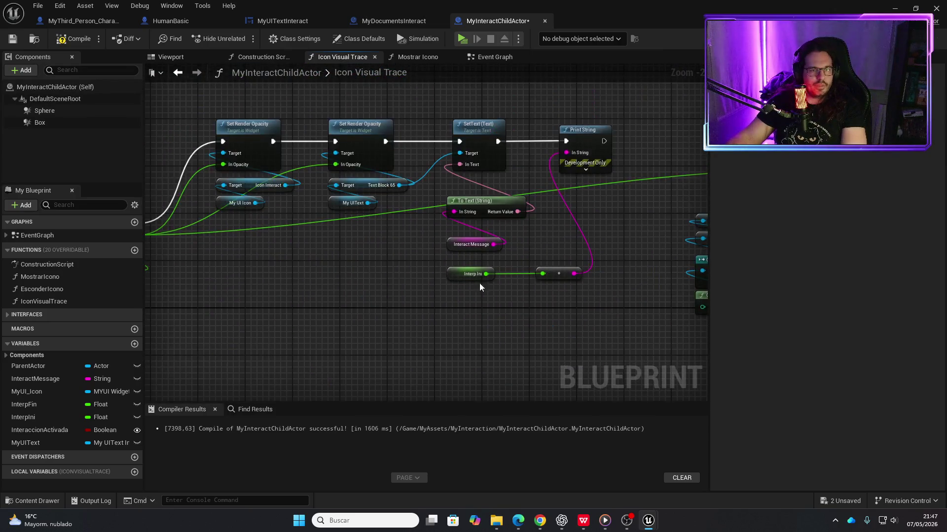
{"action": "left_click_drag", "start_coordinate": [541, 272], "coordinate": [542, 272]}
{"action": "key", "text": "Delete"}
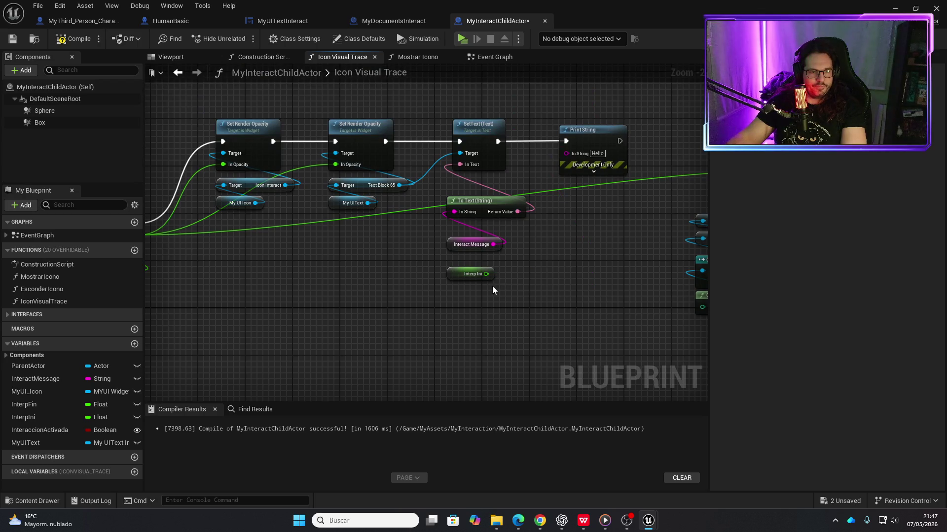
{"action": "left_click", "coordinate": [576, 135]}
{"action": "key", "text": "Delete"}
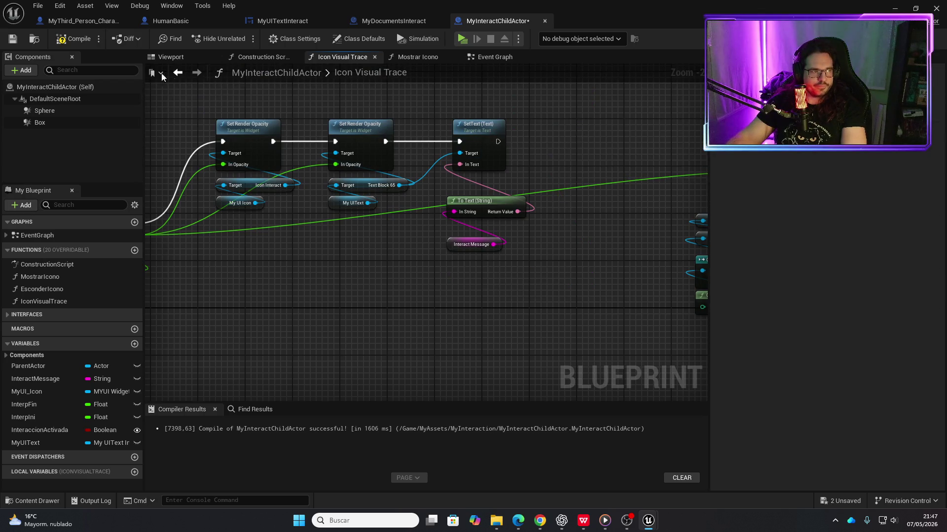
{"action": "key", "text": "ctrl+s"}
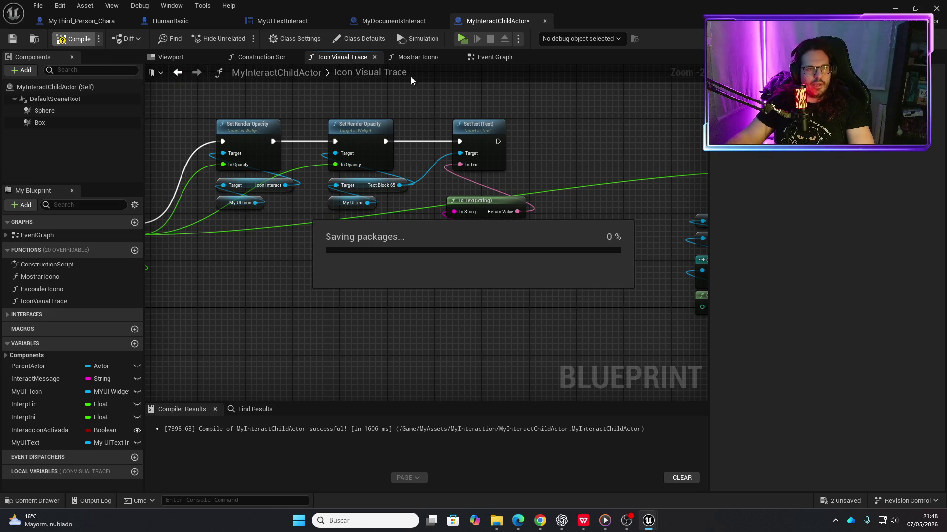
- Start a playtest, walk to the desk, read the tablet and click Continuar
{"action": "left_click", "coordinate": [462, 39]}
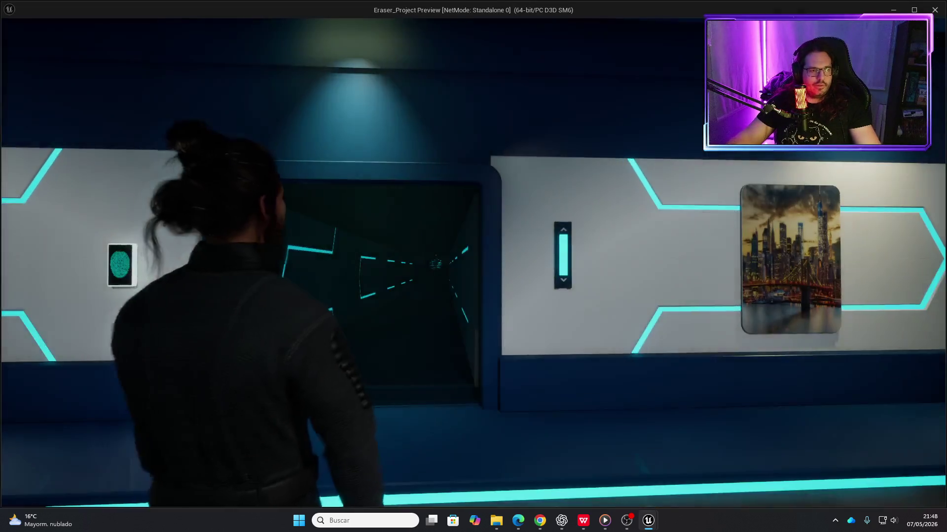
{"action": "key", "text": "w"}
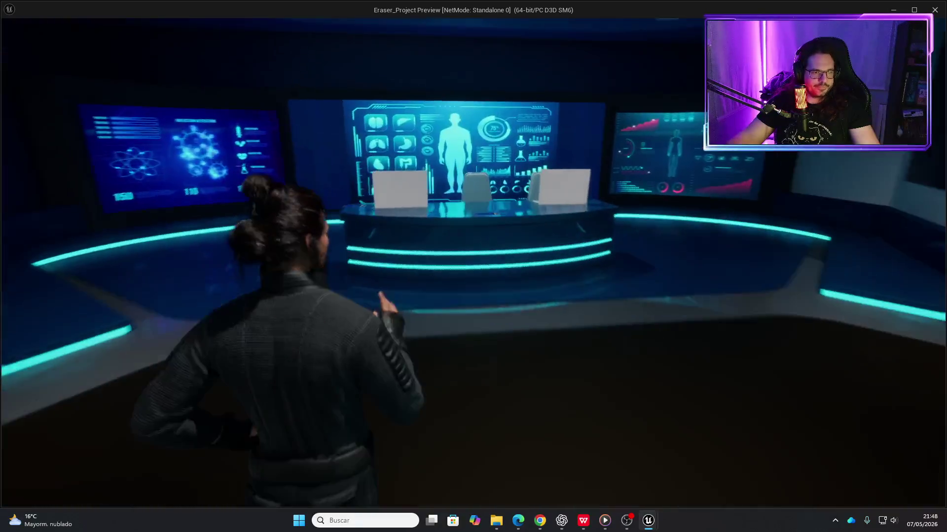
{"action": "key", "text": "e"}
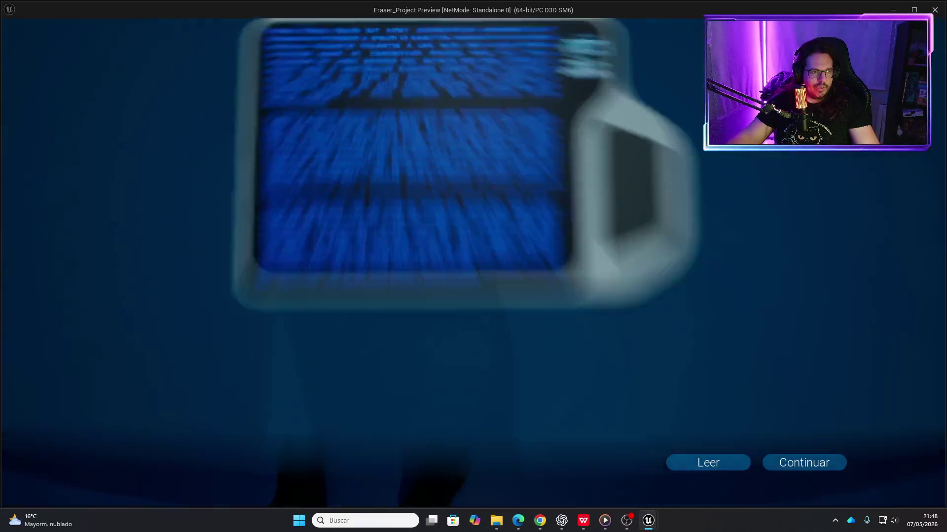
{"action": "left_click", "coordinate": [814, 458]}
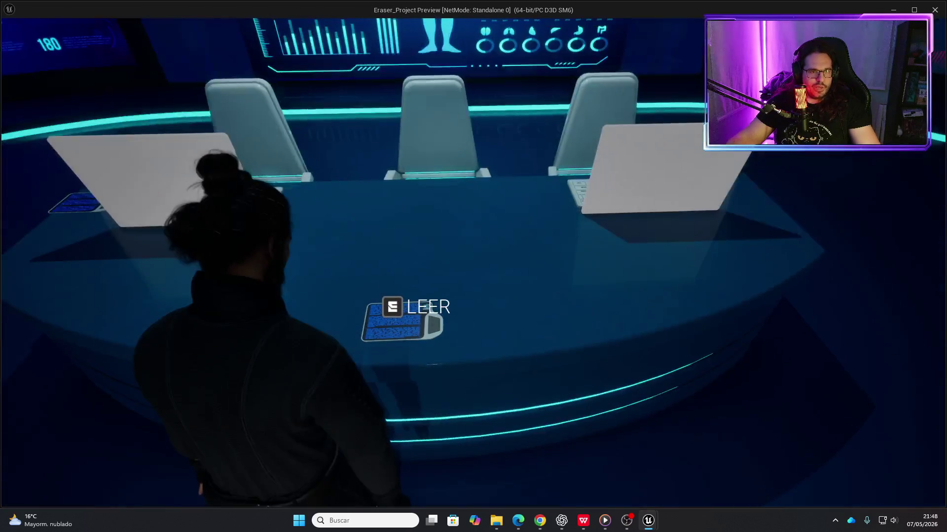
- Walk through the doorway along the teal-lit corridor, then end the playtest
{"action": "key", "text": "w"}
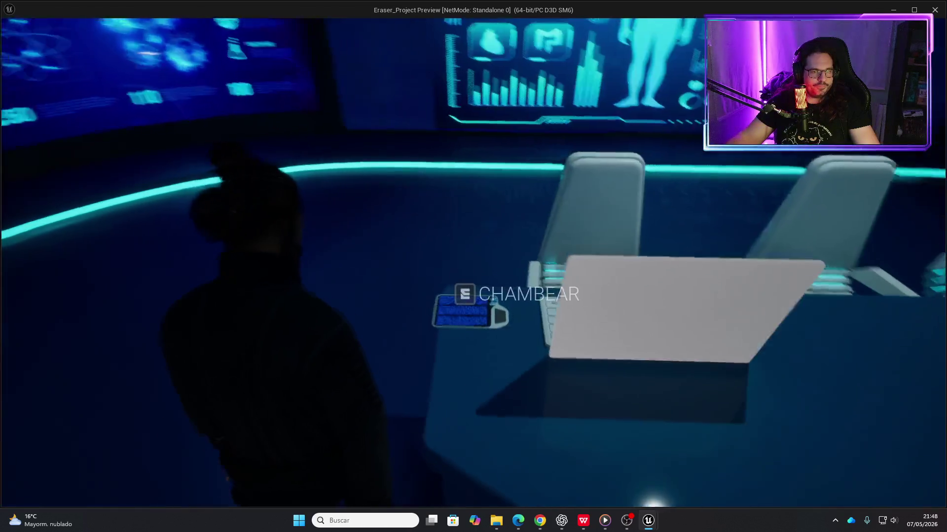
{"action": "key", "text": "w"}
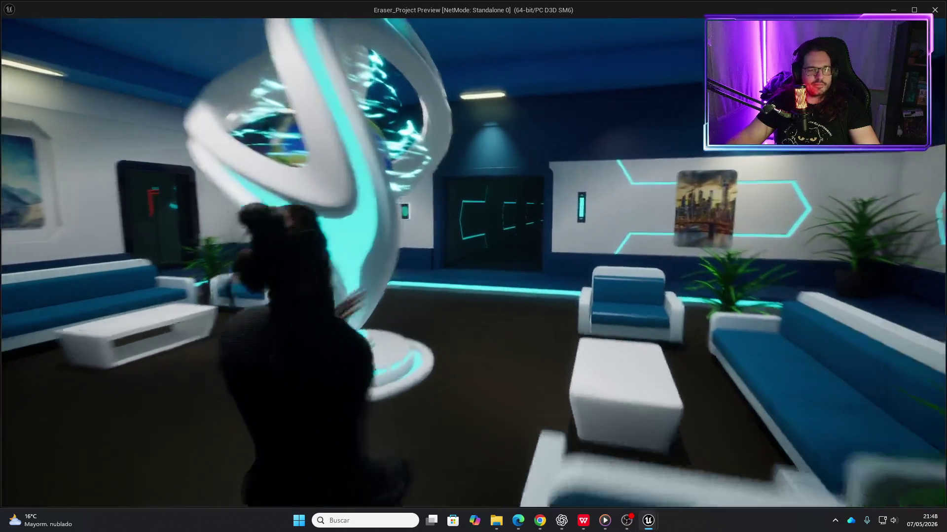
{"action": "key", "text": "w"}
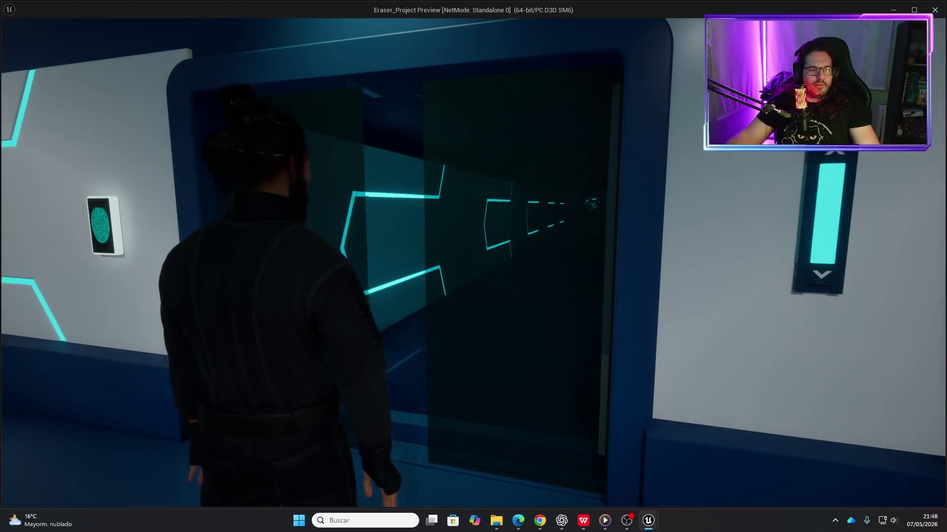
{"action": "key", "text": "w"}
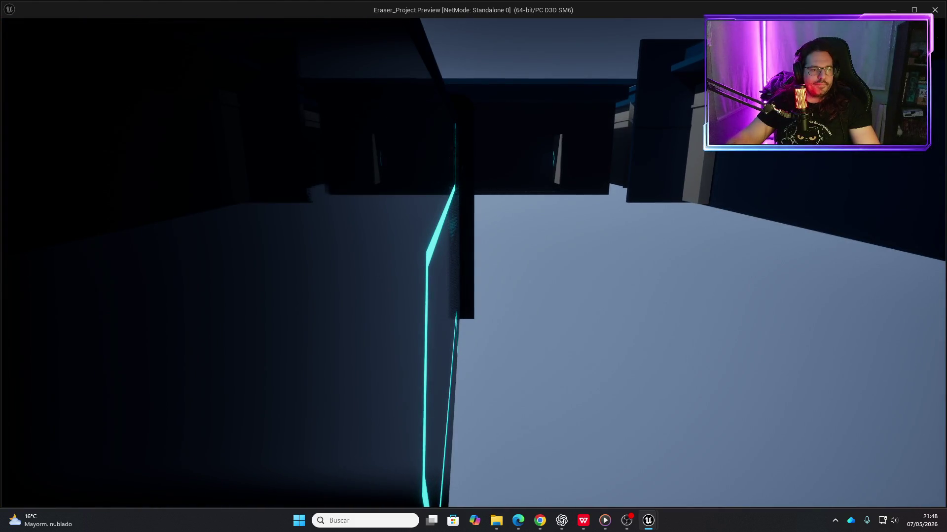
{"action": "key", "text": "w"}
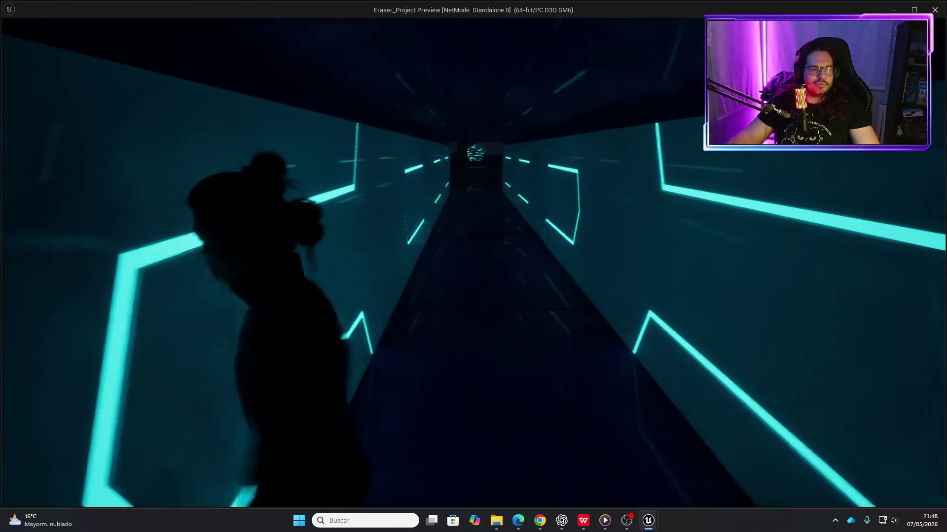
{"action": "key", "text": "w"}
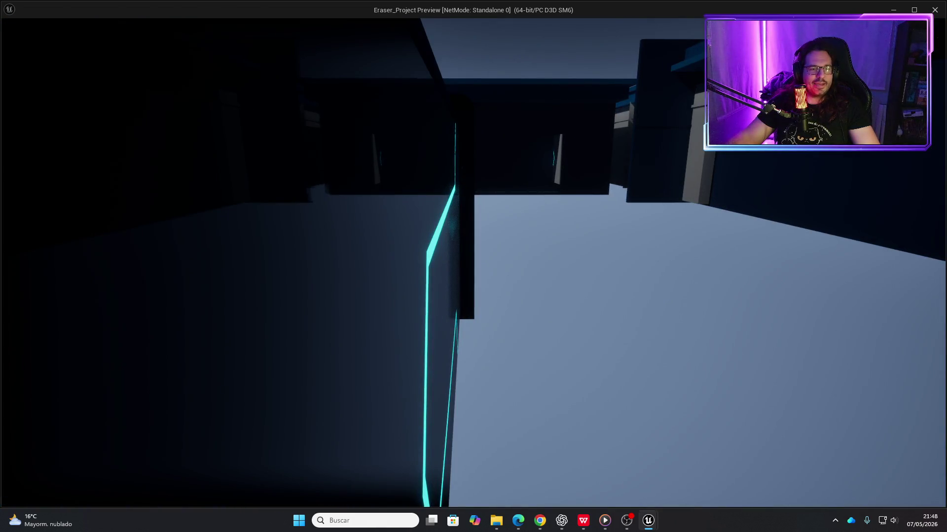
{"action": "key", "text": "w"}
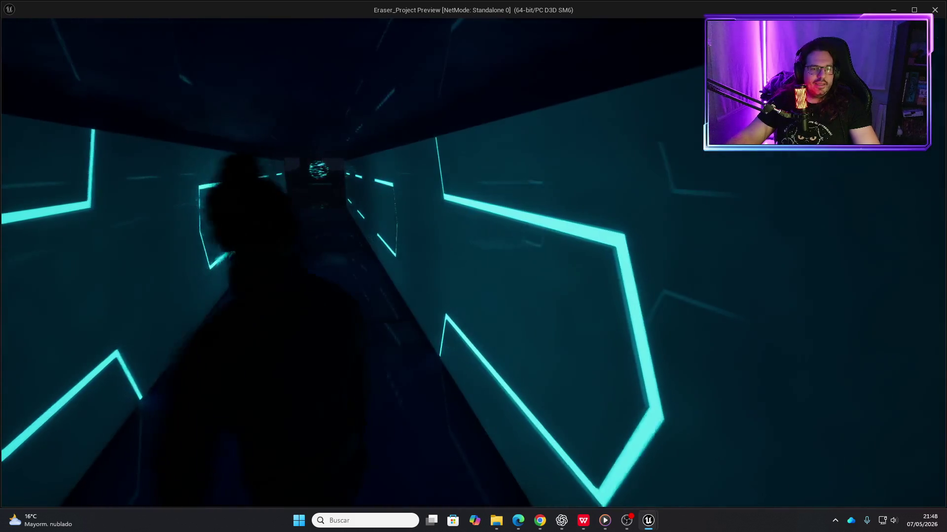
{"action": "key", "text": "w"}
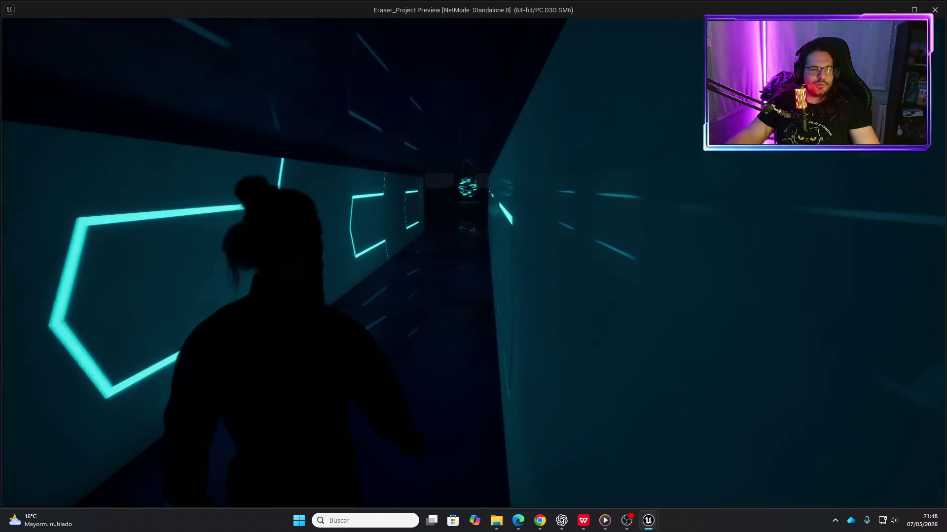
{"action": "key", "text": "Escape"}
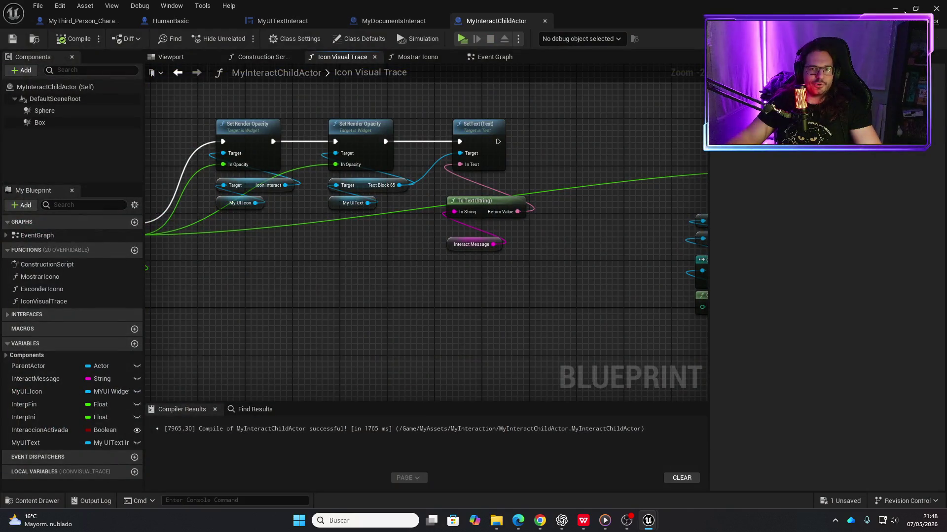
- Back in the level, select and frame the right corridor wall, looking down the corridor
{"action": "left_click", "coordinate": [894, 9]}
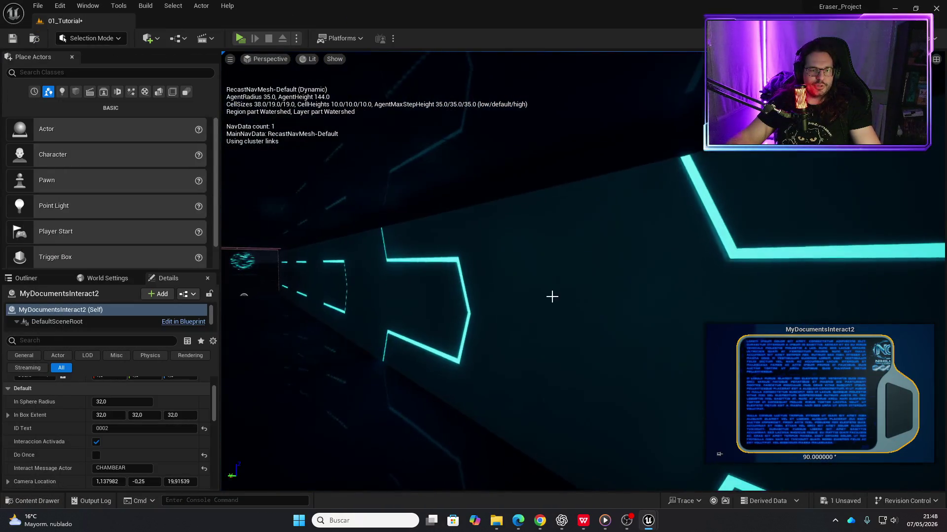
{"action": "left_click", "coordinate": [551, 296]}
{"action": "key", "text": "f"}
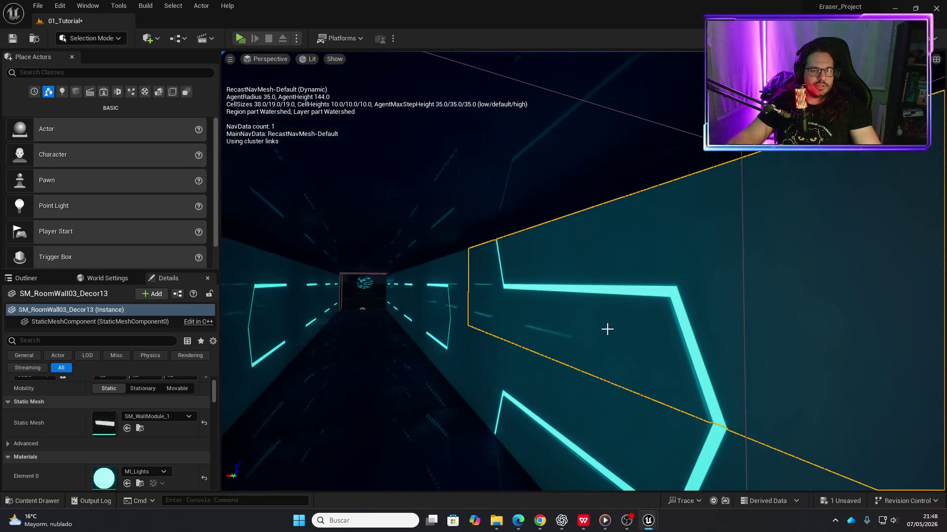
{"action": "scroll", "coordinate": [604, 330], "scroll_direction": "up", "scroll_amount": 5}
{"action": "left_click_drag", "start_coordinate": [604, 330], "coordinate": [581, 374]}
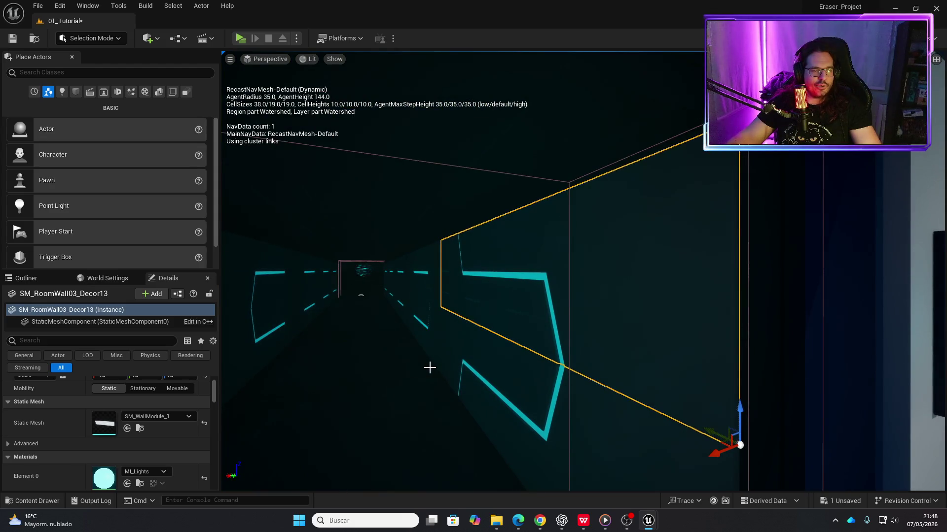
- Reselect the corridor wall, scroll through its collision details, and open its SM_WallModule_1 mesh
{"action": "key", "text": "ctrl+space"}
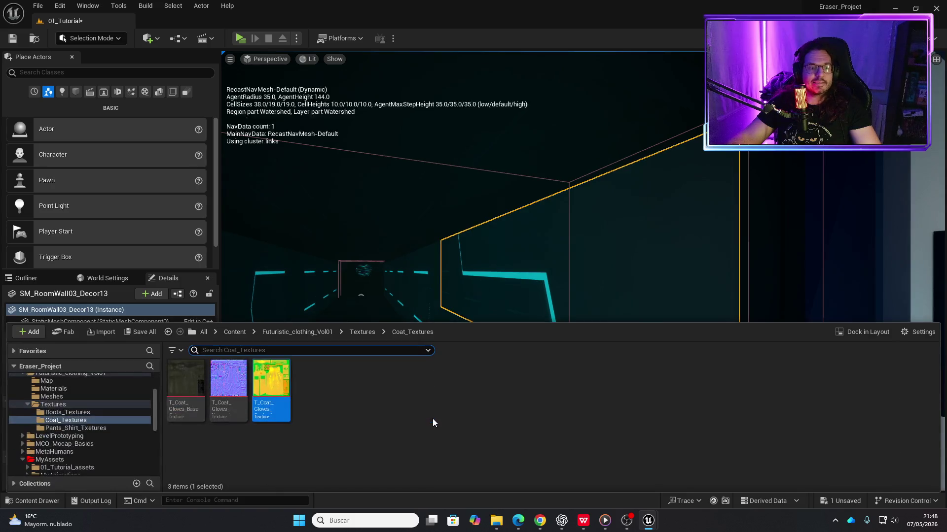
{"action": "left_click", "coordinate": [495, 264]}
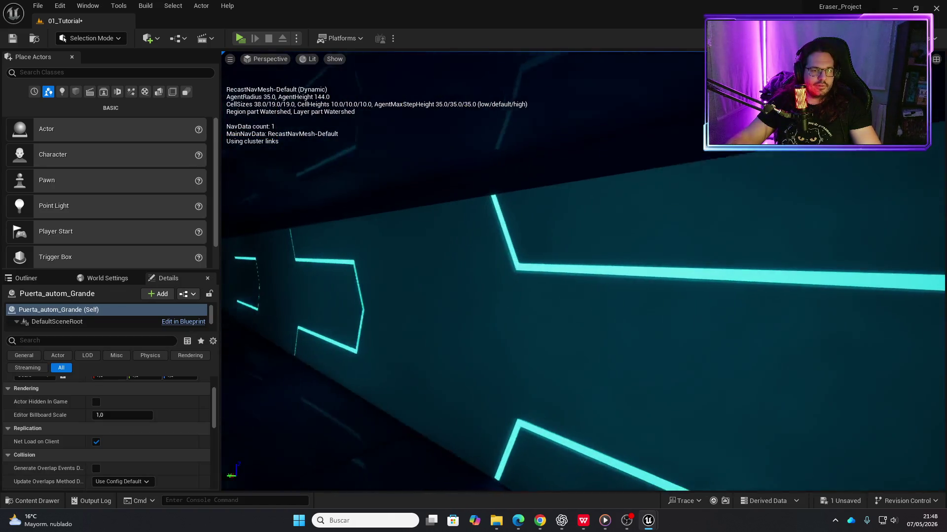
{"action": "left_click", "coordinate": [591, 299]}
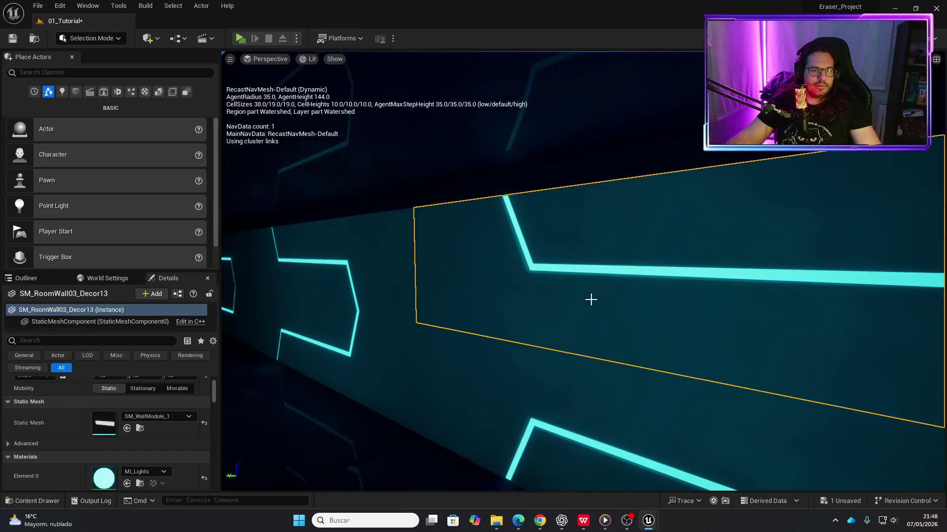
{"action": "scroll", "coordinate": [164, 446], "scroll_direction": "down", "scroll_amount": 10}
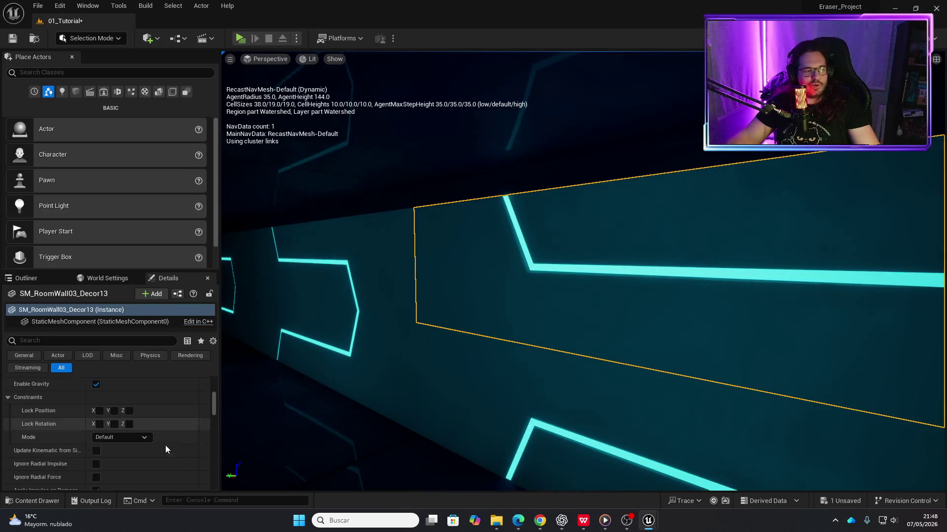
{"action": "scroll", "coordinate": [164, 445], "scroll_direction": "down", "scroll_amount": 8}
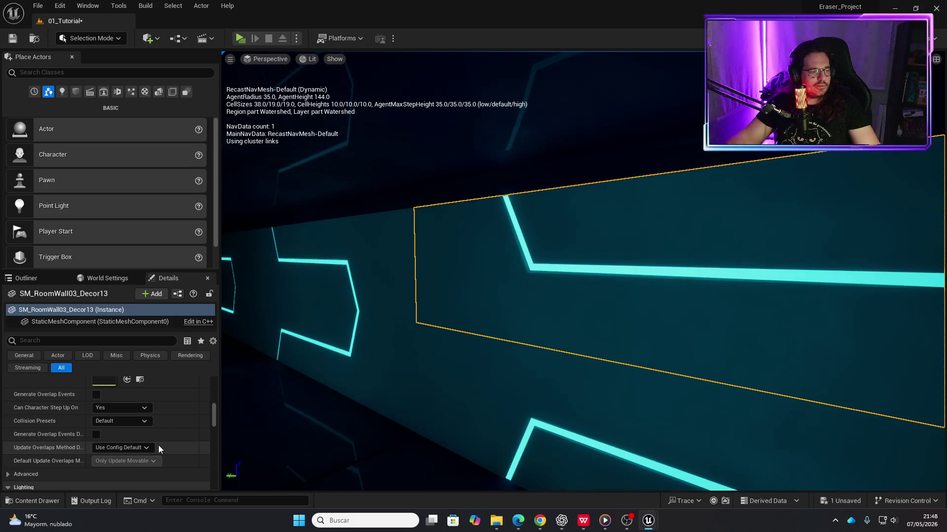
{"action": "scroll", "coordinate": [22, 429], "scroll_direction": "down", "scroll_amount": 2}
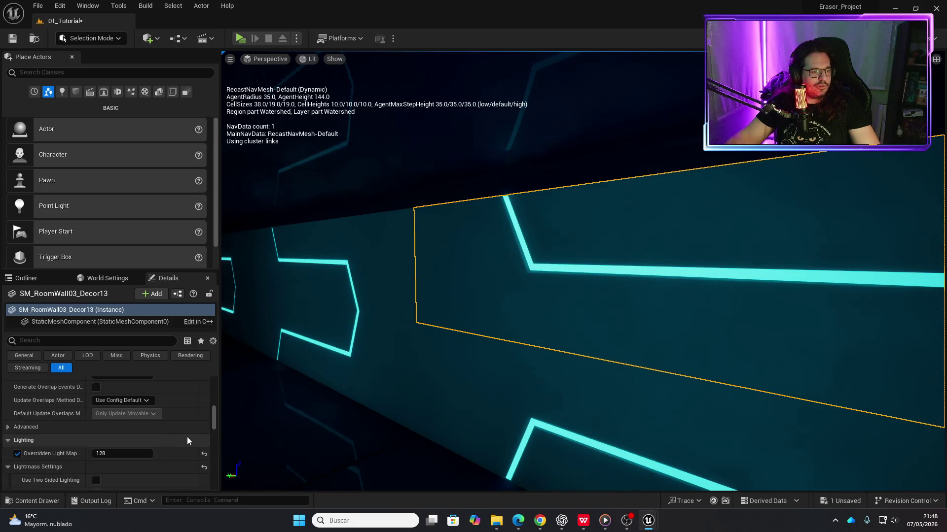
{"action": "scroll", "coordinate": [55, 421], "scroll_direction": "up", "scroll_amount": 3}
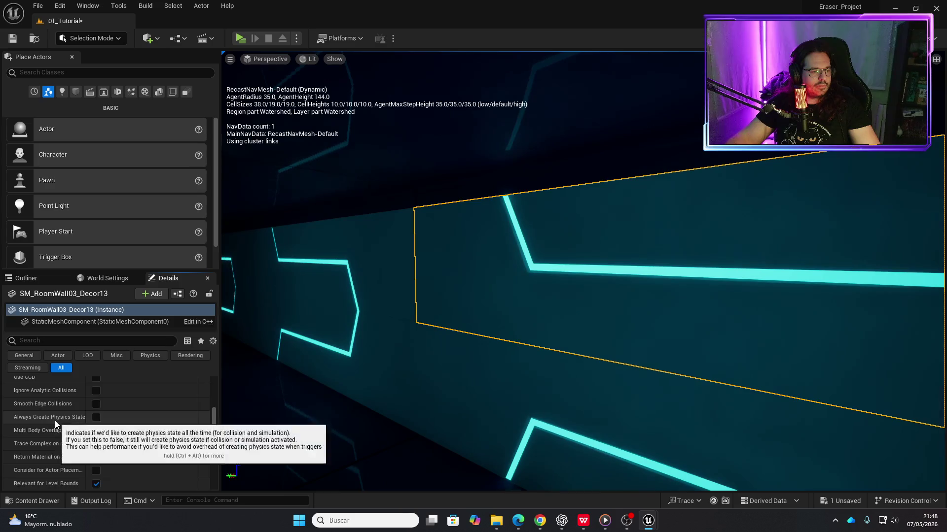
{"action": "scroll", "coordinate": [64, 432], "scroll_direction": "up", "scroll_amount": 5}
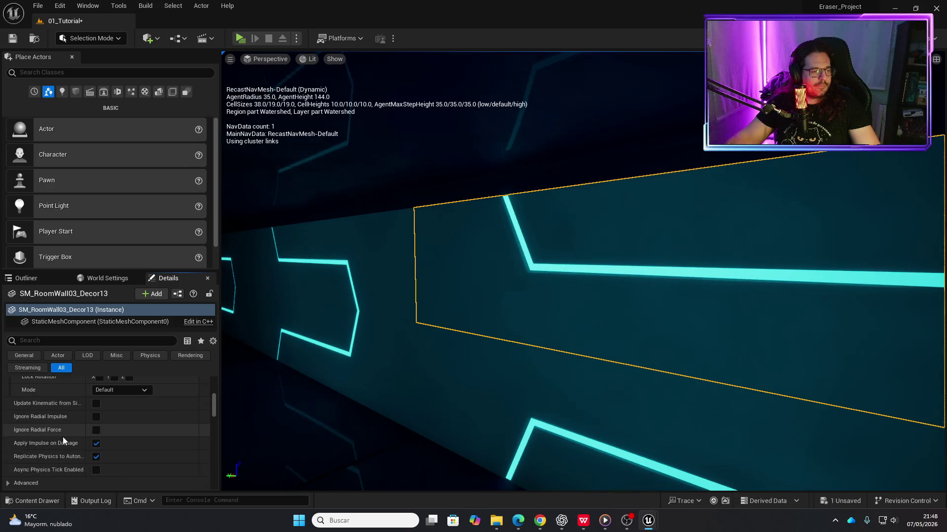
{"action": "scroll", "coordinate": [63, 436], "scroll_direction": "up", "scroll_amount": 6}
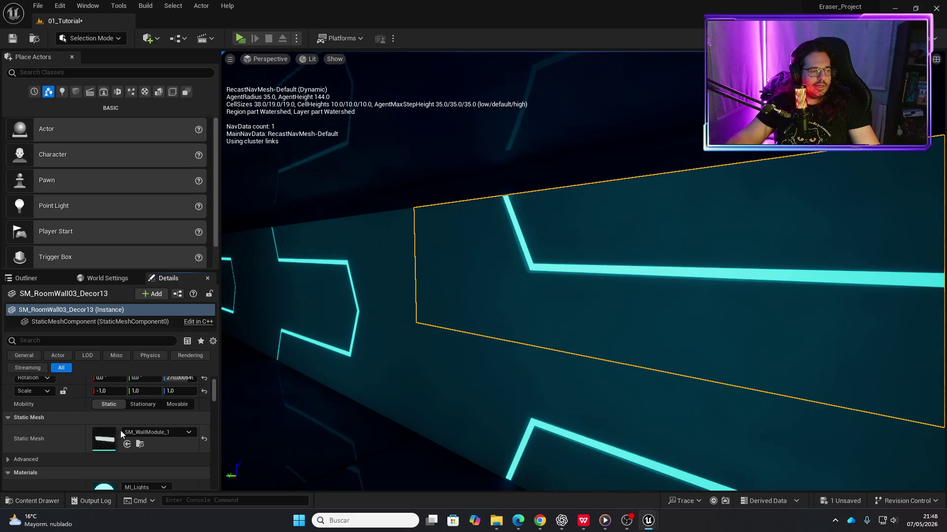
{"action": "double_click", "coordinate": [105, 440]}
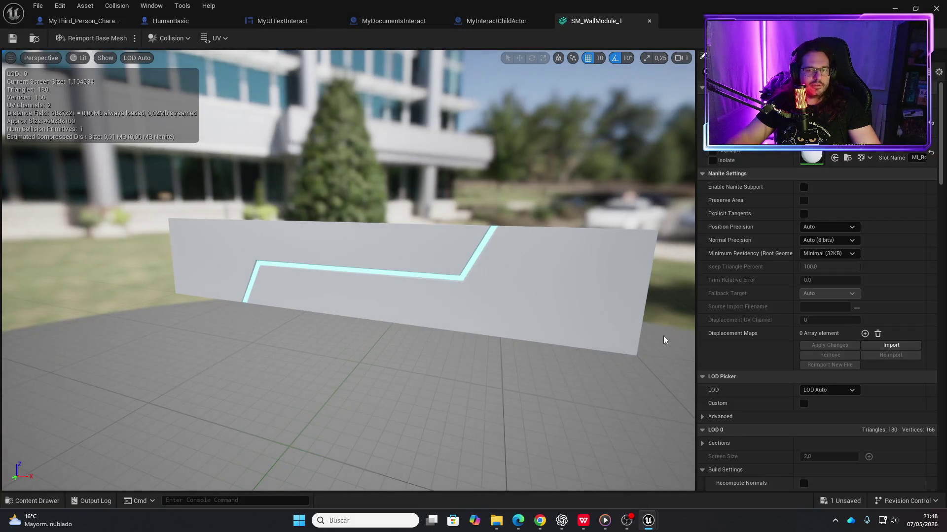
- Turn on Simple Collision in the mesh editor's Show menu to outline the wall in green
{"action": "left_click", "coordinate": [185, 38]}
{"action": "left_click", "coordinate": [190, 37]}
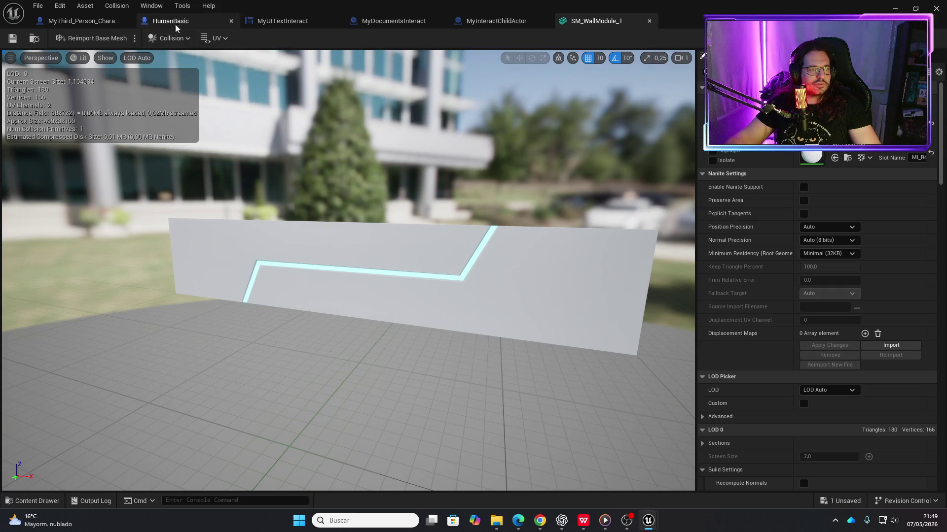
{"action": "left_click", "coordinate": [104, 57]}
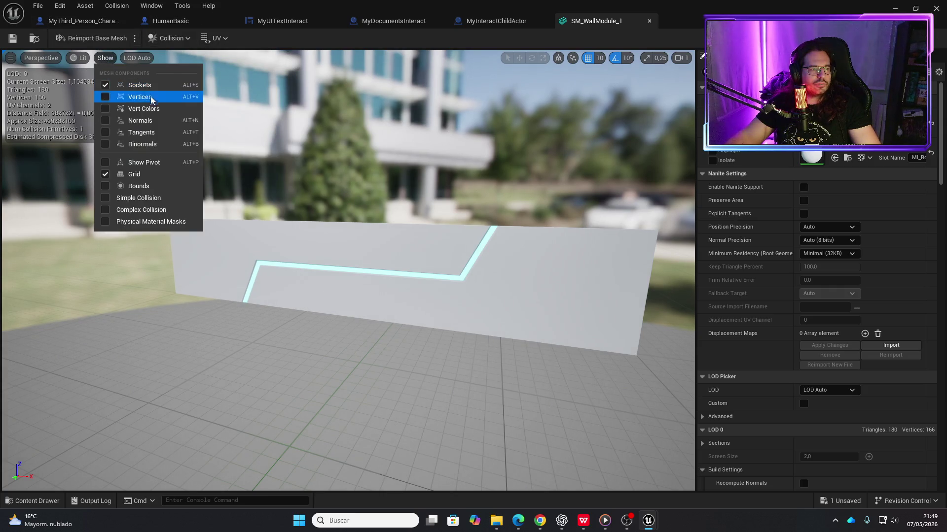
{"action": "left_click", "coordinate": [104, 199]}
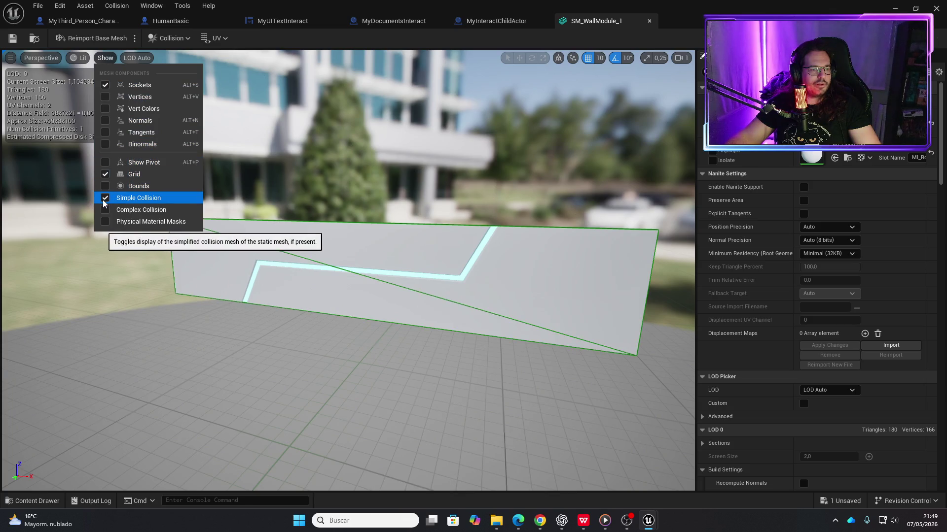
{"action": "mouse_move", "coordinate": [137, 57]}
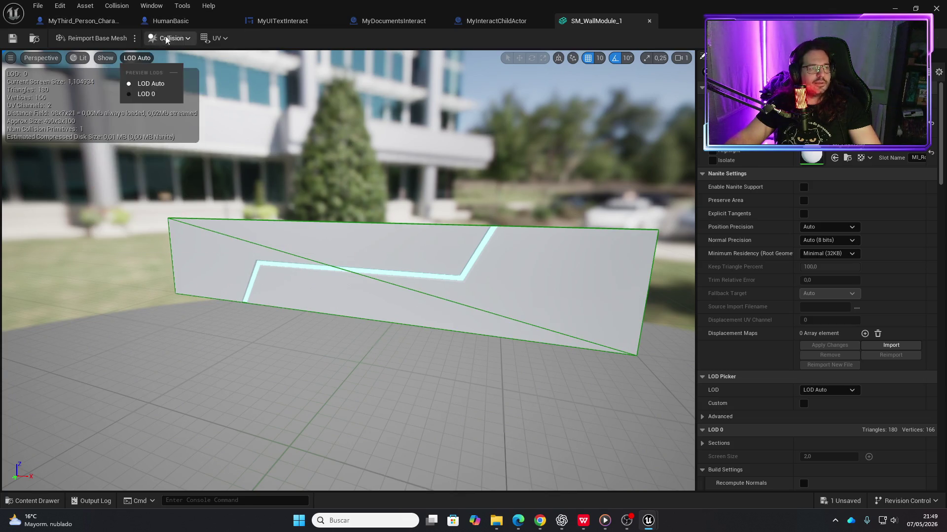
{"action": "mouse_move", "coordinate": [105, 58]}
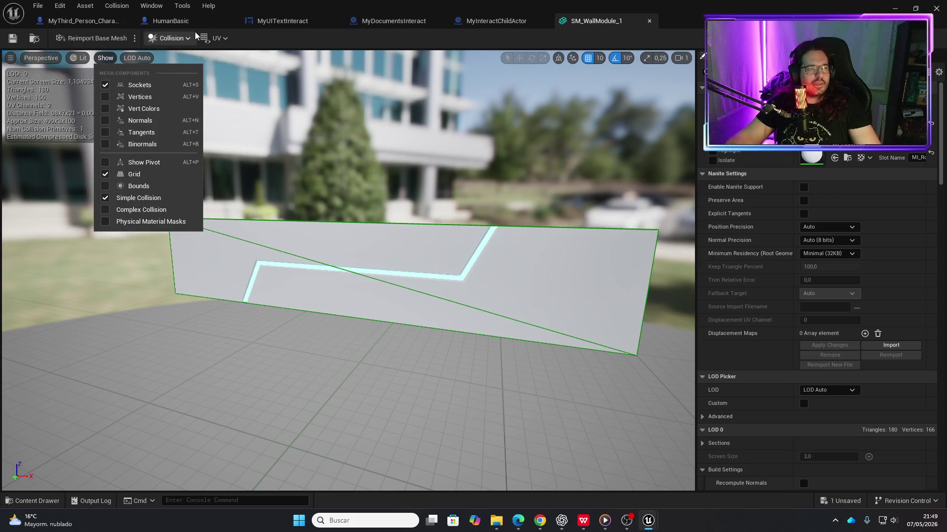
- Close the SM_WallModule_1 editor and switch to the MyThird_Person_Character blueprint
{"action": "left_click", "coordinate": [649, 21]}
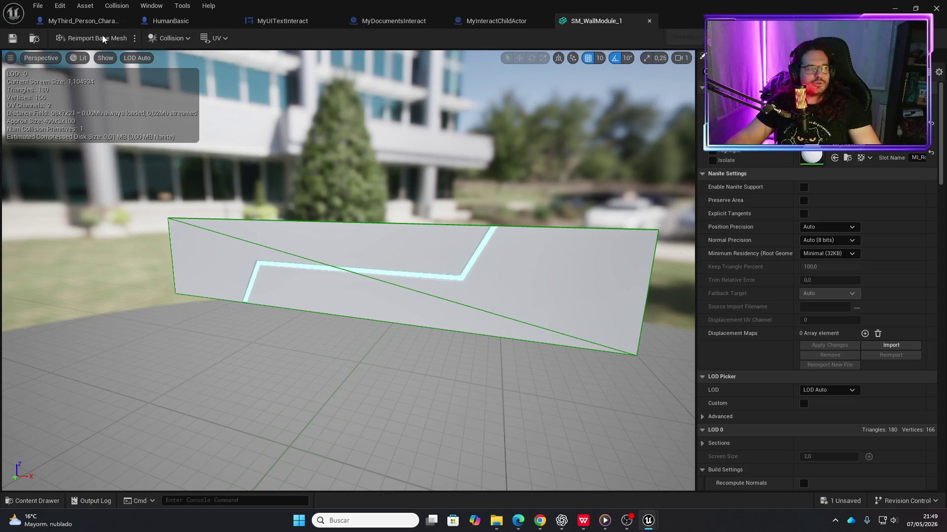
{"action": "left_click", "coordinate": [95, 22]}
{"action": "scroll", "coordinate": [74, 136], "scroll_direction": "down", "scroll_amount": 3}
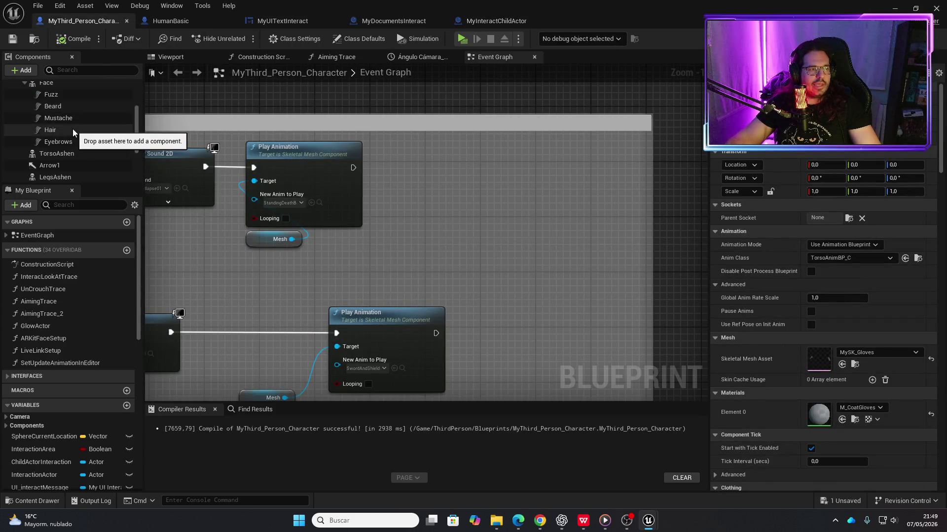
- Scroll through the FollowCamera component's details, then the CameraBoom spring arm settings
{"action": "left_click", "coordinate": [55, 166]}
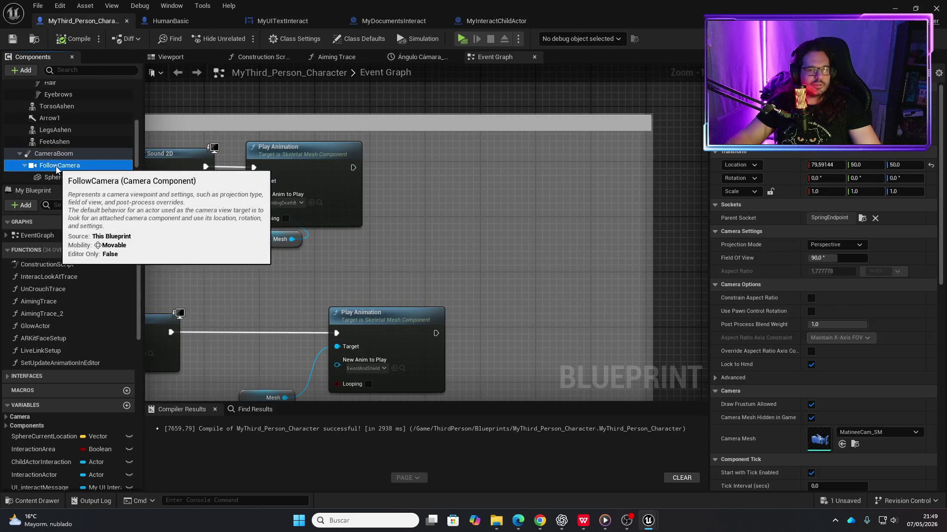
{"action": "scroll", "coordinate": [910, 371], "scroll_direction": "down", "scroll_amount": 6}
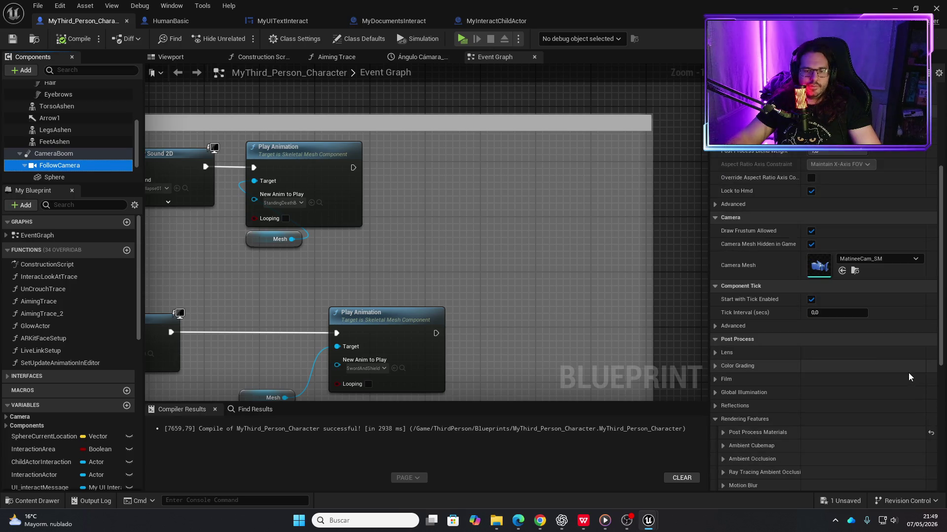
{"action": "scroll", "coordinate": [881, 379], "scroll_direction": "down", "scroll_amount": 5}
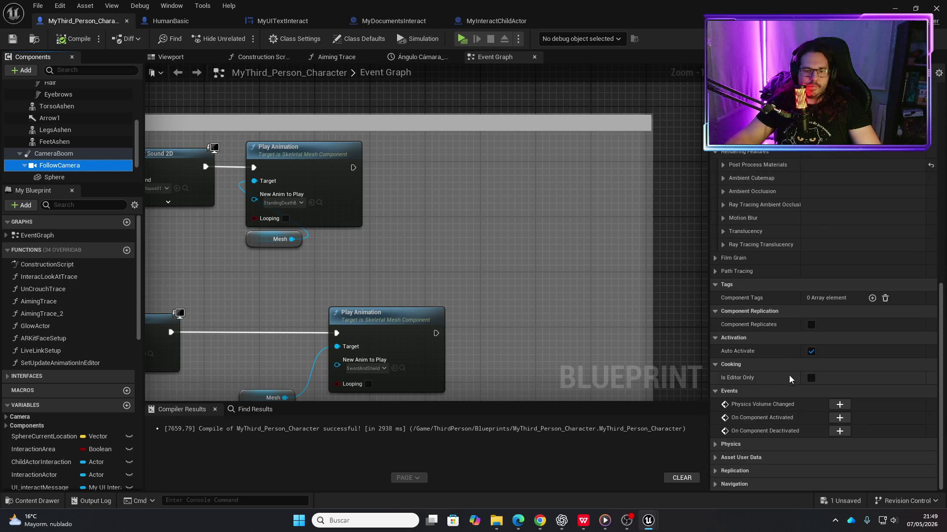
{"action": "scroll", "coordinate": [777, 371], "scroll_direction": "down", "scroll_amount": 4}
{"action": "scroll", "coordinate": [776, 331], "scroll_direction": "up", "scroll_amount": 3}
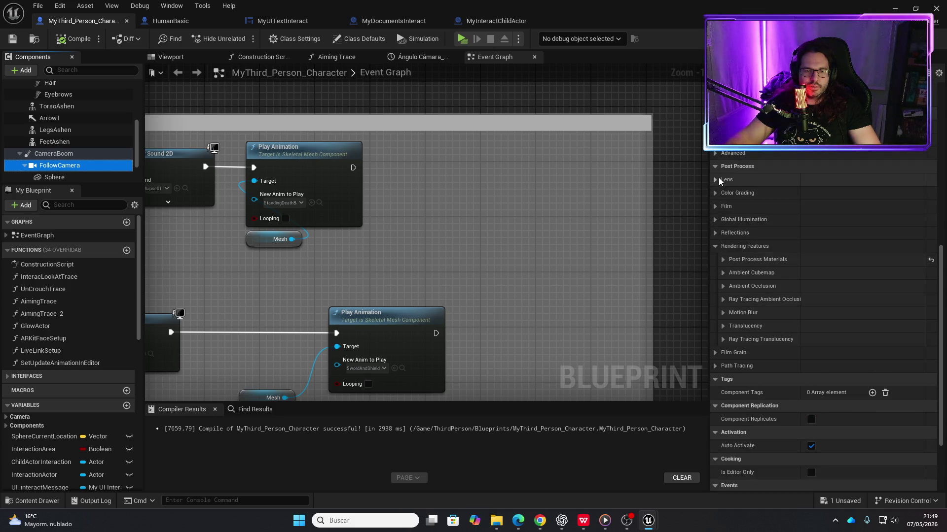
{"action": "scroll", "coordinate": [744, 330], "scroll_direction": "up", "scroll_amount": 10}
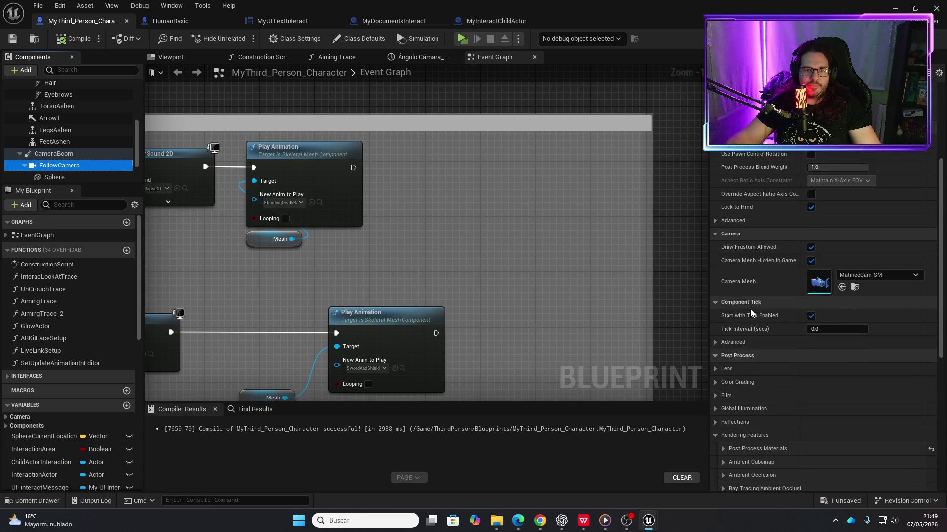
{"action": "scroll", "coordinate": [743, 242], "scroll_direction": "up", "scroll_amount": 3}
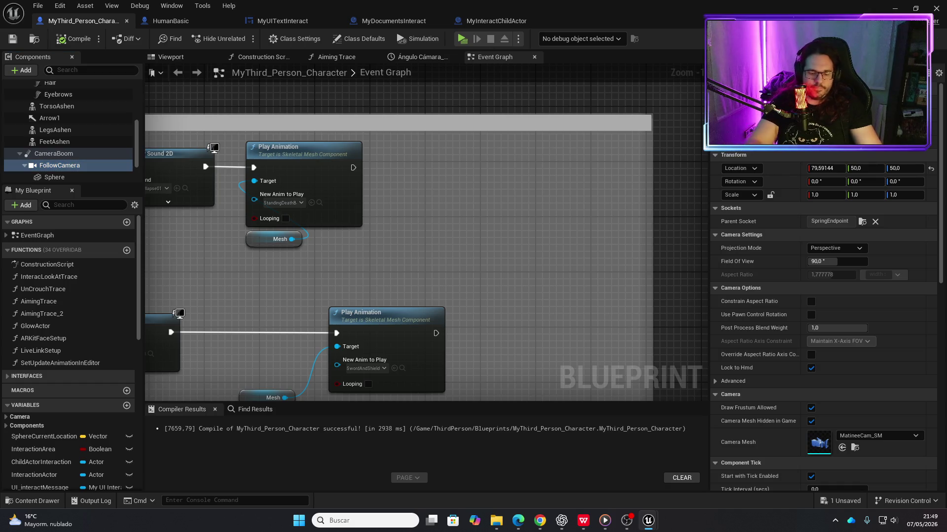
{"action": "scroll", "coordinate": [823, 320], "scroll_direction": "down", "scroll_amount": 15}
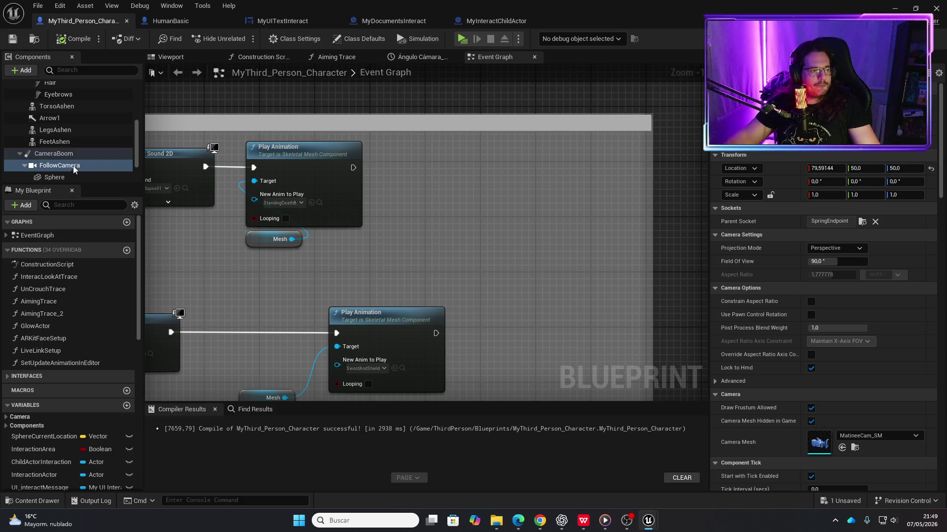
{"action": "left_click", "coordinate": [61, 153]}
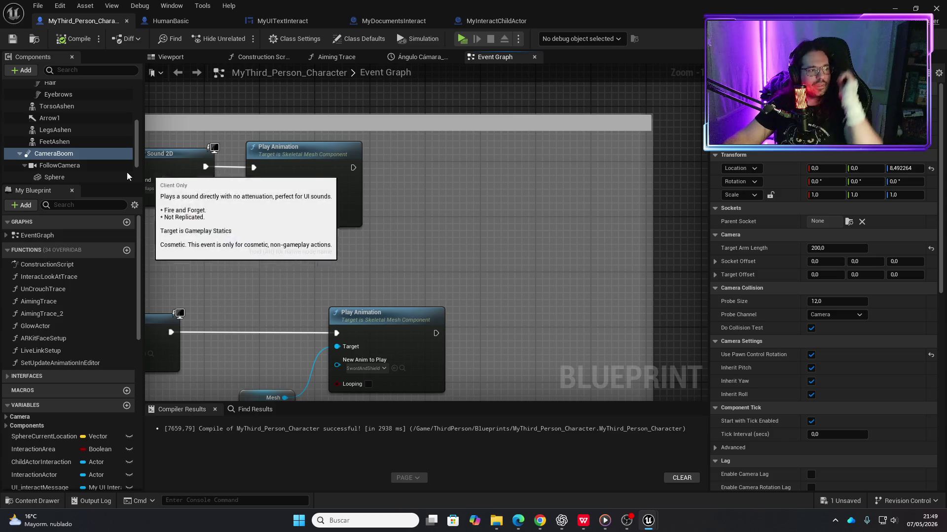
{"action": "scroll", "coordinate": [75, 164], "scroll_direction": "down", "scroll_amount": 2}
- Recheck FollowCamera's settings, pan to the Play Sound 2D nodes, and minimize the Blueprint editor
{"action": "left_click", "coordinate": [74, 136]}
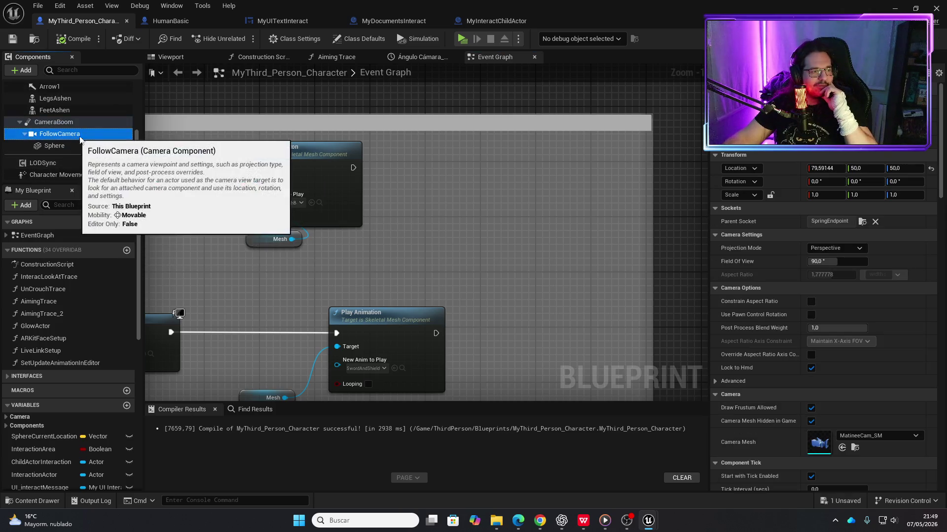
{"action": "scroll", "coordinate": [768, 355], "scroll_direction": "down", "scroll_amount": 5}
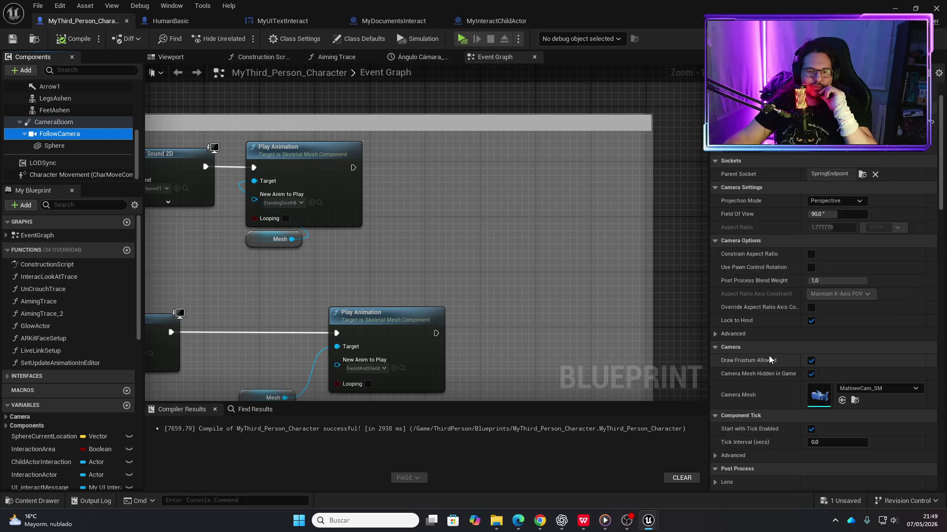
{"action": "scroll", "coordinate": [766, 367], "scroll_direction": "down", "scroll_amount": 4}
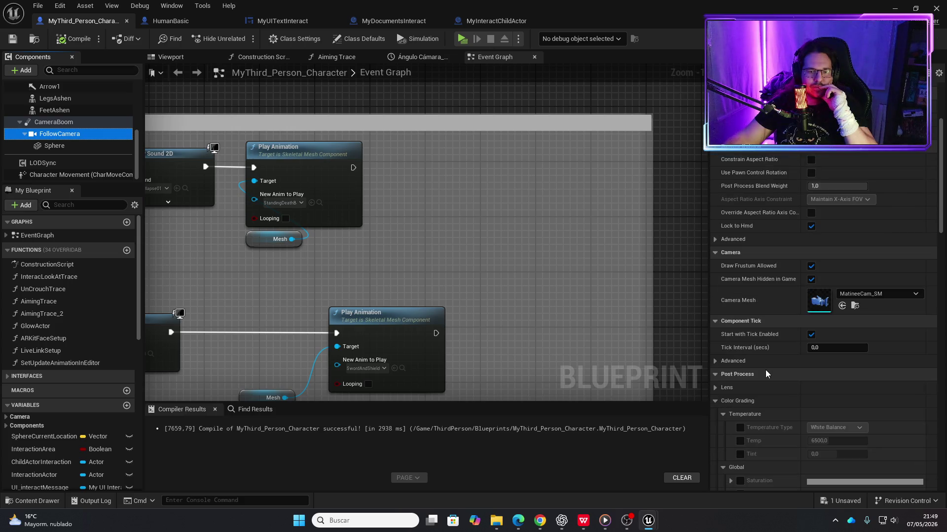
{"action": "scroll", "coordinate": [765, 281], "scroll_direction": "up", "scroll_amount": 9}
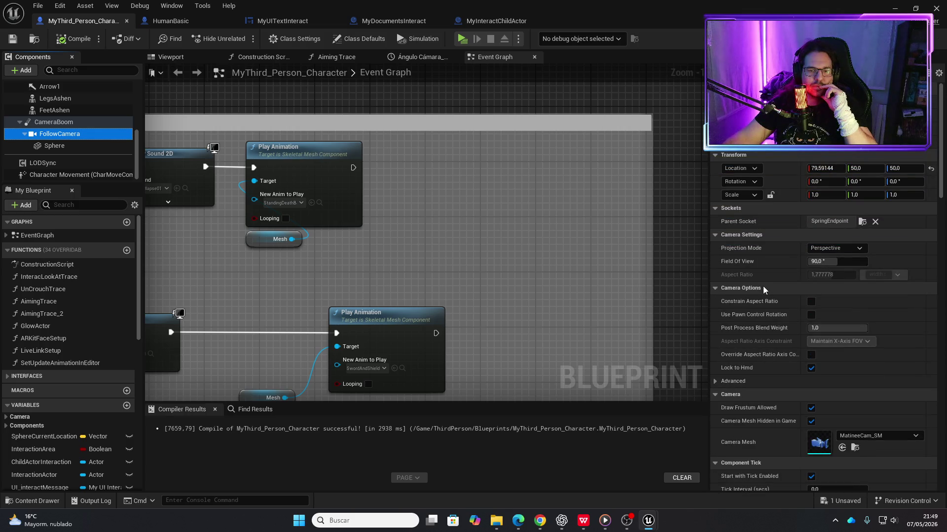
{"action": "scroll", "coordinate": [762, 286], "scroll_direction": "down", "scroll_amount": 20}
{"action": "scroll", "coordinate": [767, 314], "scroll_direction": "down", "scroll_amount": 13}
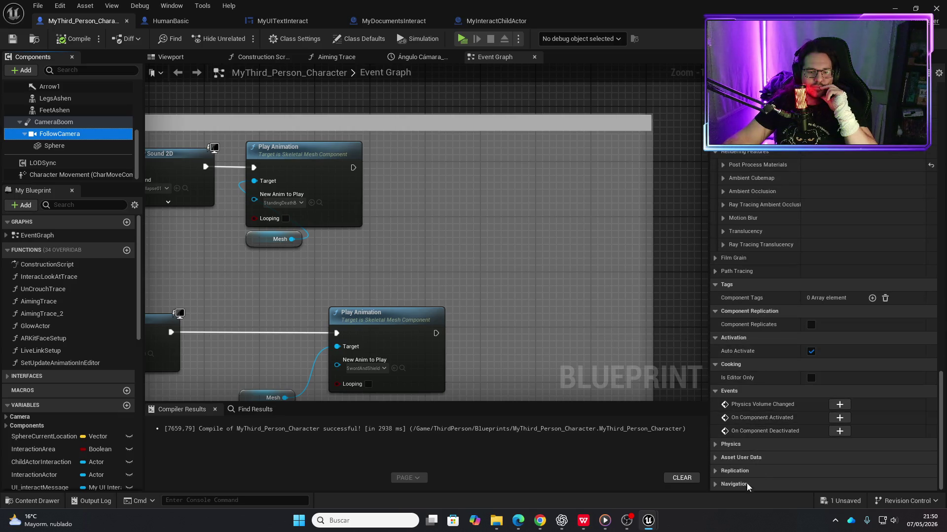
{"action": "scroll", "coordinate": [674, 310], "scroll_direction": "up", "scroll_amount": 1}
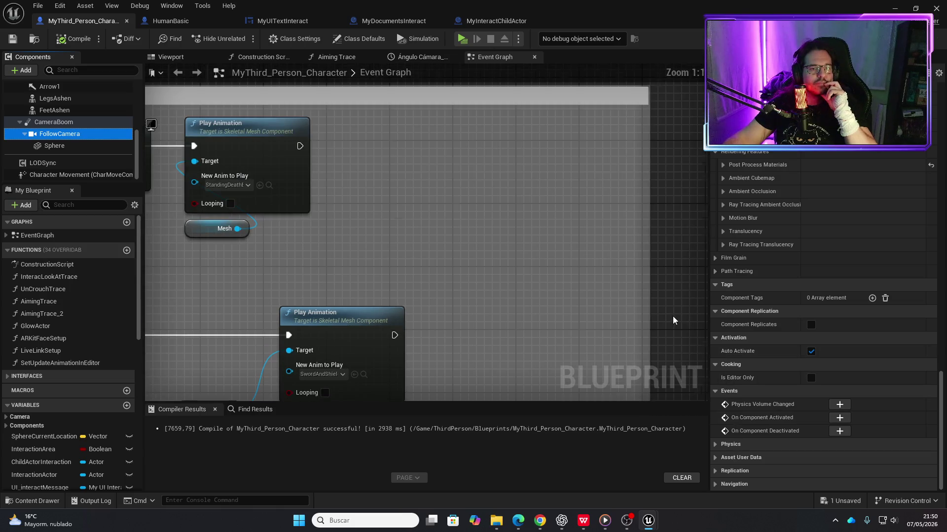
{"action": "scroll", "coordinate": [673, 318], "scroll_direction": "down", "scroll_amount": 1}
{"action": "mouse_move", "coordinate": [643, 274]}
{"action": "left_mouse_down"}
{"action": "mouse_move", "coordinate": [550, 166]}
{"action": "mouse_move", "coordinate": [606, 167]}
{"action": "left_mouse_up"}
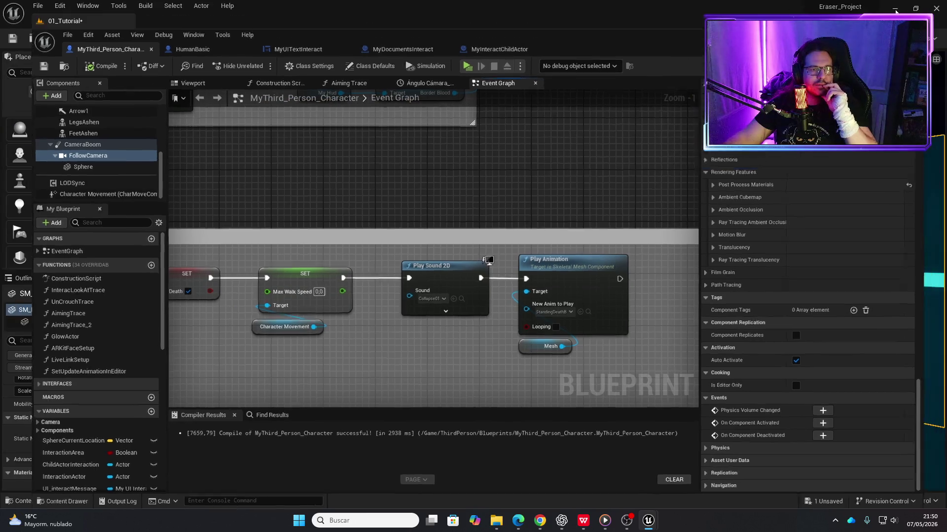
{"action": "left_click", "coordinate": [894, 8]}
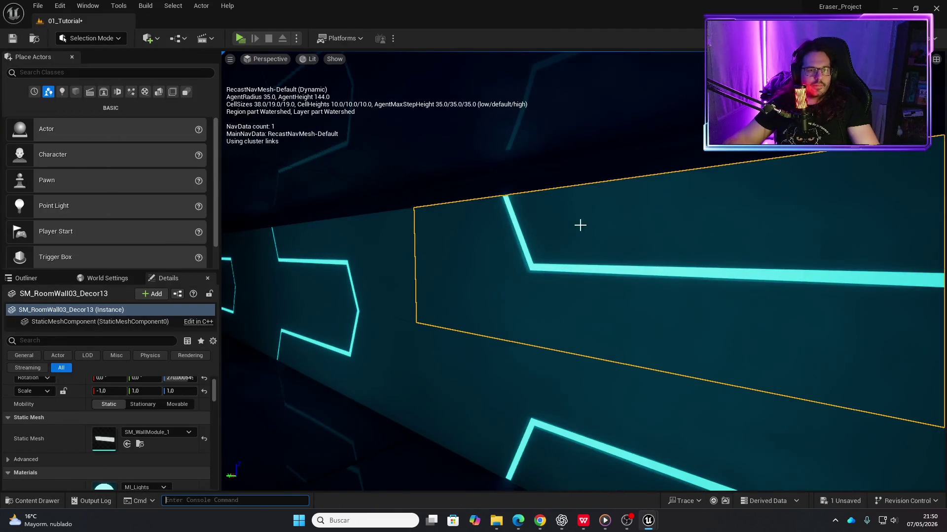
- Select and frame SM_Entrance_ExteriorDoor, then open its SM_Corridor static mesh from Details
{"action": "key", "text": "f"}
{"action": "scroll", "coordinate": [509, 274], "scroll_direction": "up", "scroll_amount": 5}
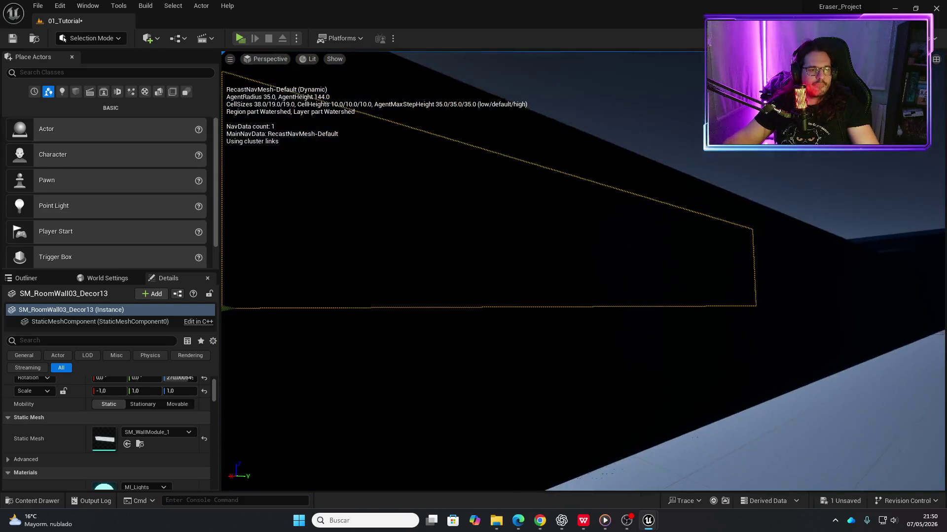
{"action": "left_click", "coordinate": [557, 255]}
{"action": "scroll", "coordinate": [558, 254], "scroll_direction": "down", "scroll_amount": 5}
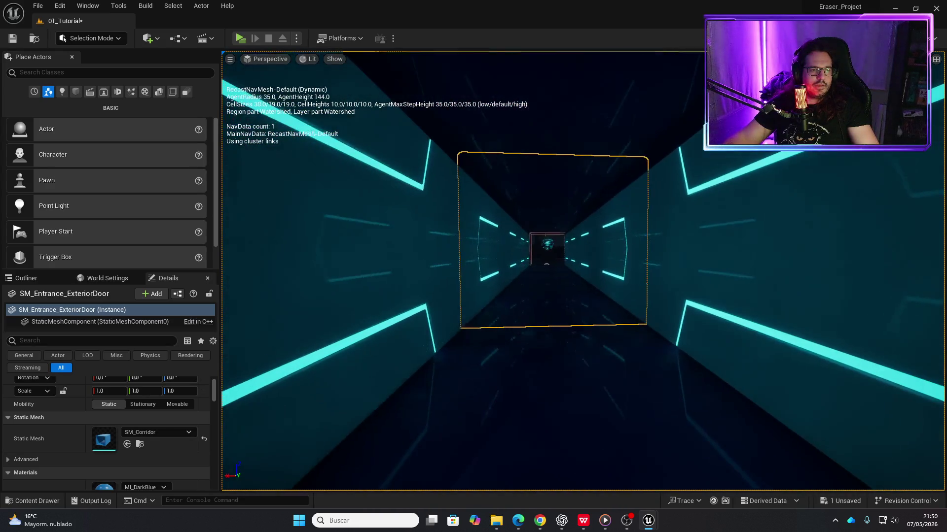
{"action": "key", "text": "f"}
{"action": "scroll", "coordinate": [583, 271], "scroll_direction": "up", "scroll_amount": 10}
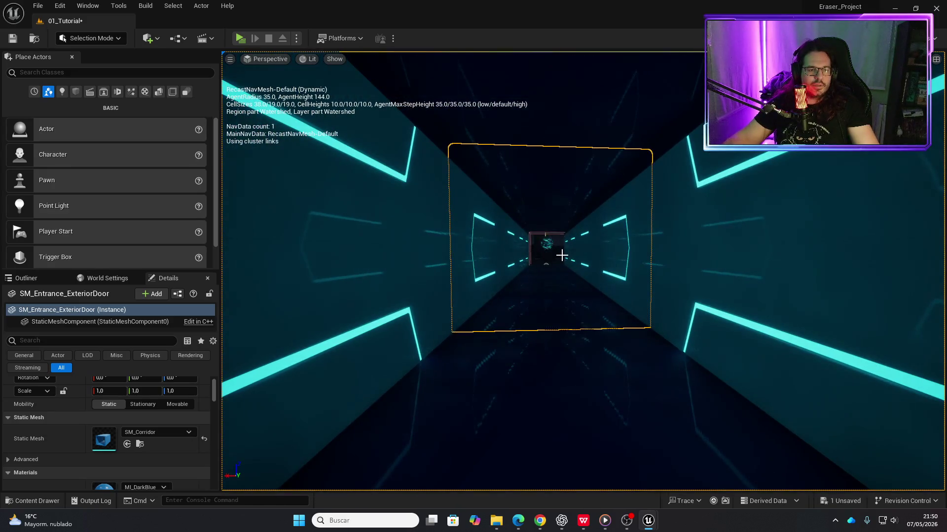
{"action": "scroll", "coordinate": [511, 238], "scroll_direction": "down", "scroll_amount": 10}
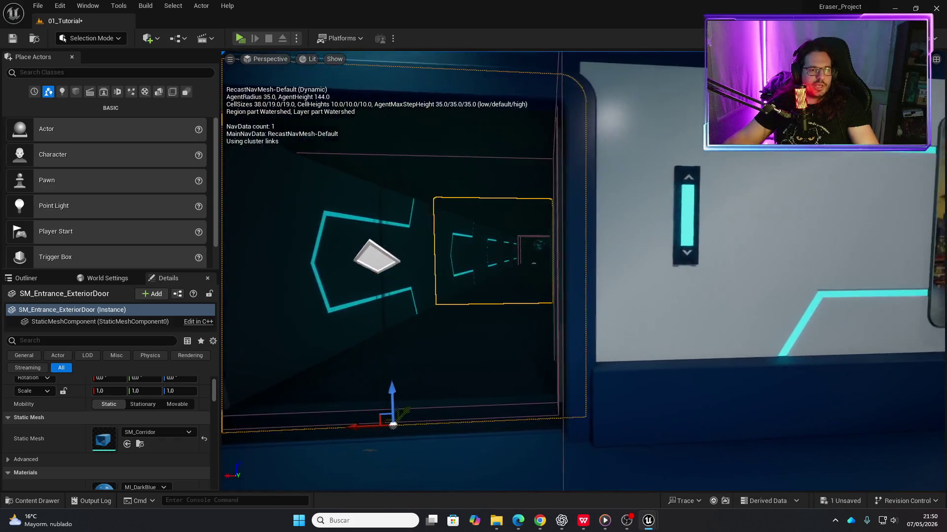
{"action": "scroll", "coordinate": [322, 345], "scroll_direction": "up", "scroll_amount": 8}
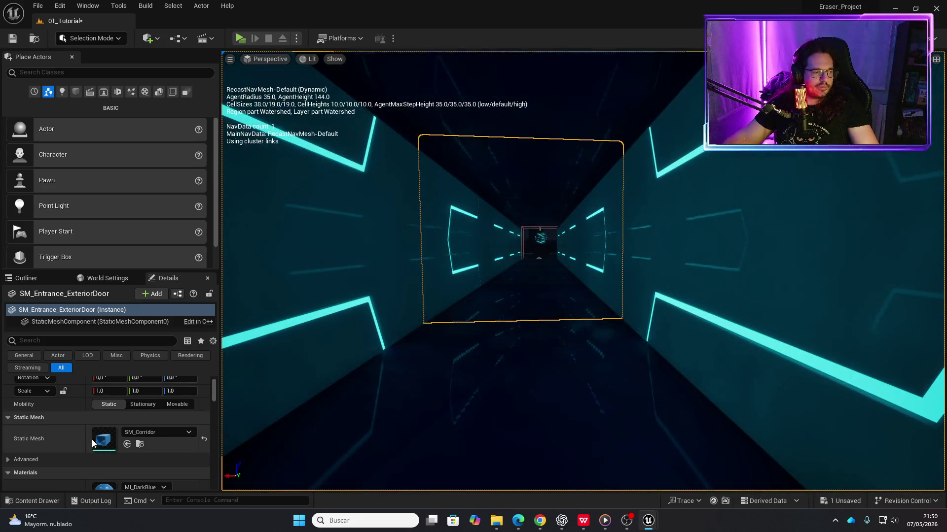
{"action": "double_click", "coordinate": [104, 438]}
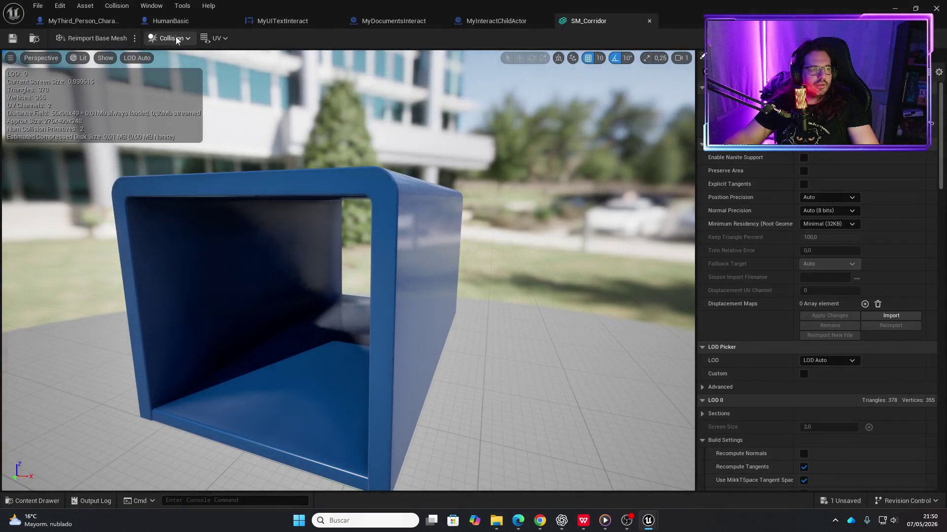
- Show Simple Collision in the SM_Corridor preview and orbit to view the corridor's opening
{"action": "left_click", "coordinate": [187, 40]}
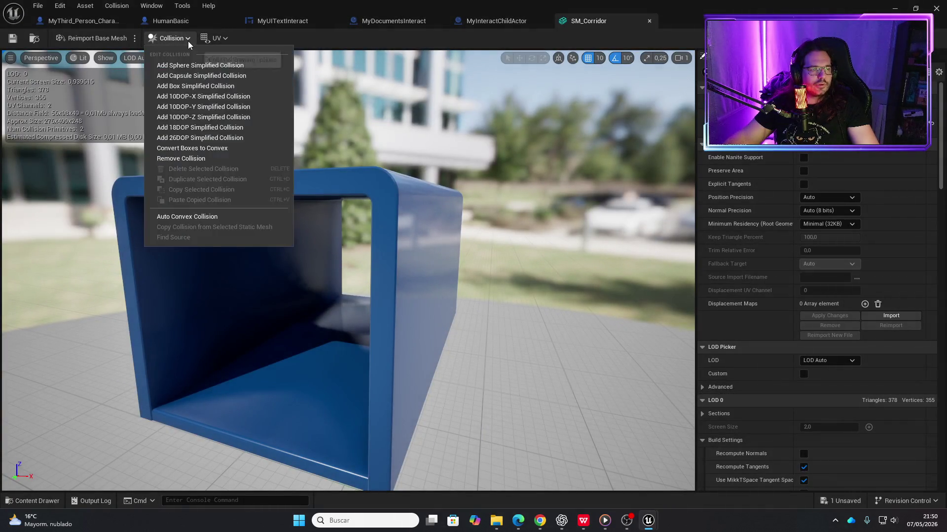
{"action": "left_click", "coordinate": [108, 61]}
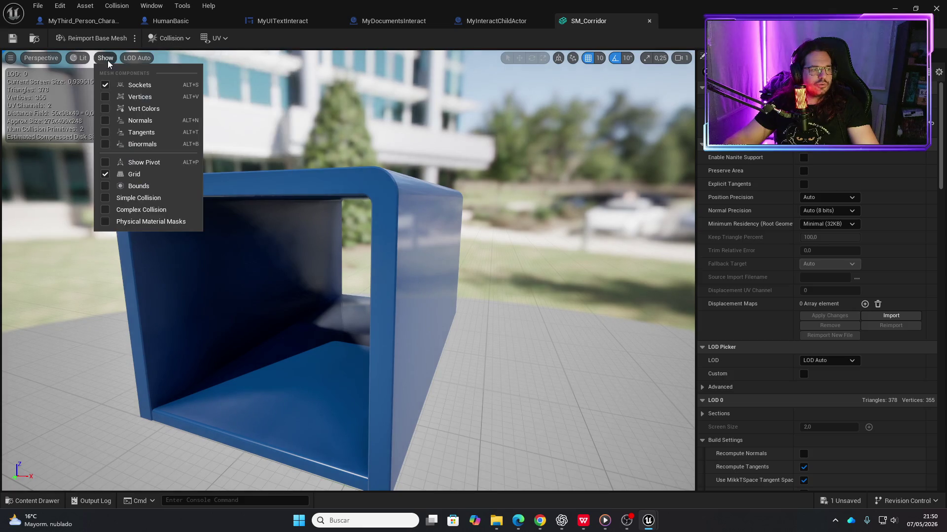
{"action": "left_click", "coordinate": [137, 200]}
{"action": "mouse_move", "coordinate": [202, 249]}
{"action": "left_mouse_down"}
{"action": "mouse_move", "coordinate": [296, 251]}
{"action": "mouse_move", "coordinate": [252, 215]}
{"action": "left_mouse_up"}
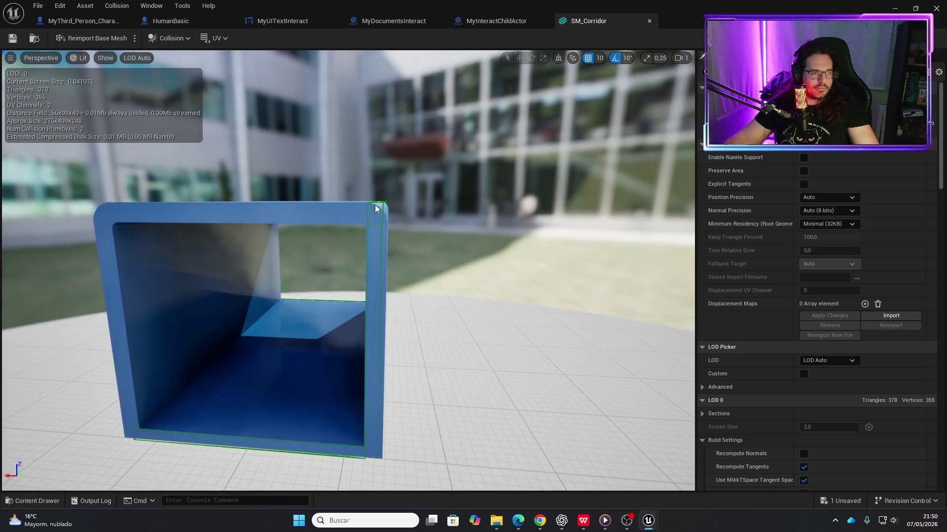
{"action": "mouse_move", "coordinate": [393, 249]}
{"action": "left_mouse_down"}
{"action": "mouse_move", "coordinate": [378, 295]}
{"action": "mouse_move", "coordinate": [394, 252]}
{"action": "mouse_move", "coordinate": [455, 201]}
{"action": "left_mouse_up"}
- Copy the right wall's collision box onto the left wall and nudge it with snapping off
{"action": "left_click", "coordinate": [456, 251]}
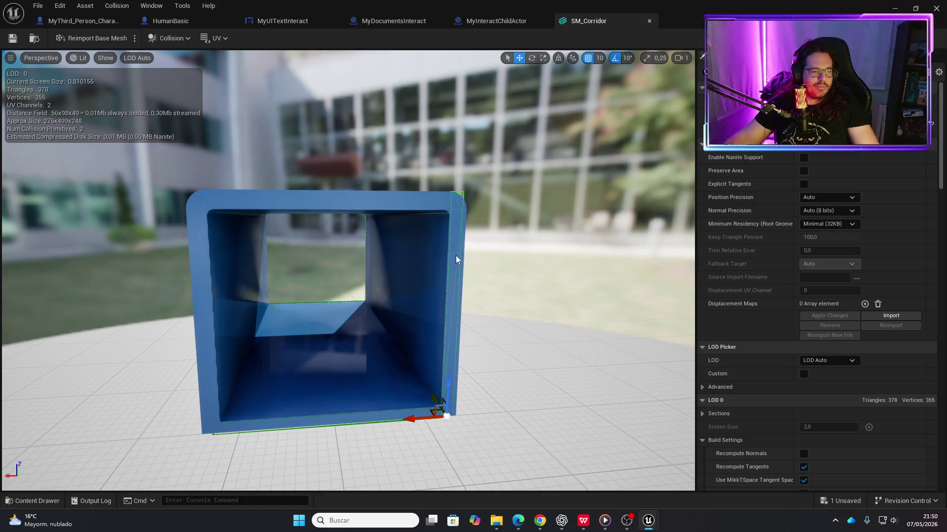
{"action": "left_click_drag", "start_coordinate": [418, 417], "coordinate": [175, 388]}
{"action": "mouse_move", "coordinate": [277, 397]}
{"action": "left_mouse_down"}
{"action": "mouse_move", "coordinate": [329, 433]}
{"action": "mouse_move", "coordinate": [307, 434]}
{"action": "left_mouse_up"}
{"action": "left_click", "coordinate": [590, 59]}
{"action": "left_click_drag", "start_coordinate": [310, 433], "coordinate": [309, 434]}
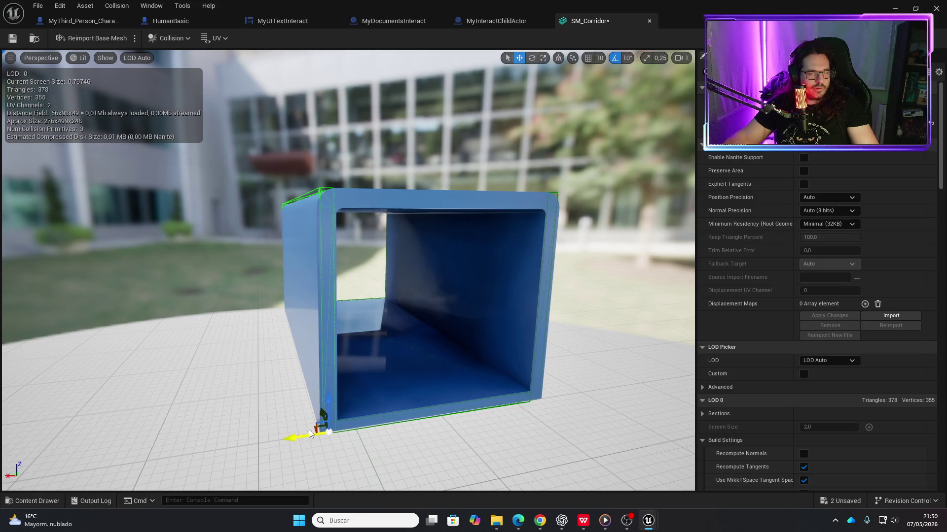
- Deselect the new collision box, turn grid snapping back on, and save SM_Corridor
{"action": "key", "text": "e"}
{"action": "key", "text": "r"}
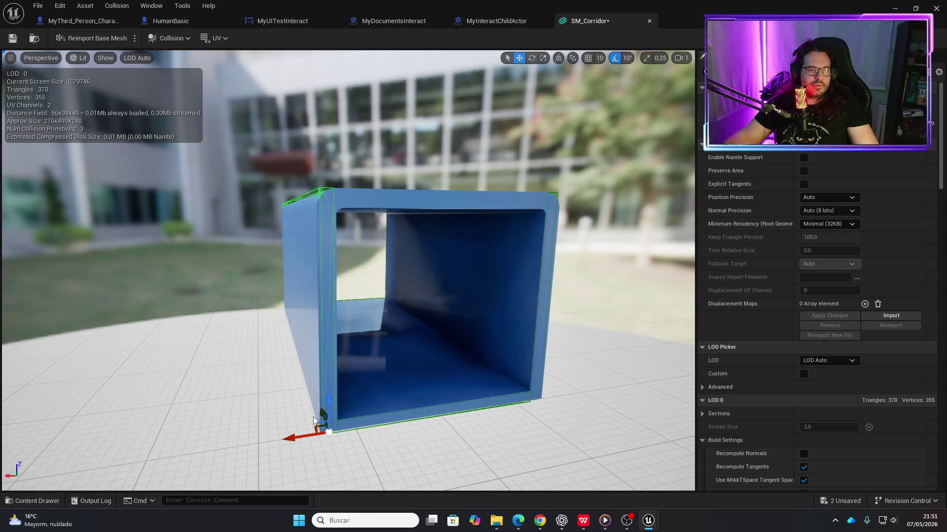
{"action": "left_click", "coordinate": [579, 74]}
{"action": "left_click", "coordinate": [586, 58]}
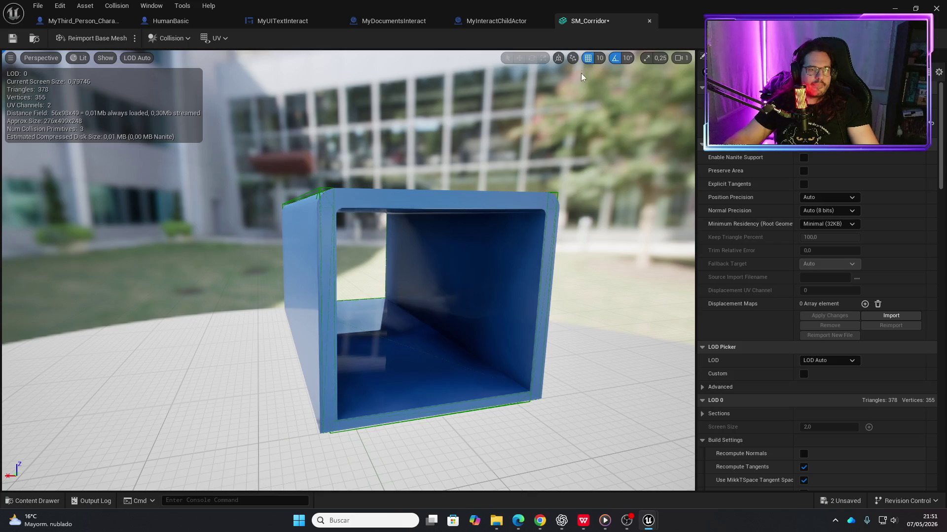
{"action": "left_click", "coordinate": [12, 38]}
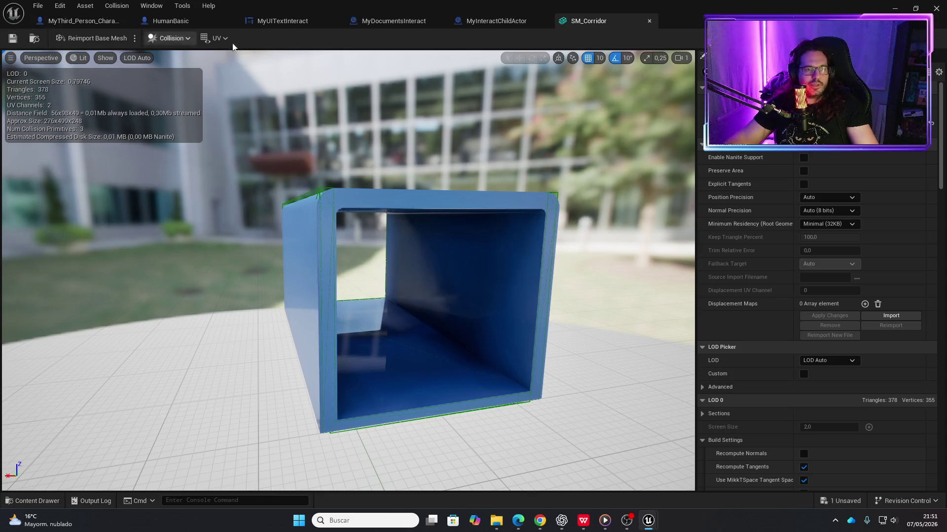